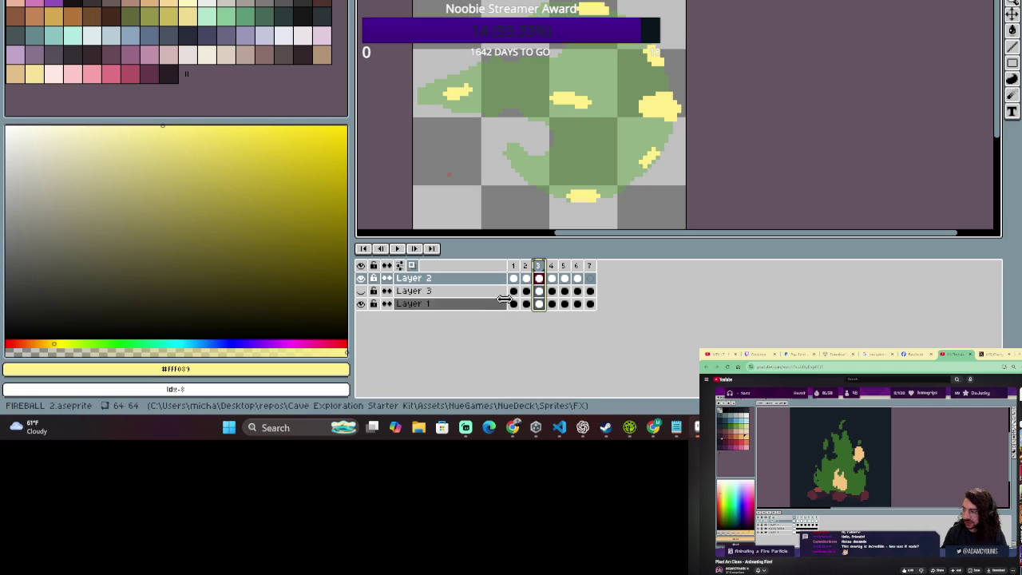
# Open and dismiss frame 3's options, then select the frame ranges 2–3 and 1–3.
pyautogui.rightClick(538, 265)
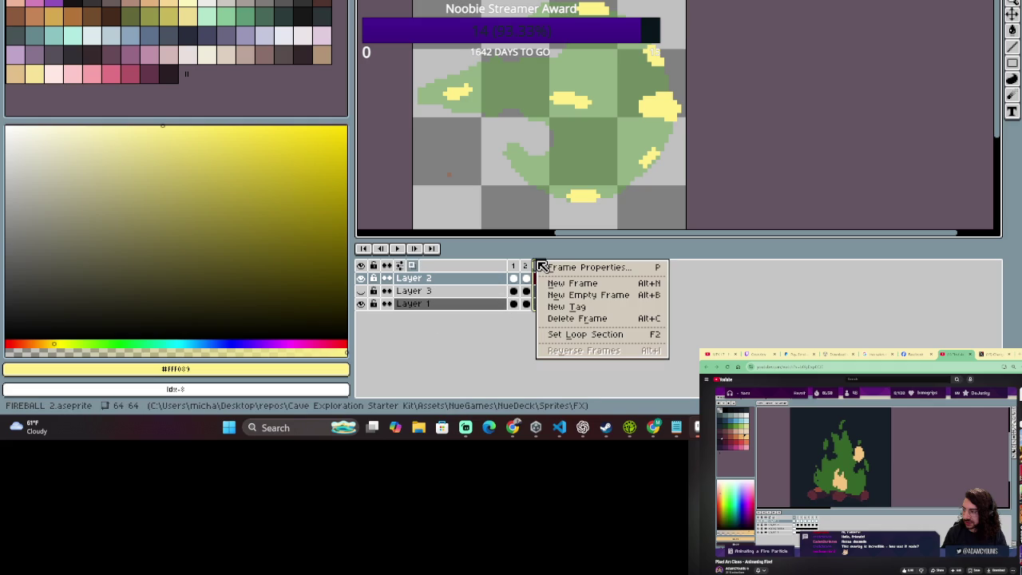
pyautogui.click(541, 265)
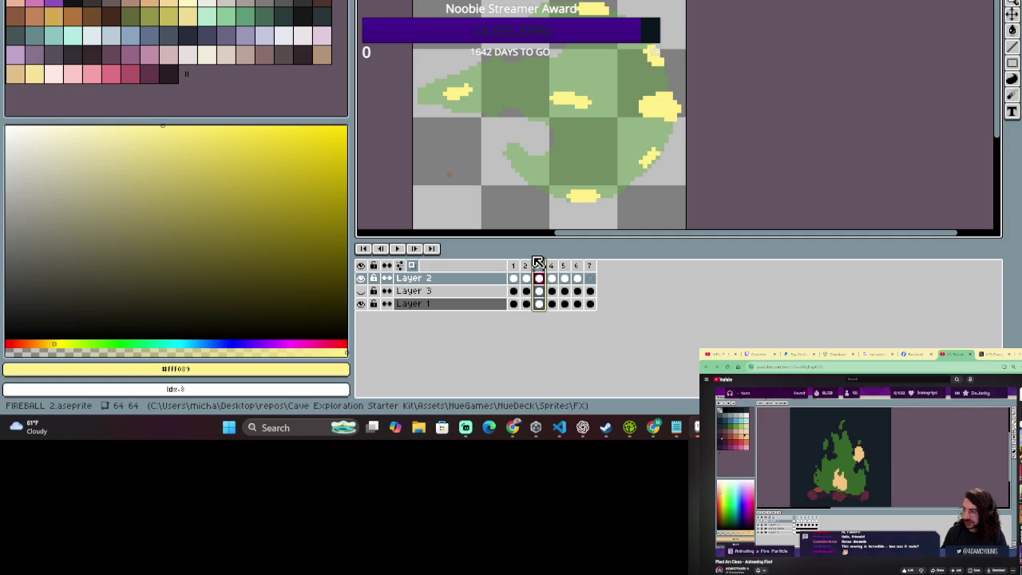
pyautogui.click(527, 265)
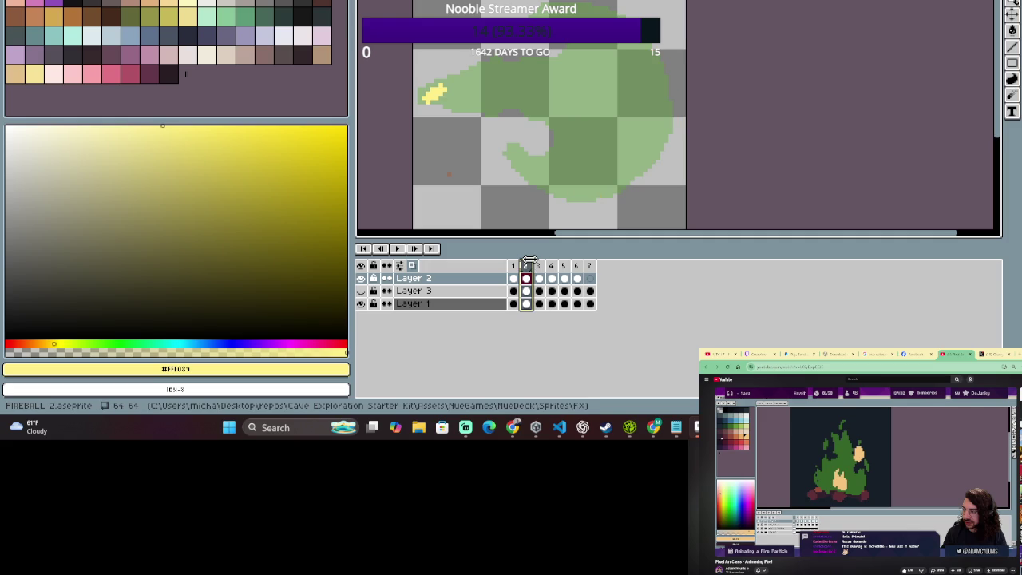
pyautogui.moveTo(541, 265); pyautogui.dragTo(531, 265)
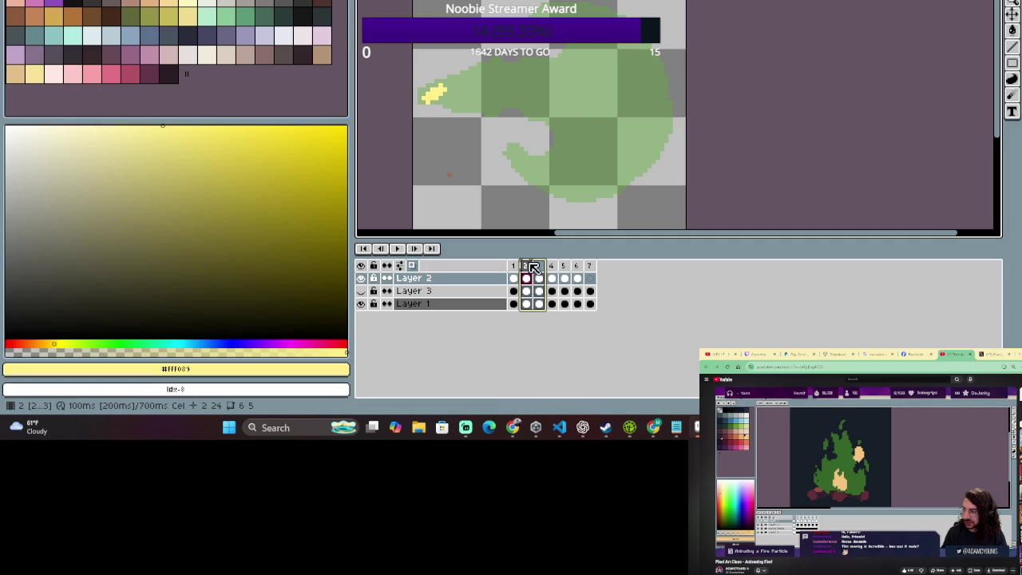
pyautogui.keyDown('shift'); pyautogui.click(513, 278); pyautogui.keyUp('shift')
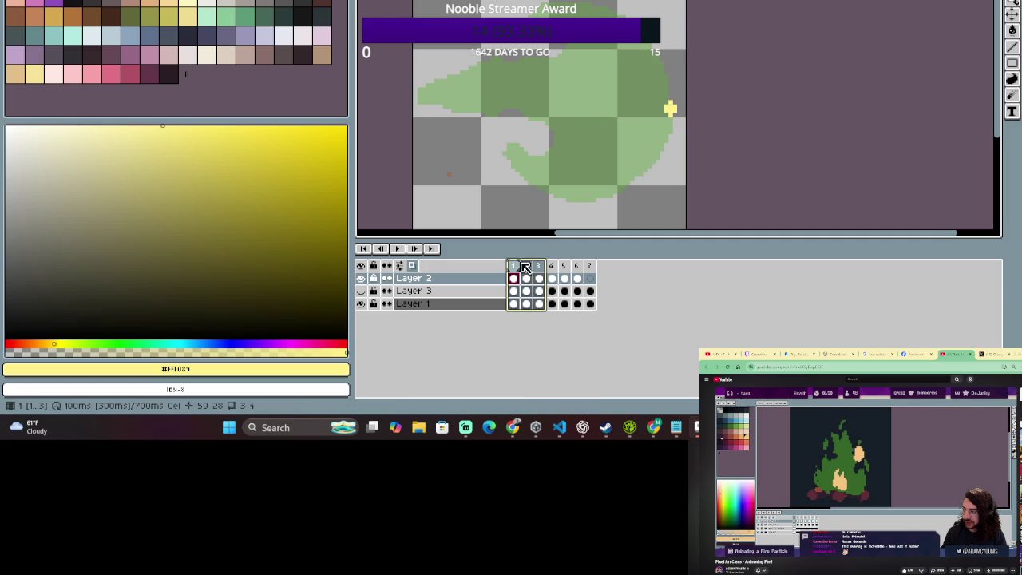
pyautogui.hscroll(-3, 547, 232)
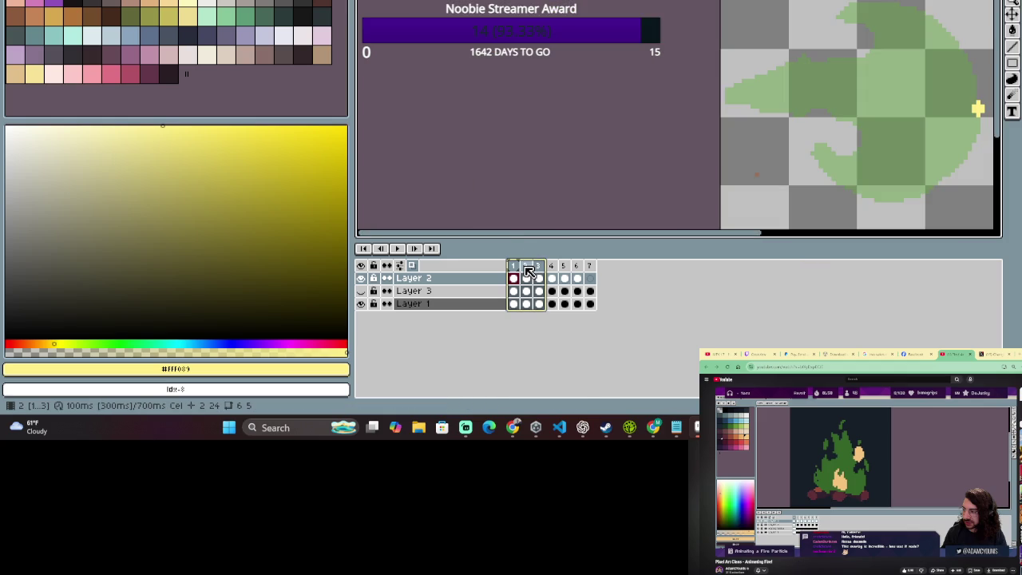
# Select frame 2, then settle on frame 1 showing the single yellow spark.
pyautogui.click(527, 265)
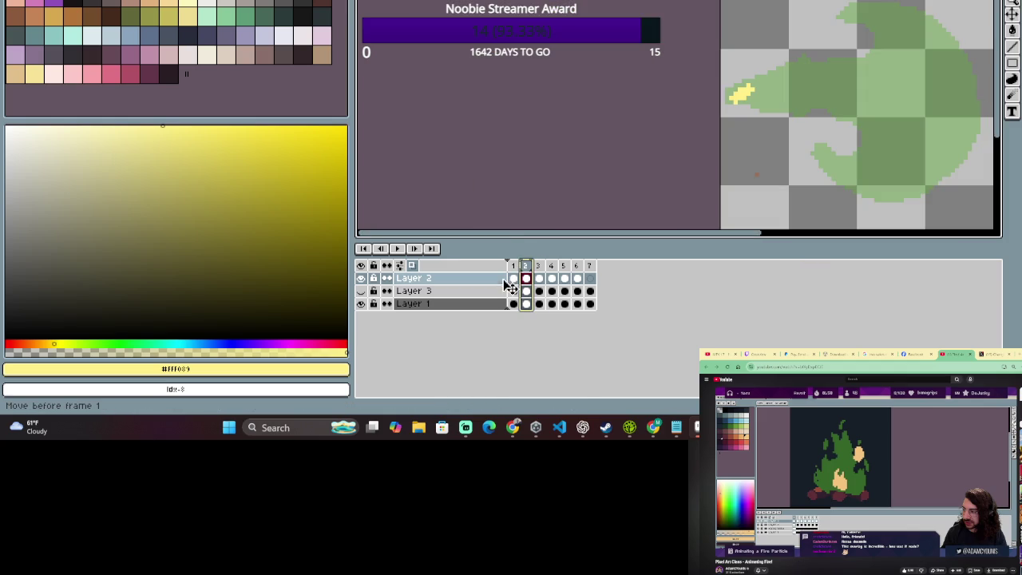
pyautogui.click(513, 265)
pyautogui.press('super')
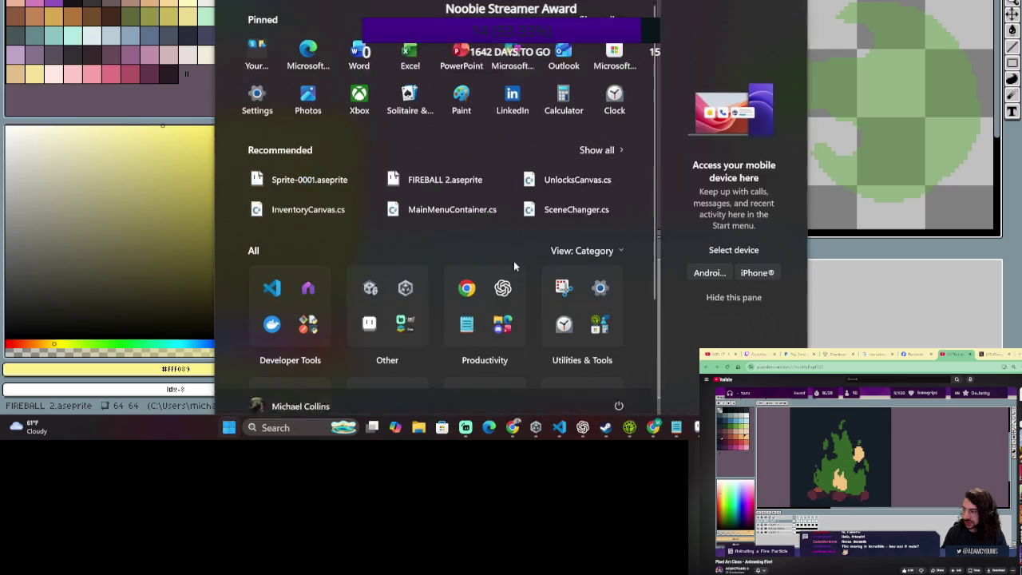
pyautogui.press('super')
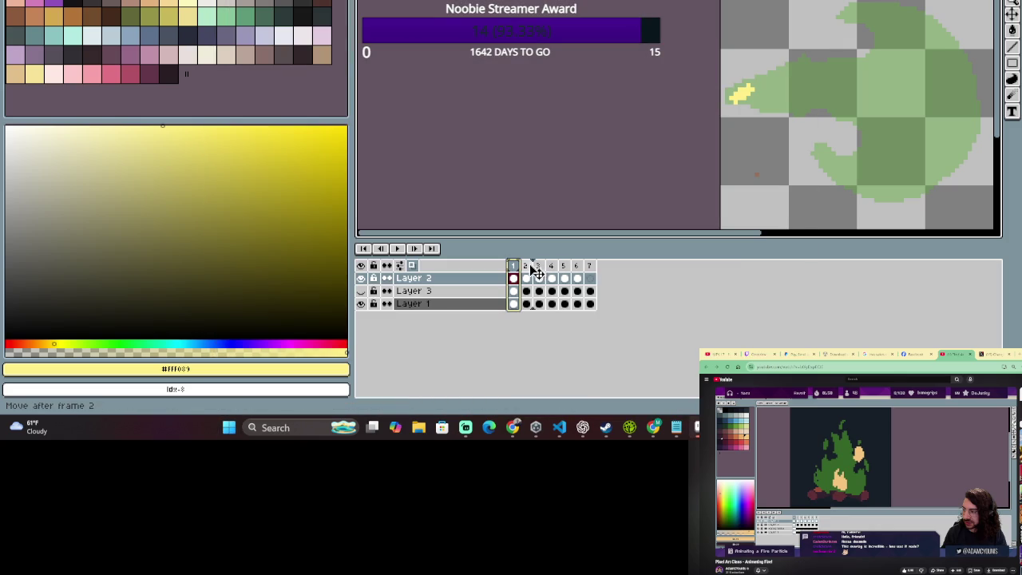
# Undo an accidental copy of frame 2, restoring the 7-frame animation, and return to frame 1.
pyautogui.click(526, 265)
pyautogui.moveTo(526, 272)
pyautogui.keyDown('ctrl'); pyautogui.mouseDown()
pyautogui.moveTo(513, 272)
pyautogui.moveTo(558, 275)
pyautogui.mouseUp(); pyautogui.keyUp('ctrl')
pyautogui.hotkey('ctrl', 'z')
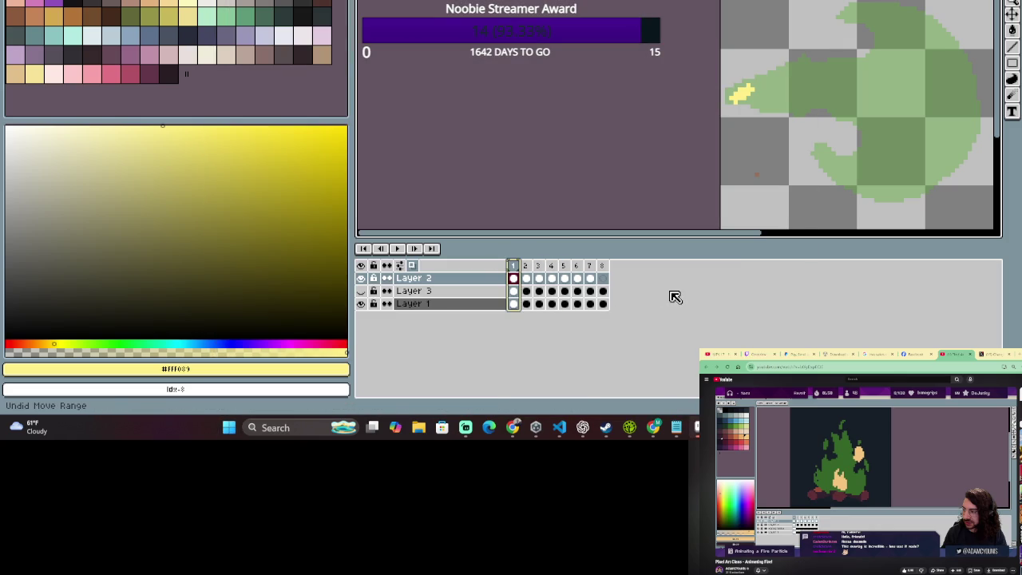
pyautogui.hotkey('ctrl', 'z')
pyautogui.scroll(-5, 725, 144)
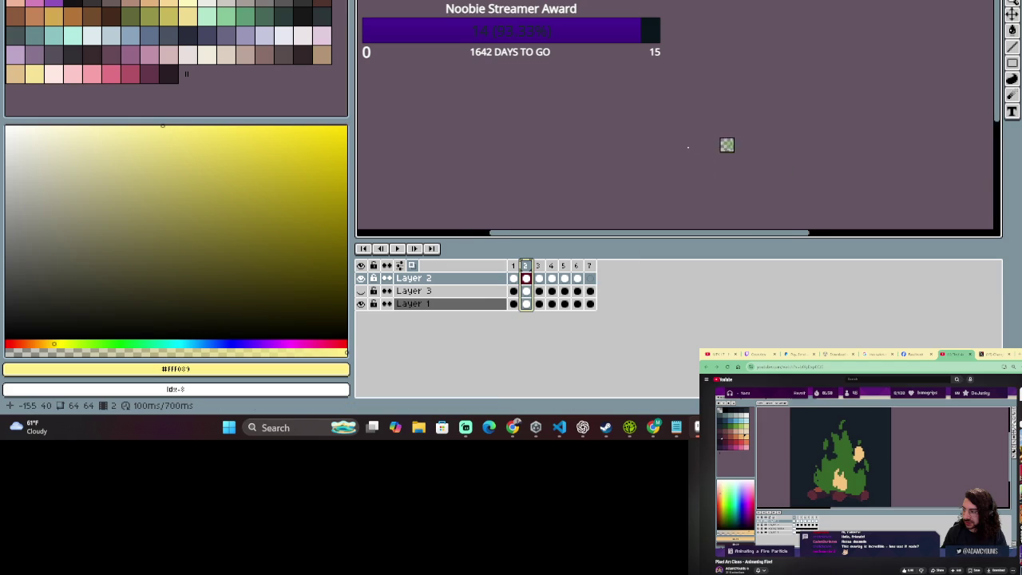
pyautogui.scroll(5, 794, 184)
pyautogui.scroll(1, 803, 136)
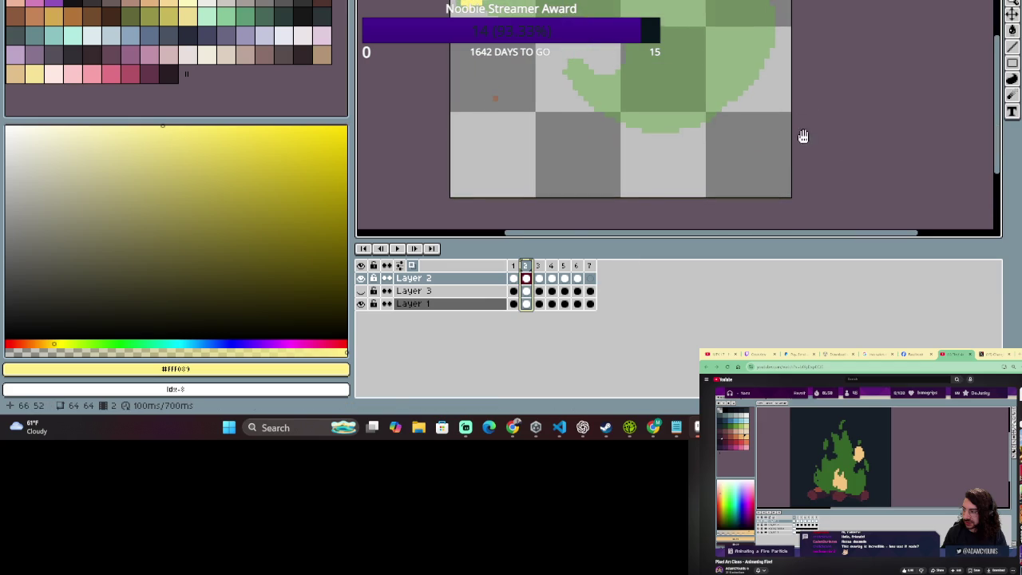
pyautogui.click(513, 277)
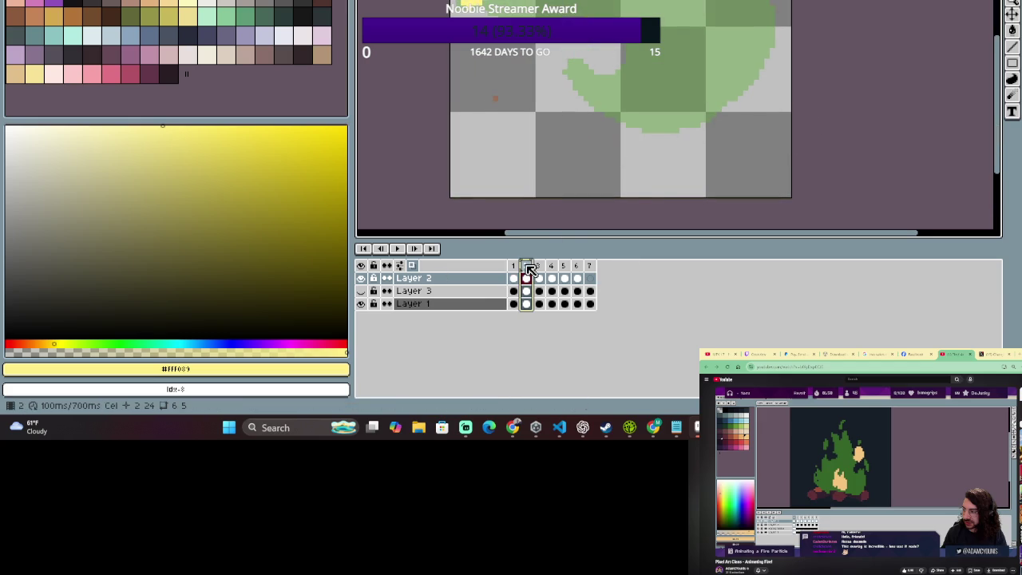
pyautogui.scroll(-1, 657, 178)
pyautogui.scroll(1, 700, 143)
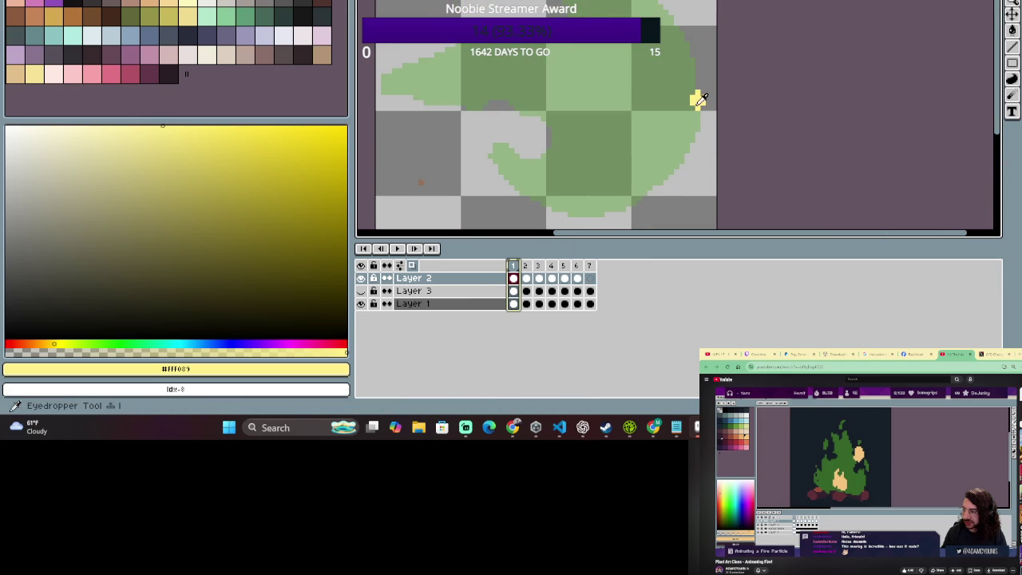
# Delete frame 3's yellow flame streaks from the Layer 2 cel.
pyautogui.press('i')
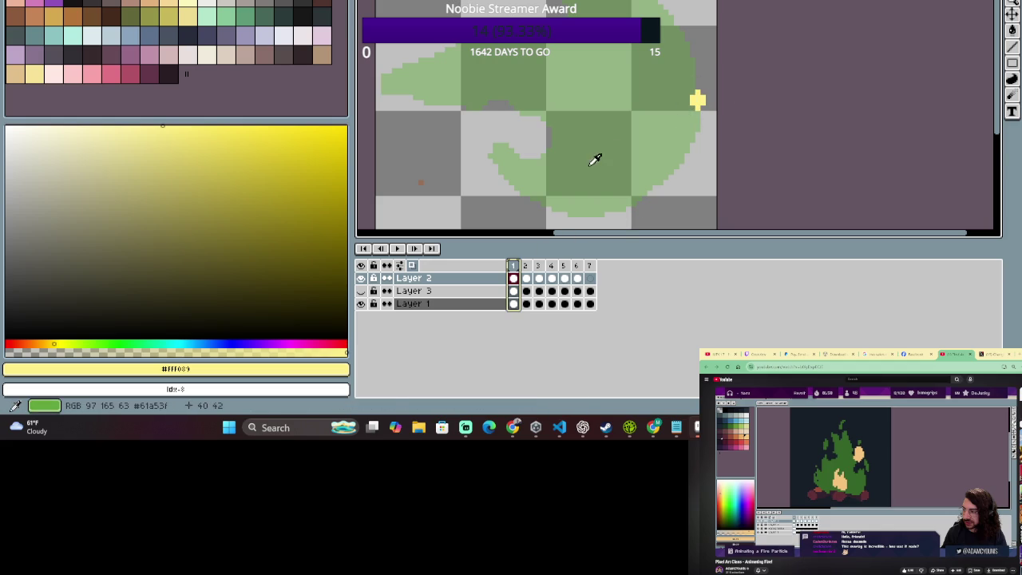
pyautogui.click(528, 276)
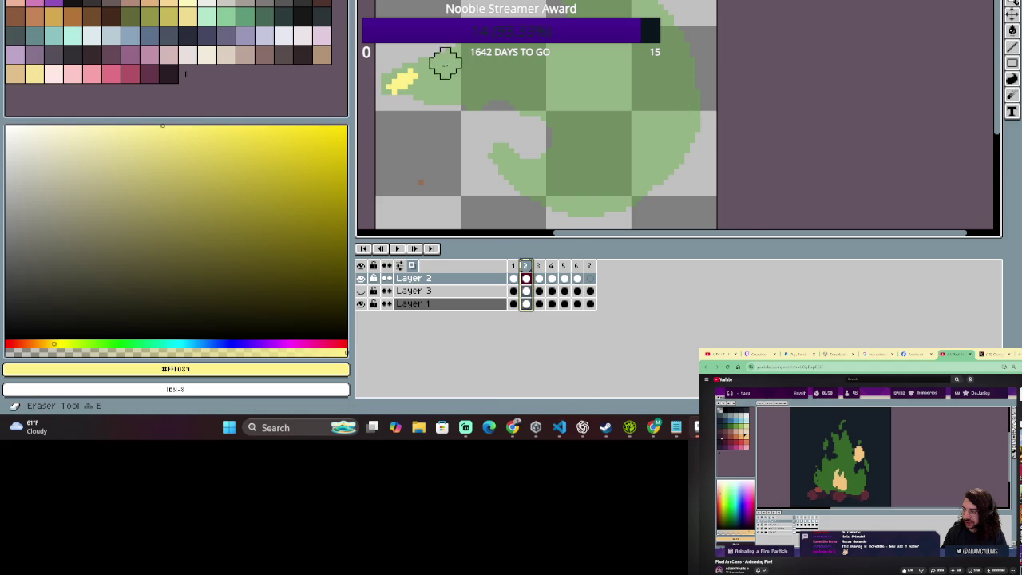
pyautogui.hscroll(-2, 372, 103)
pyautogui.click(539, 275)
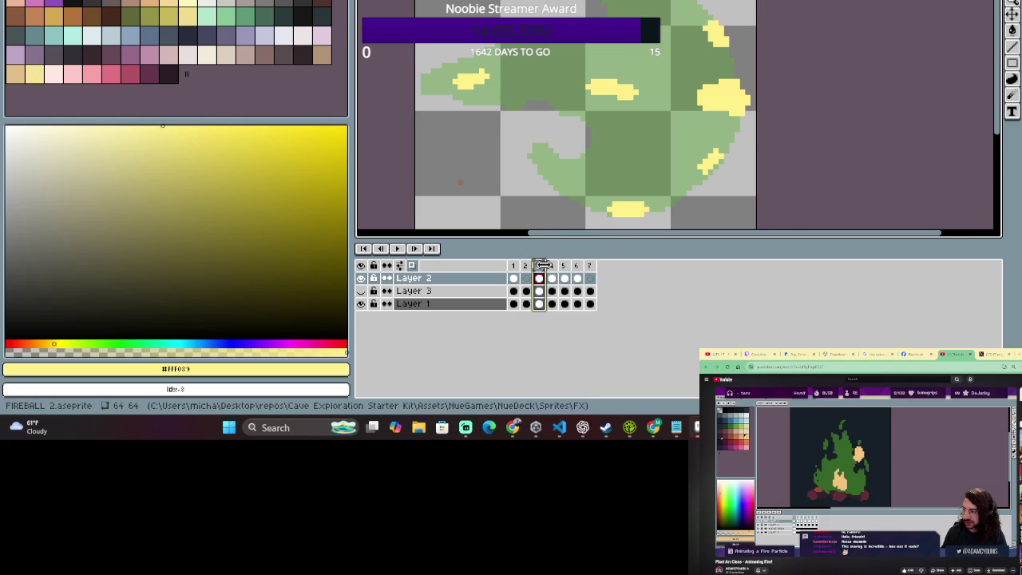
pyautogui.scroll(1, 724, 30)
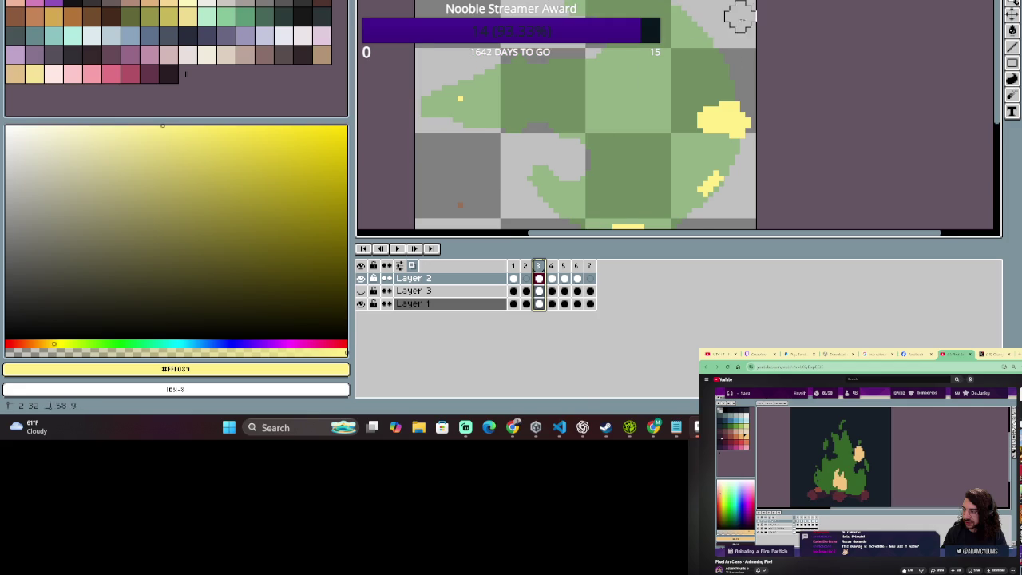
pyautogui.hscroll(-1, 690, 206)
pyautogui.scroll(-1, 691, 206)
pyautogui.press('Delete')
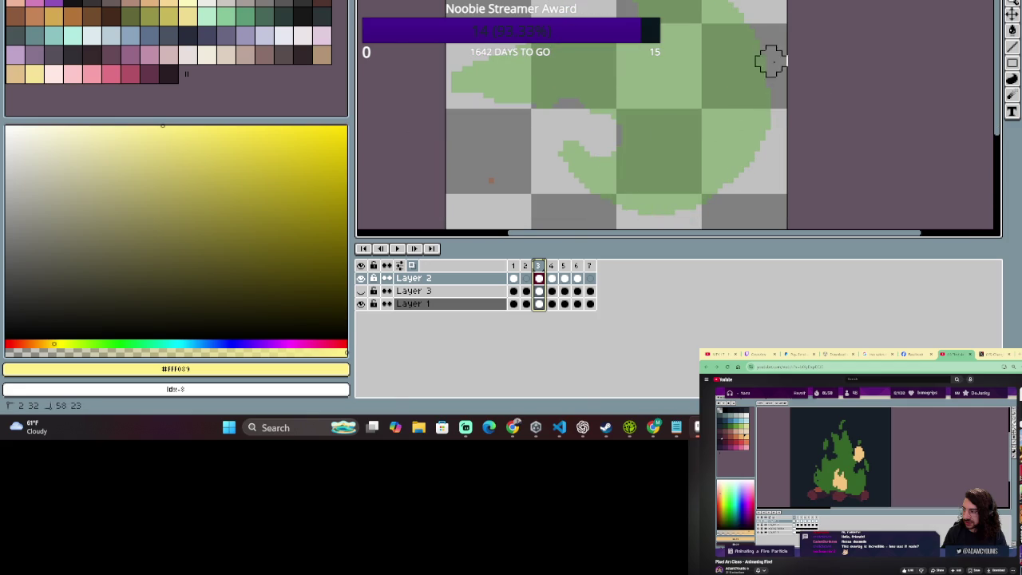
# Erase most of frame 4's yellow blobs, leaving one streak near the right edge.
pyautogui.click(553, 267)
pyautogui.moveTo(729, 103); pyautogui.dragTo(609, 151)
pyautogui.moveTo(674, 83); pyautogui.dragTo(682, 106)
pyautogui.moveTo(463, 83); pyautogui.dragTo(452, 91)
pyautogui.click(460, 76)
pyautogui.moveTo(662, 204); pyautogui.dragTo(698, 203)
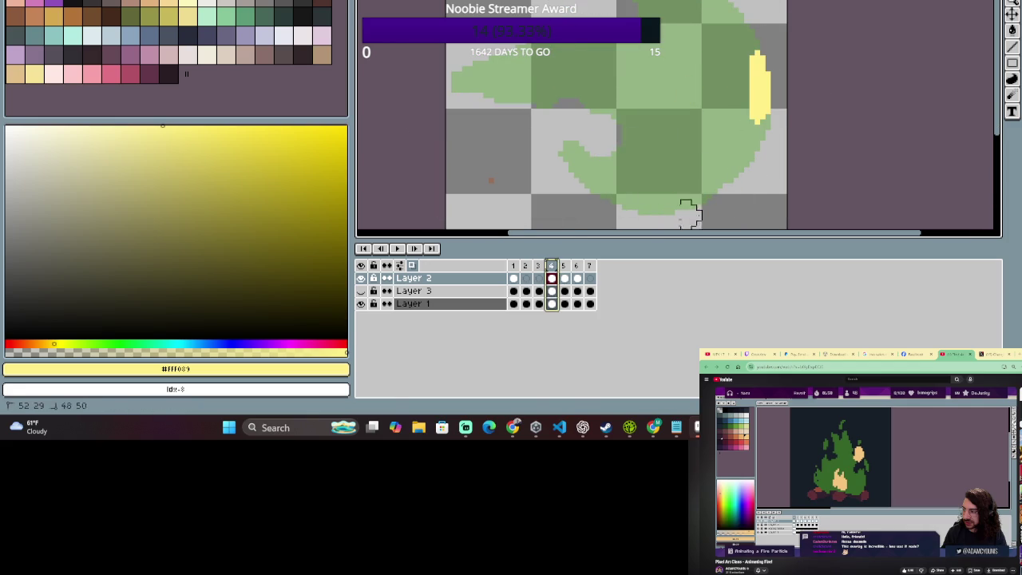
# Check frames 6 and 7, return to frame 1, and hide the layers.
pyautogui.click(576, 269)
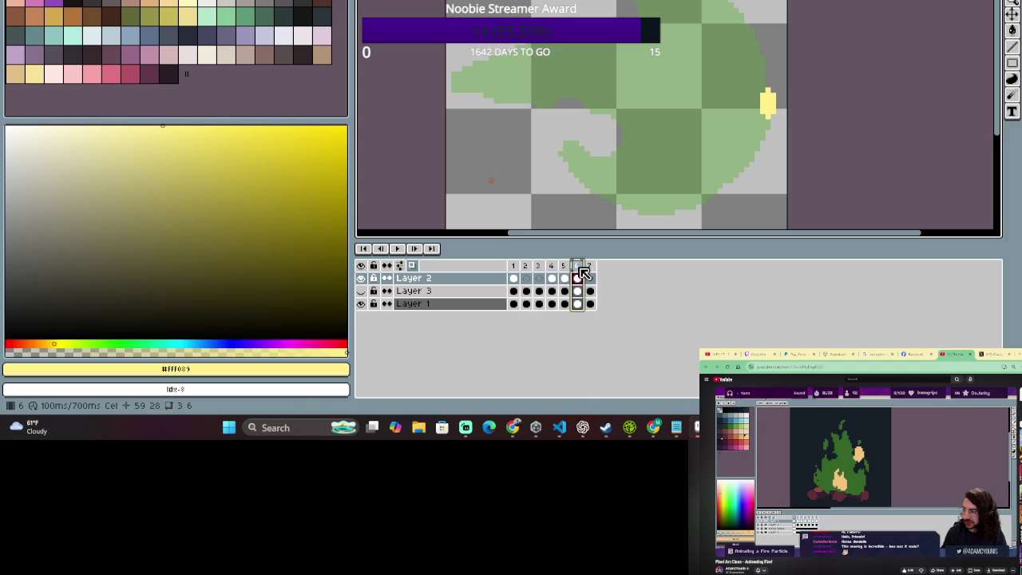
pyautogui.click(589, 269)
pyautogui.click(514, 266)
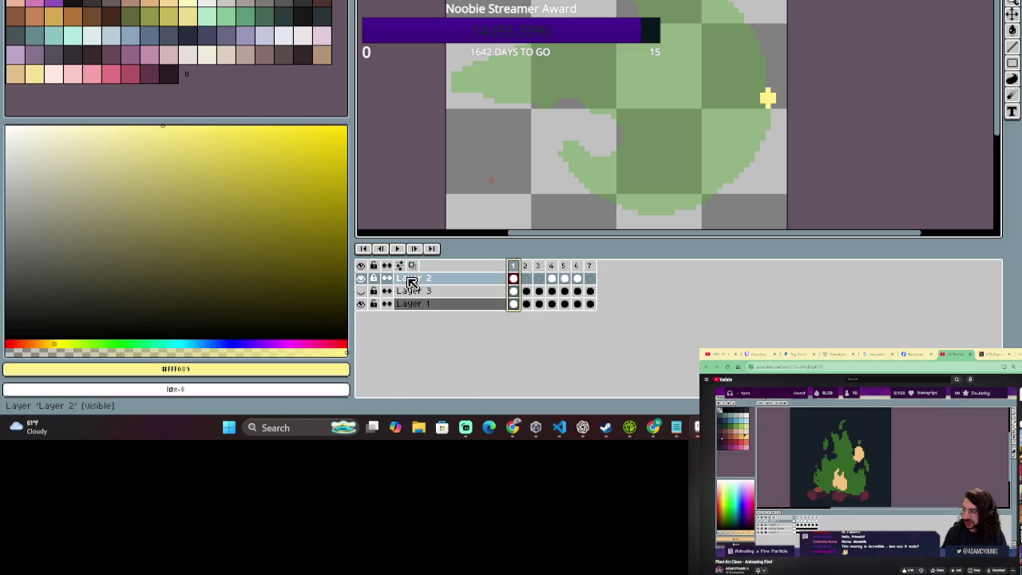
pyautogui.click(361, 277)
# Show the hidden orange flame layer and browse frames 2, 1 and 7.
pyautogui.click(361, 266)
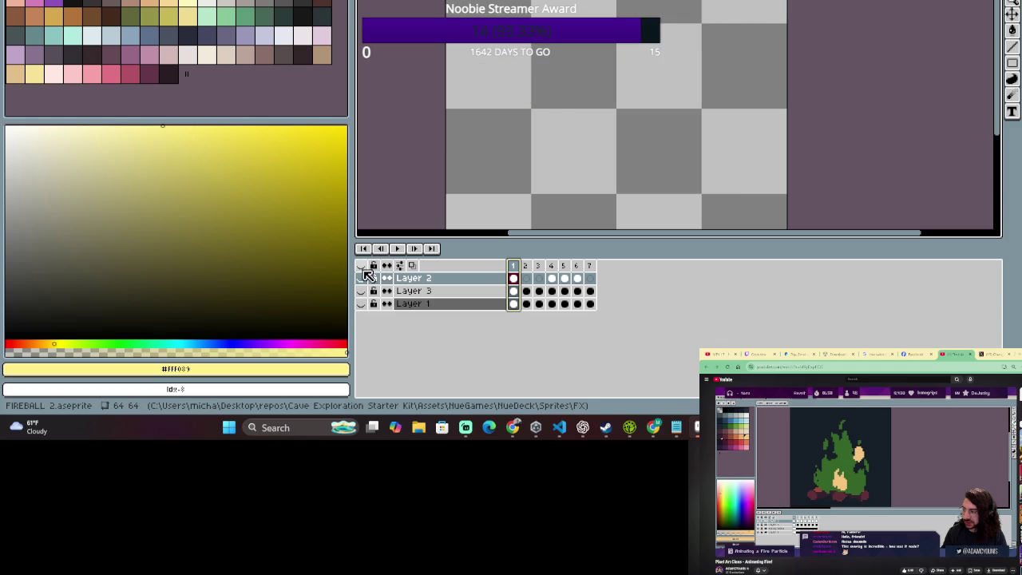
pyautogui.click(361, 265)
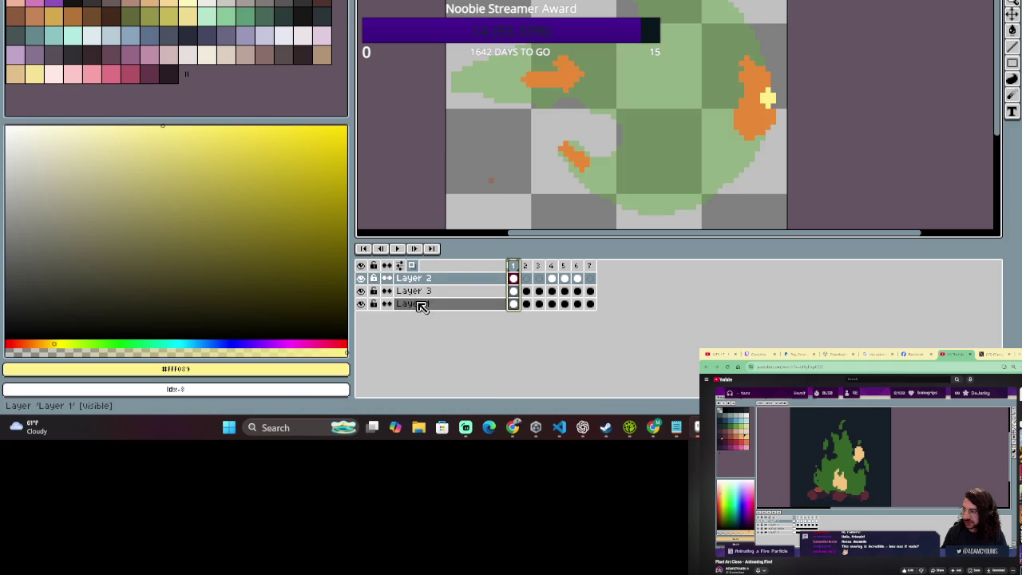
pyautogui.click(526, 265)
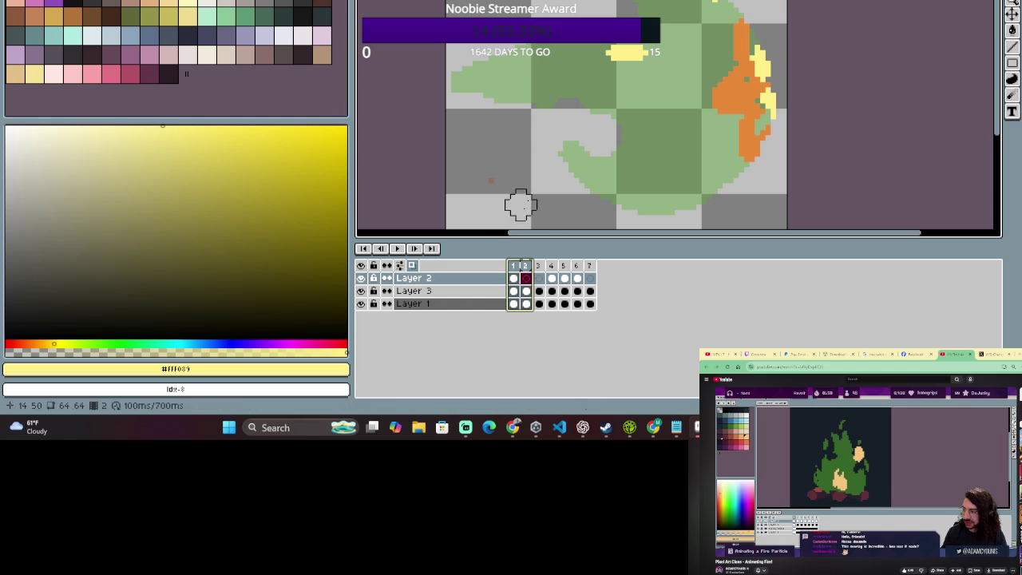
pyautogui.click(518, 277)
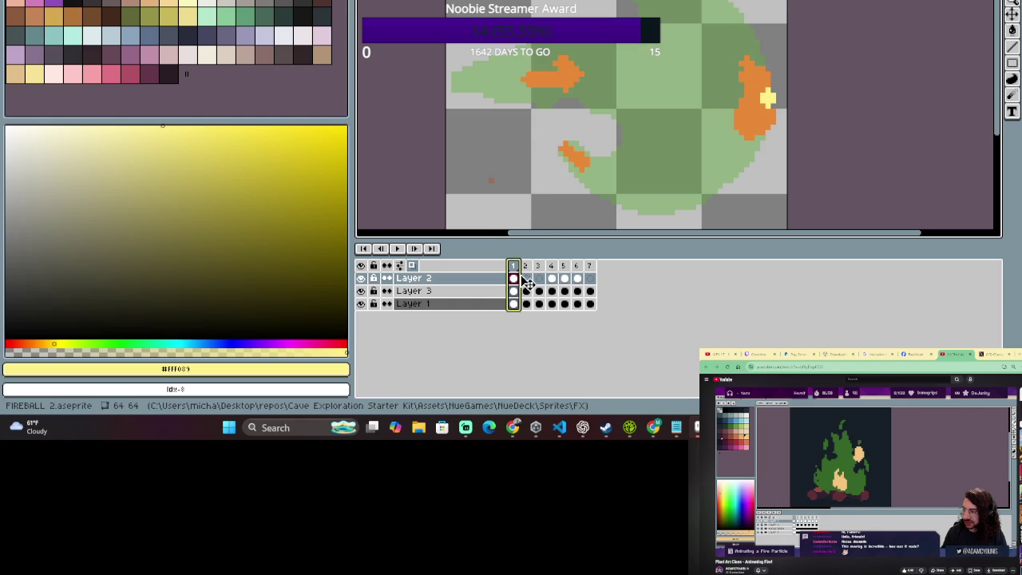
pyautogui.click(590, 277)
# Turn on onion skinning with F3, return to frame 1, and select Layer 3.
pyautogui.press('F3')
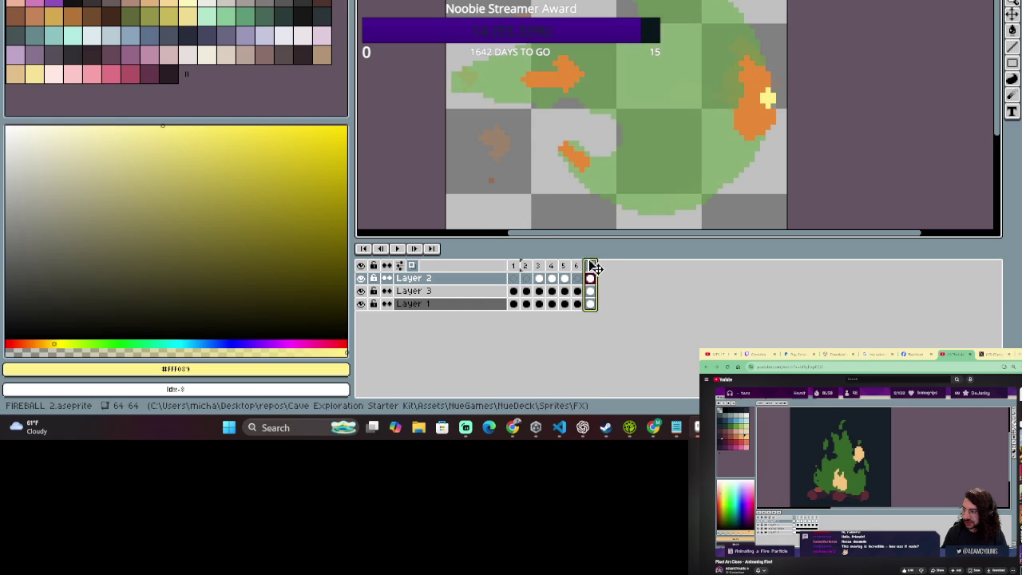
pyautogui.click(519, 276)
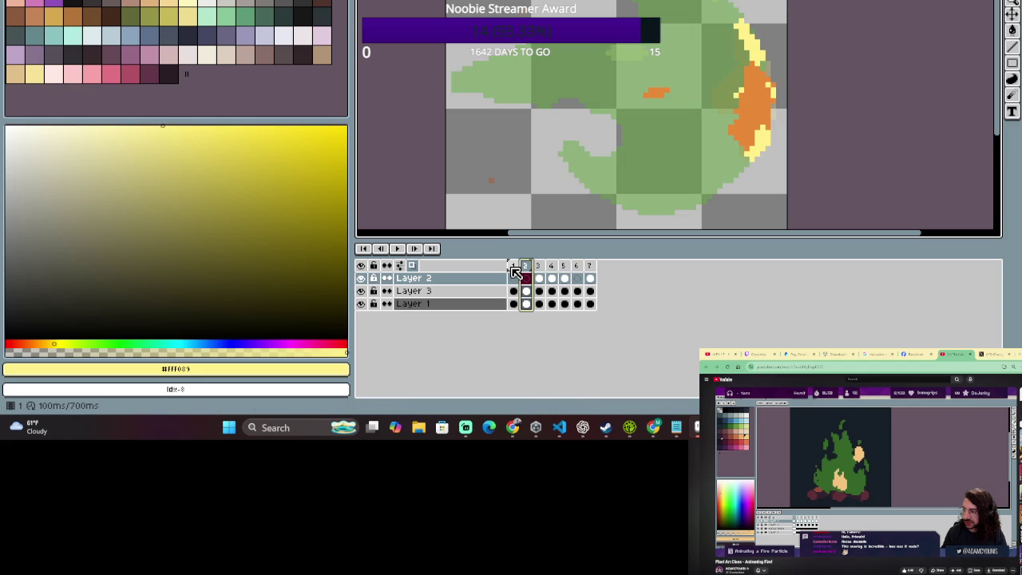
pyautogui.click(514, 273)
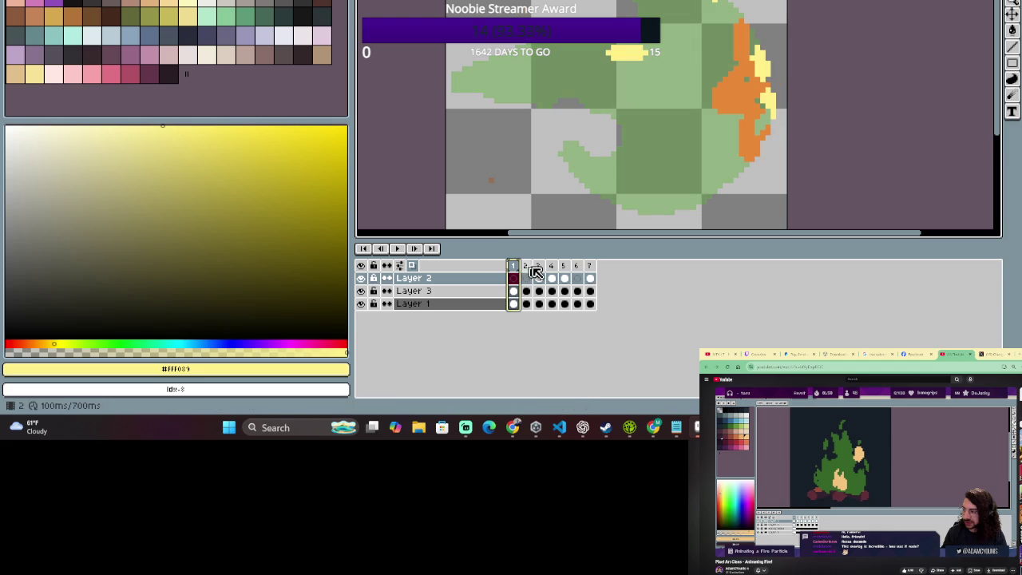
pyautogui.click(470, 277)
pyautogui.click(517, 278)
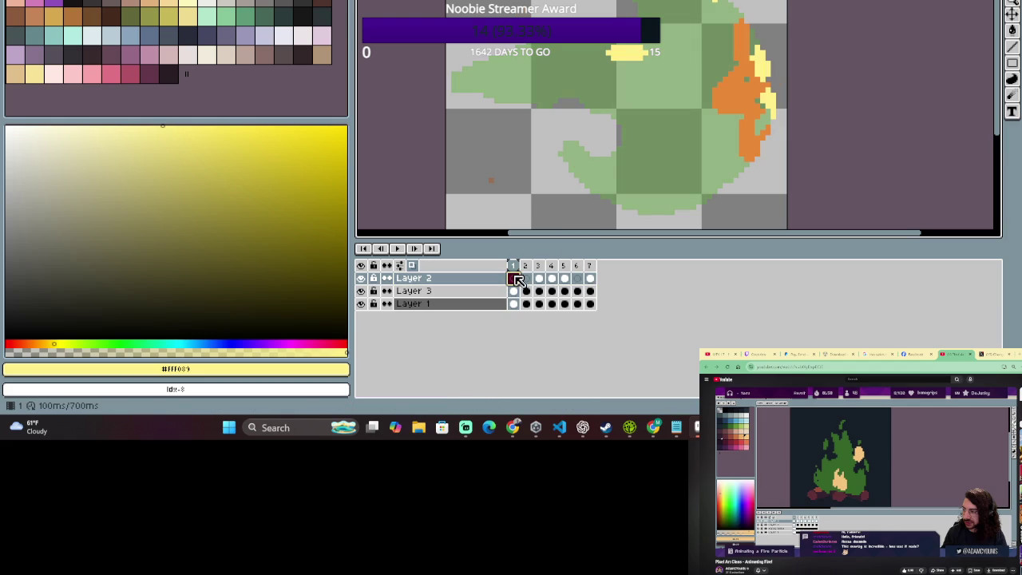
pyautogui.click(493, 291)
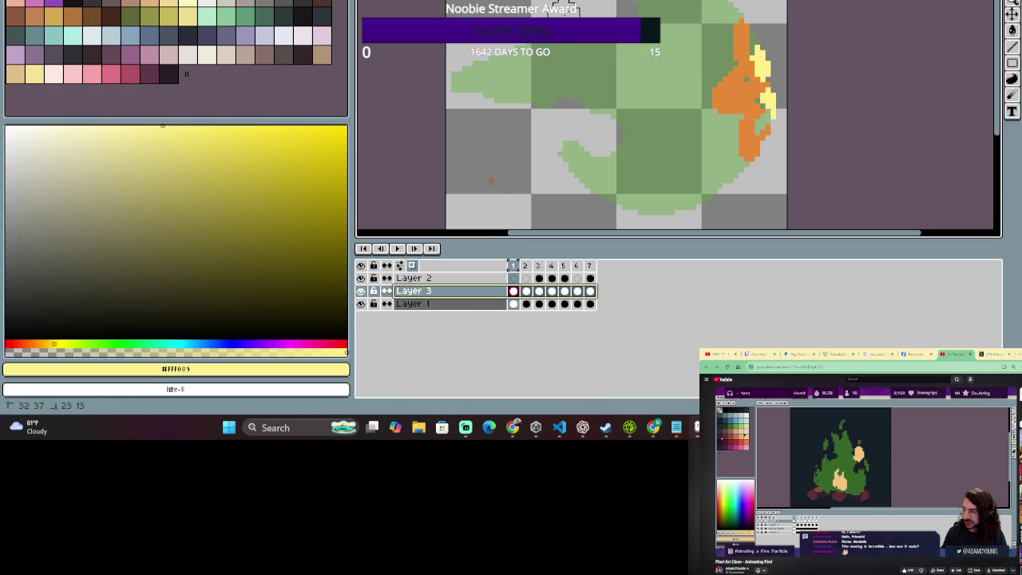
# Erase the old orange flame pixels on frame 1.
pyautogui.press('p')
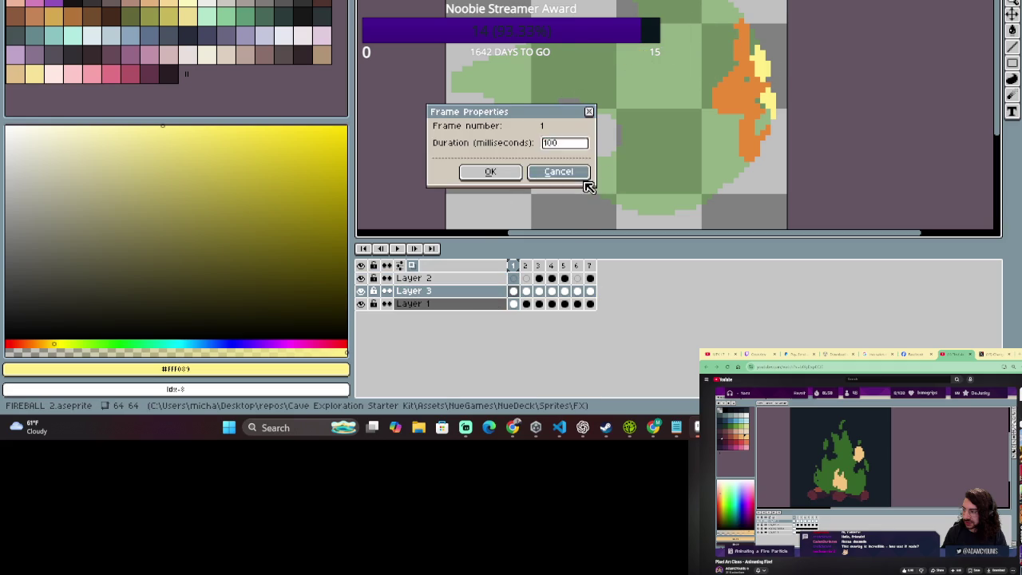
pyautogui.click(575, 173)
pyautogui.keyDown('alt'); pyautogui.click(771, 80); pyautogui.keyUp('alt')
pyautogui.keyDown('alt'); pyautogui.click(763, 60); pyautogui.keyUp('alt')
pyautogui.hotkey('ctrl', 'z')
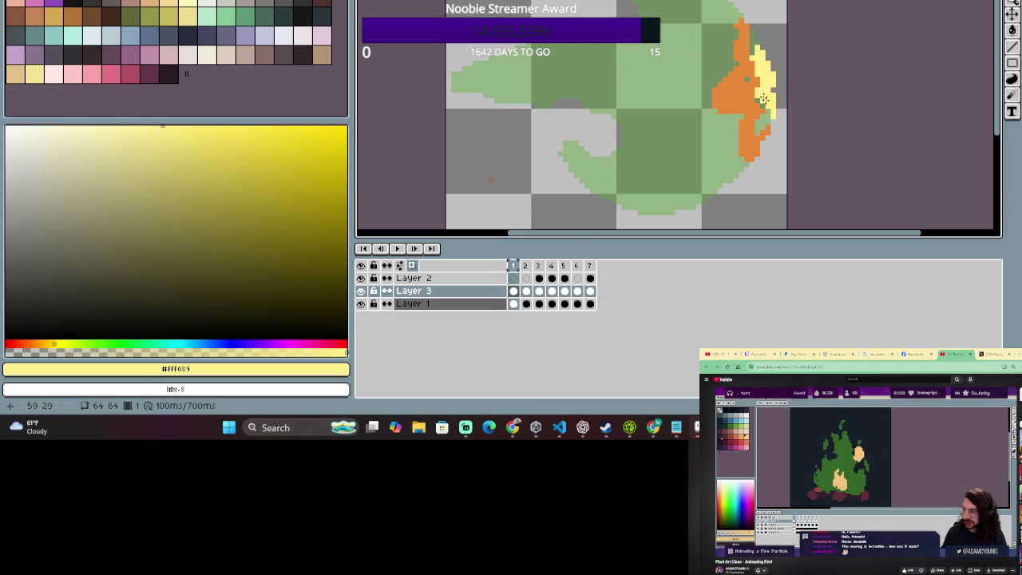
pyautogui.hotkey('ctrl', 'z')
pyautogui.press('e')
pyautogui.moveTo(799, 46); pyautogui.dragTo(675, 69)
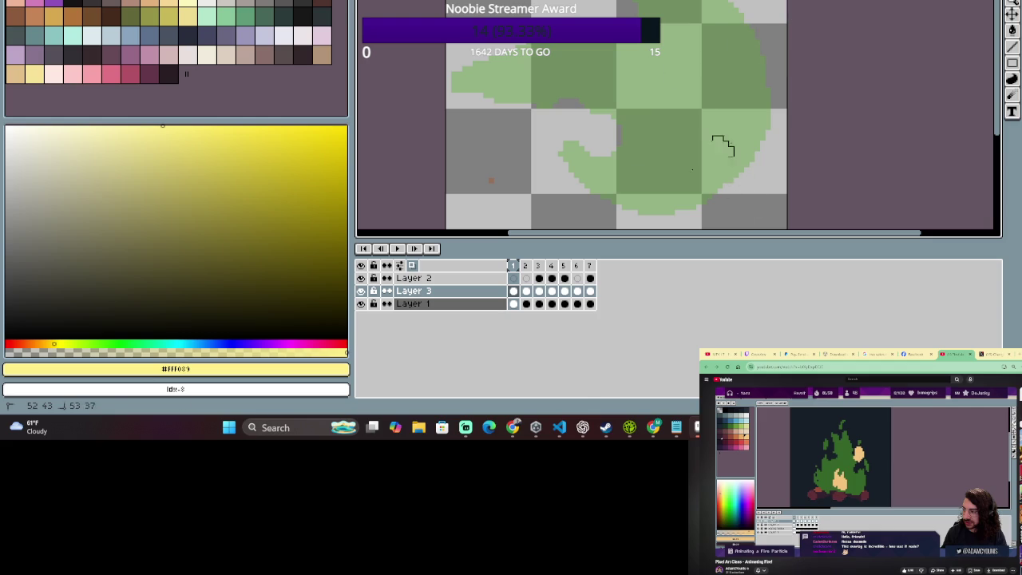
# Paint a small pale yellow #fff089 blob at the right on Layer 2, frame 1.
pyautogui.click(517, 277)
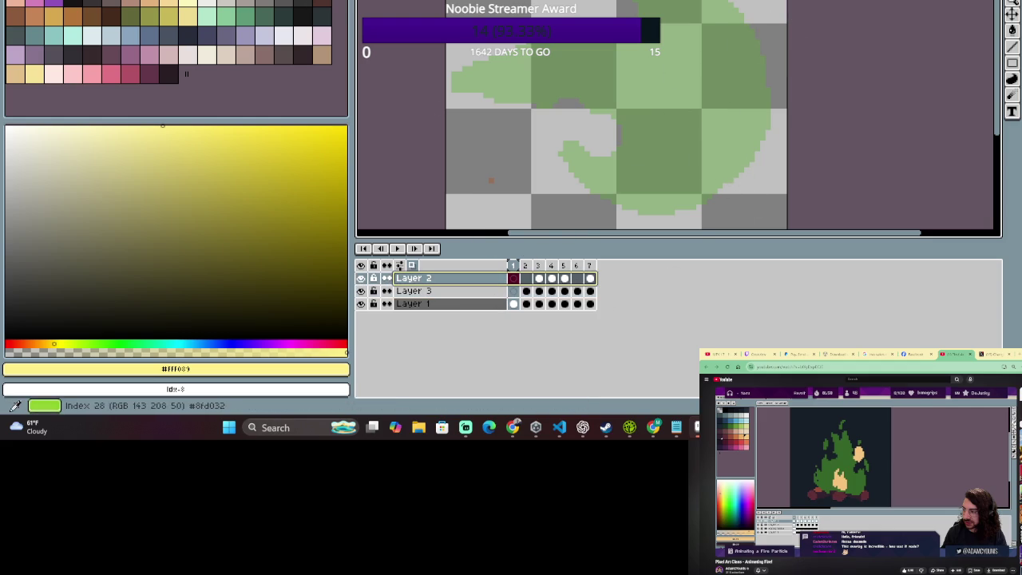
pyautogui.click(188, 16)
pyautogui.moveTo(758, 96)
pyautogui.mouseDown()
pyautogui.moveTo(746, 79)
pyautogui.moveTo(734, 104)
pyautogui.mouseUp()
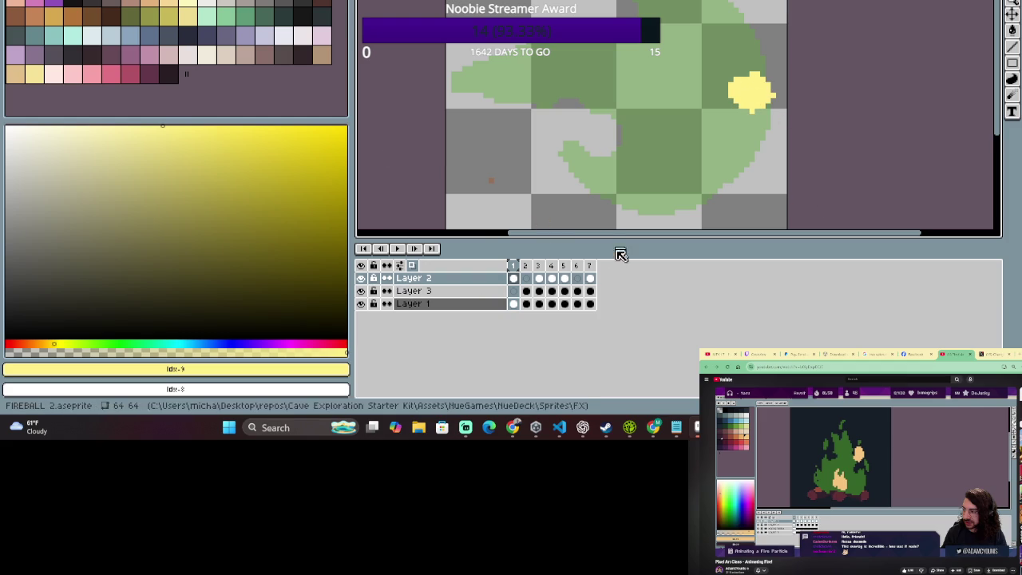
# On frame 2, clear Layer 3's cel and paint a horizontal yellow flame streak.
pyautogui.click(531, 272)
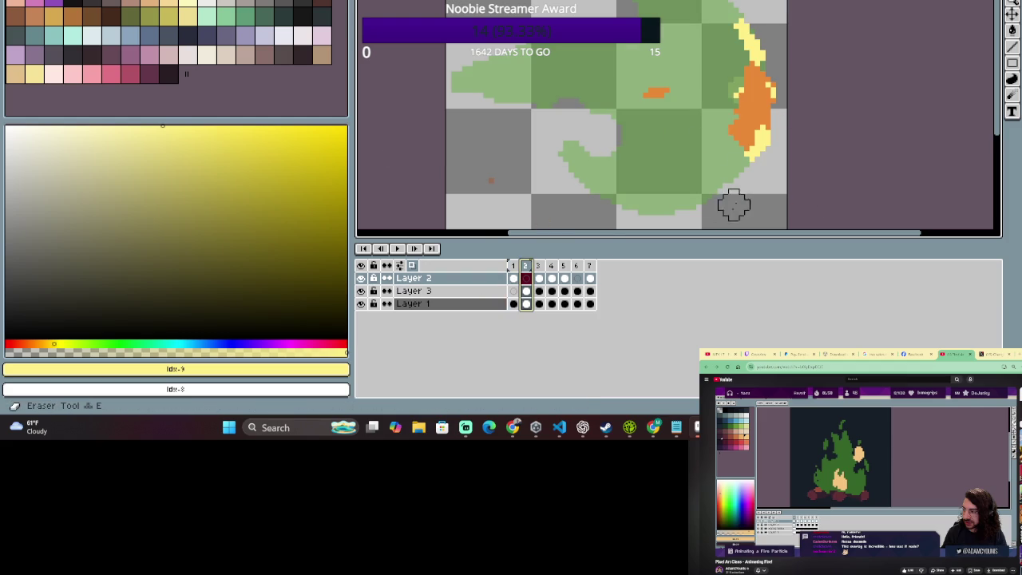
pyautogui.click(447, 290)
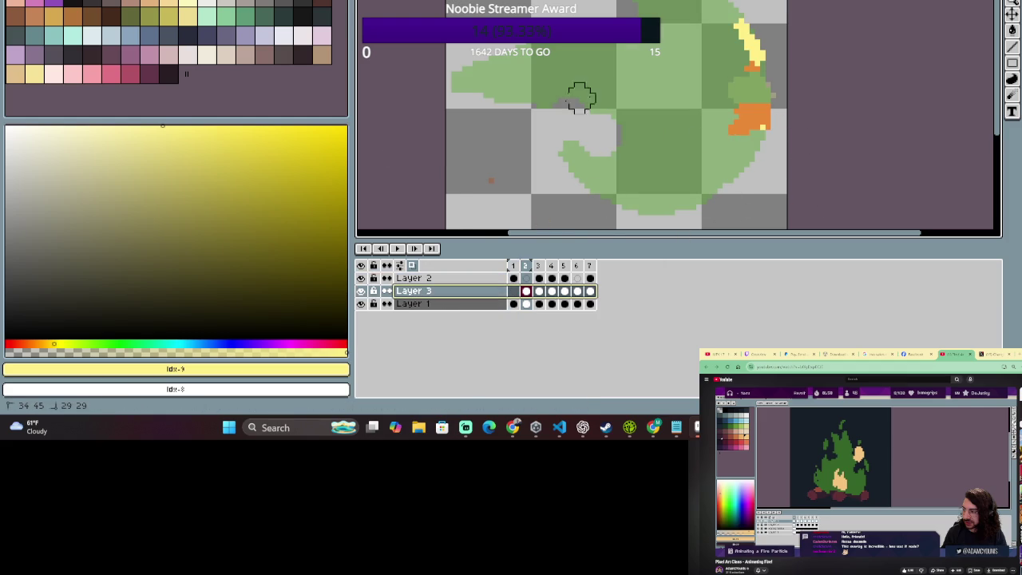
pyautogui.press('Delete')
pyautogui.press('b')
pyautogui.moveTo(702, 85)
pyautogui.mouseDown()
pyautogui.moveTo(694, 92)
pyautogui.moveTo(709, 94)
pyautogui.mouseUp()
pyautogui.hotkey('ctrl', 'z')
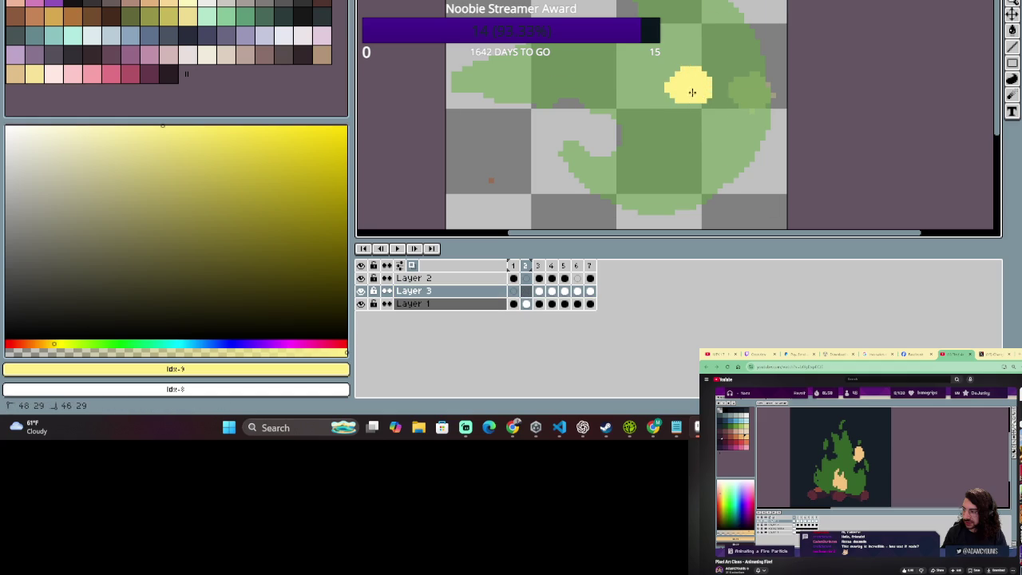
pyautogui.hotkey('ctrl', 'z')
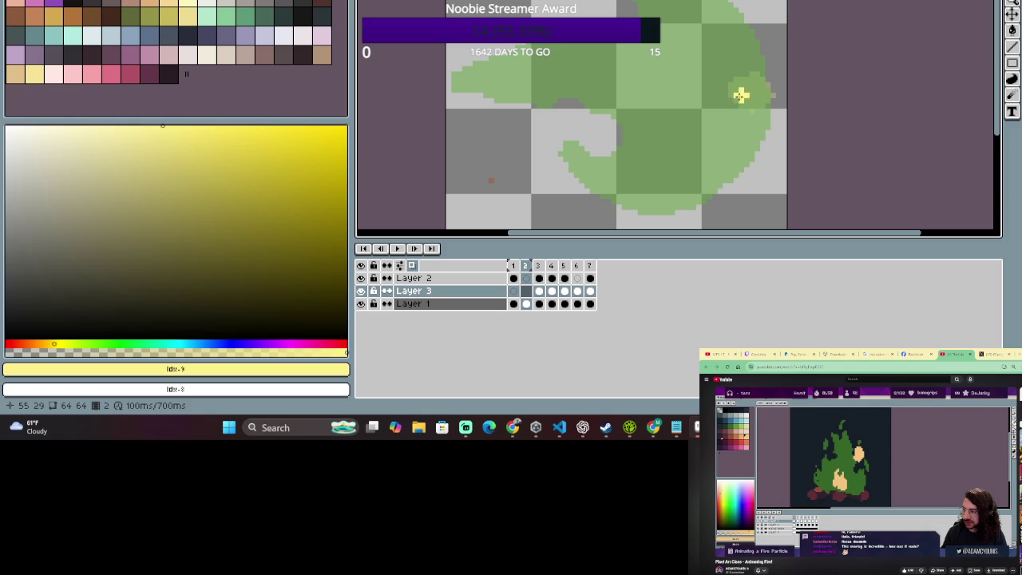
pyautogui.moveTo(736, 97)
pyautogui.mouseDown()
pyautogui.moveTo(678, 92)
pyautogui.moveTo(748, 87)
pyautogui.moveTo(713, 69)
pyautogui.moveTo(712, 130)
pyautogui.mouseUp()
# Refine the frame 2 streak's lower-left and left edges with pencil and eraser.
pyautogui.press('e')
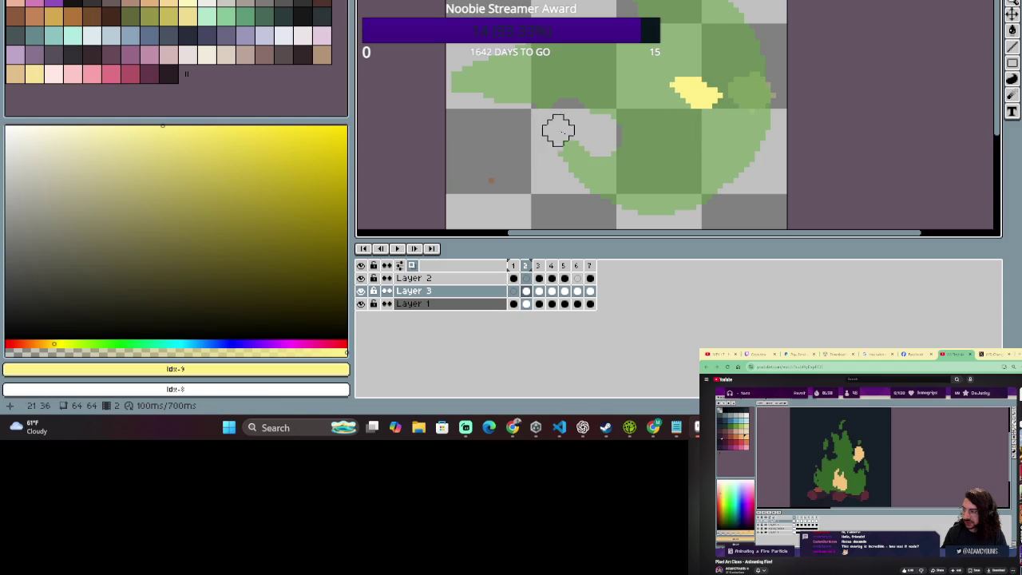
pyautogui.press('b')
pyautogui.moveTo(685, 99); pyautogui.dragTo(673, 97)
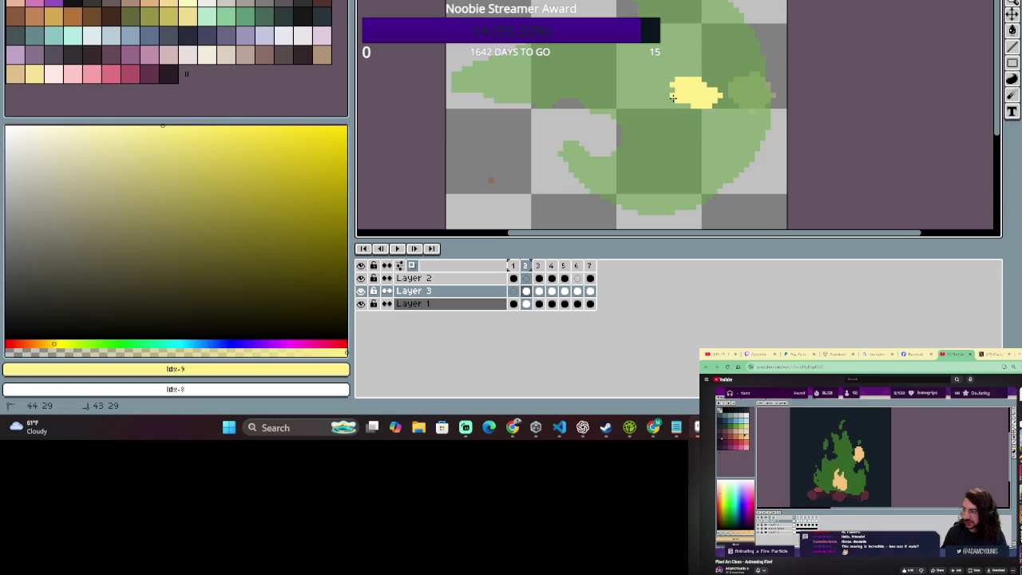
pyautogui.press('e')
pyautogui.moveTo(714, 69)
pyautogui.mouseDown()
pyautogui.moveTo(732, 101)
pyautogui.moveTo(668, 69)
pyautogui.moveTo(733, 82)
pyautogui.mouseUp()
pyautogui.hotkey('ctrl', 'z')
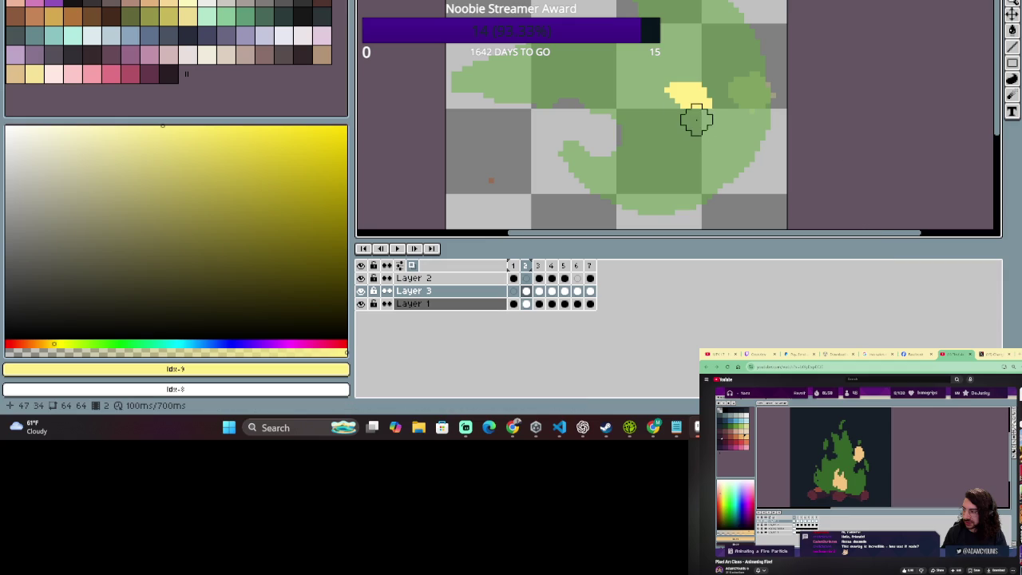
pyautogui.press('b')
pyautogui.moveTo(674, 100); pyautogui.dragTo(672, 91)
# Paint and lengthen a yellow flame stroke near the top and thicken the lower-right stroke.
pyautogui.moveTo(742, 28); pyautogui.dragTo(728, 6)
pyautogui.moveTo(758, 129); pyautogui.dragTo(751, 142)
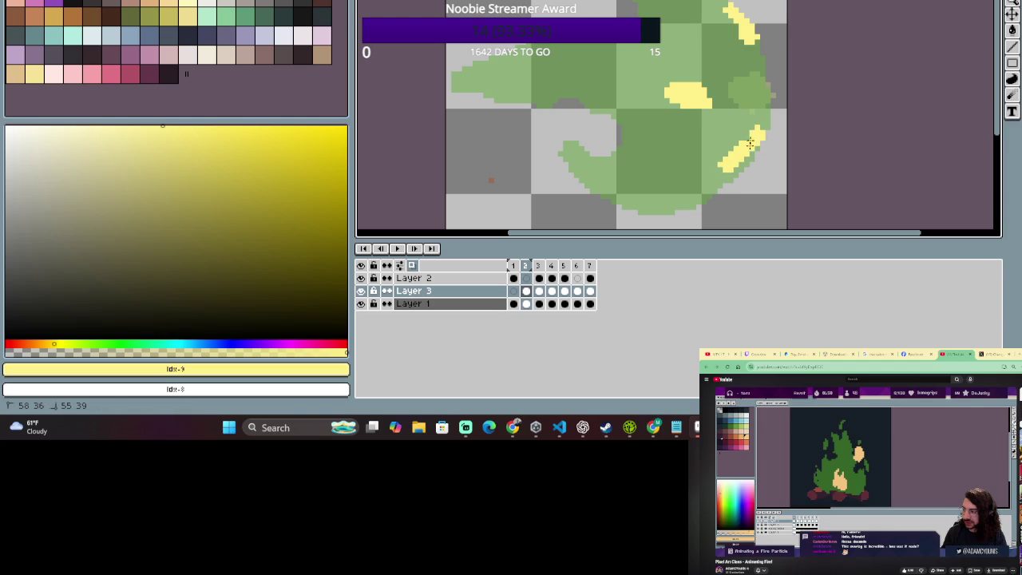
pyautogui.moveTo(754, 52); pyautogui.dragTo(718, 1)
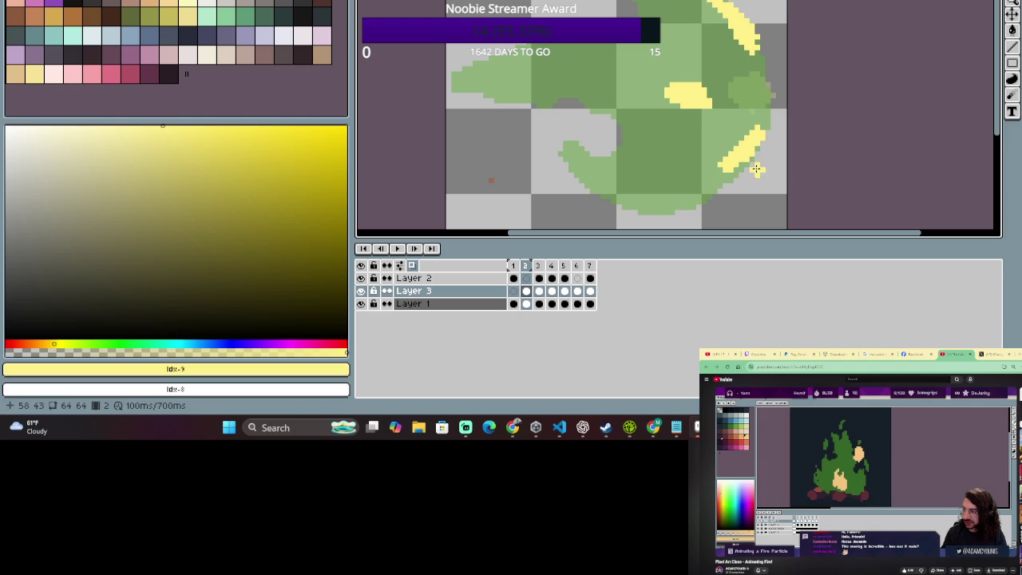
pyautogui.moveTo(751, 159); pyautogui.dragTo(758, 136)
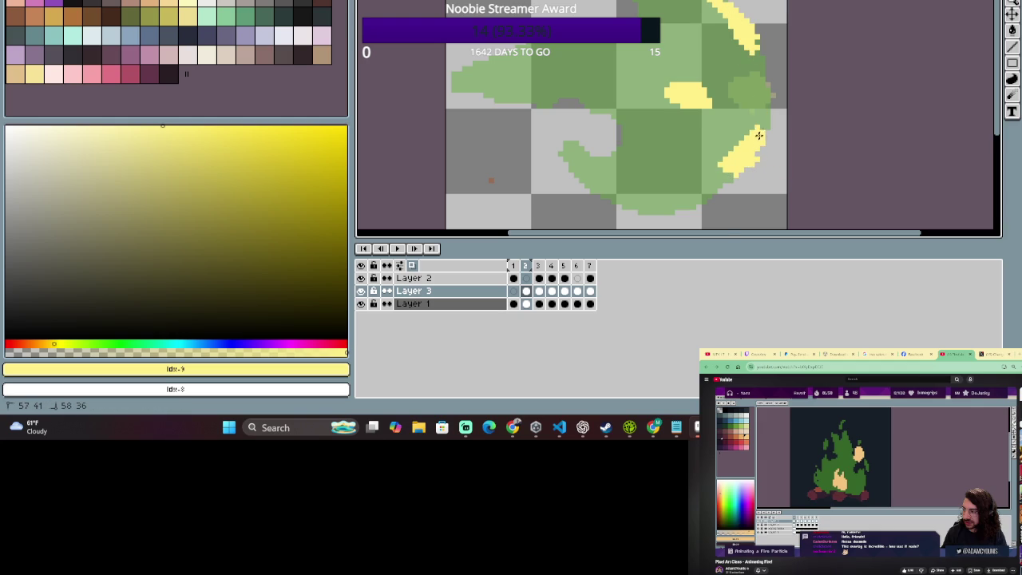
# Compare frames 1 and 2, then extend frame 2's middle yellow streak rightward and trim both ends.
pyautogui.click(526, 268)
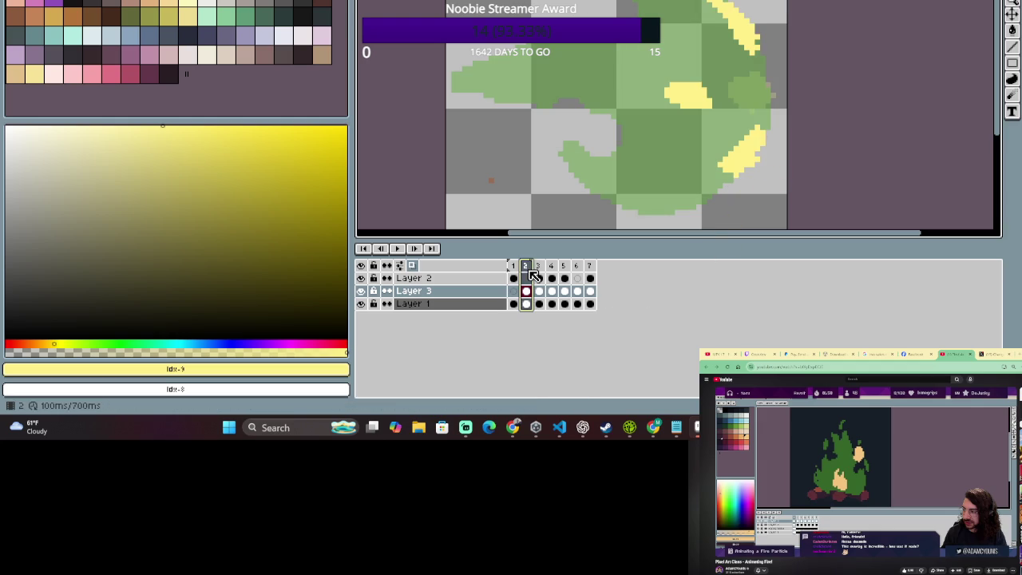
pyautogui.click(512, 270)
pyautogui.click(532, 273)
pyautogui.click(514, 268)
pyautogui.click(527, 268)
pyautogui.click(514, 268)
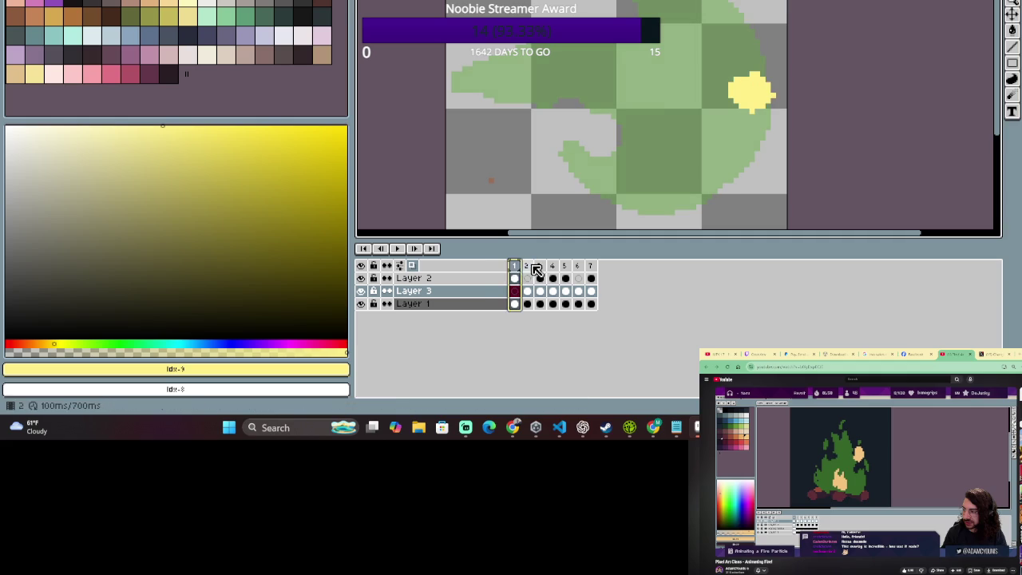
pyautogui.click(530, 266)
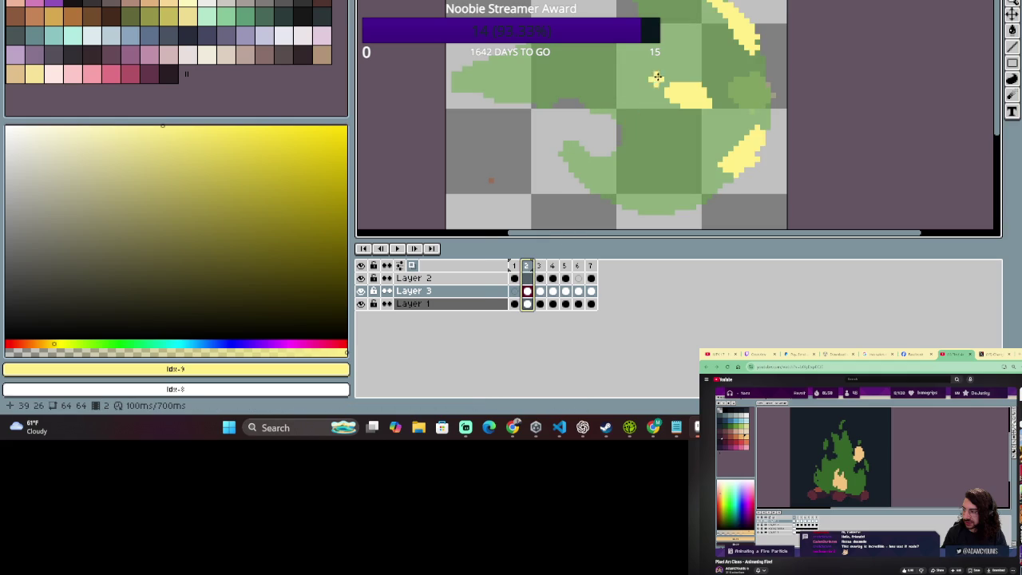
pyautogui.moveTo(726, 91)
pyautogui.mouseDown()
pyautogui.moveTo(757, 83)
pyautogui.moveTo(765, 114)
pyautogui.moveTo(755, 78)
pyautogui.mouseUp()
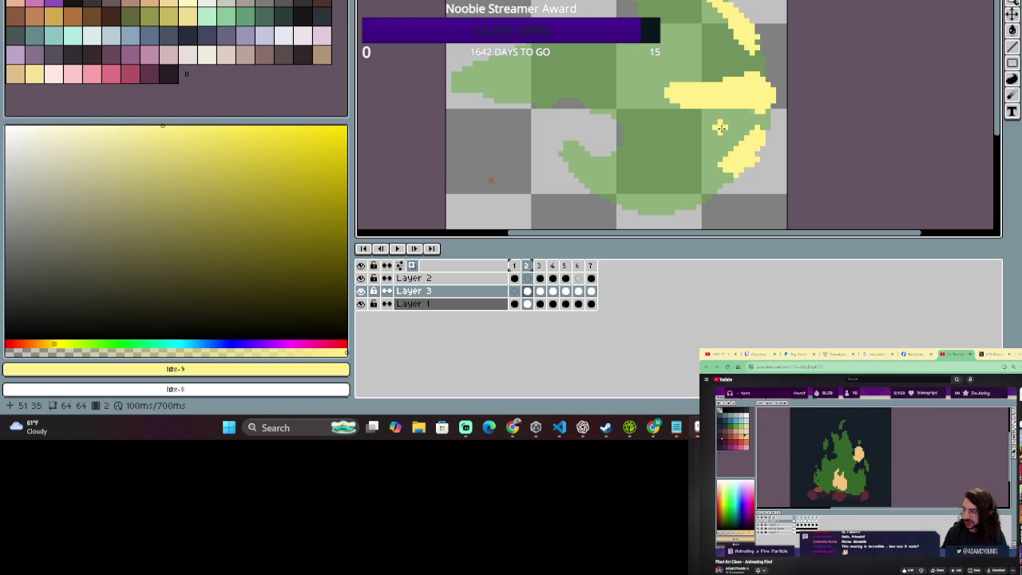
pyautogui.press('e')
pyautogui.moveTo(689, 123); pyautogui.dragTo(700, 80)
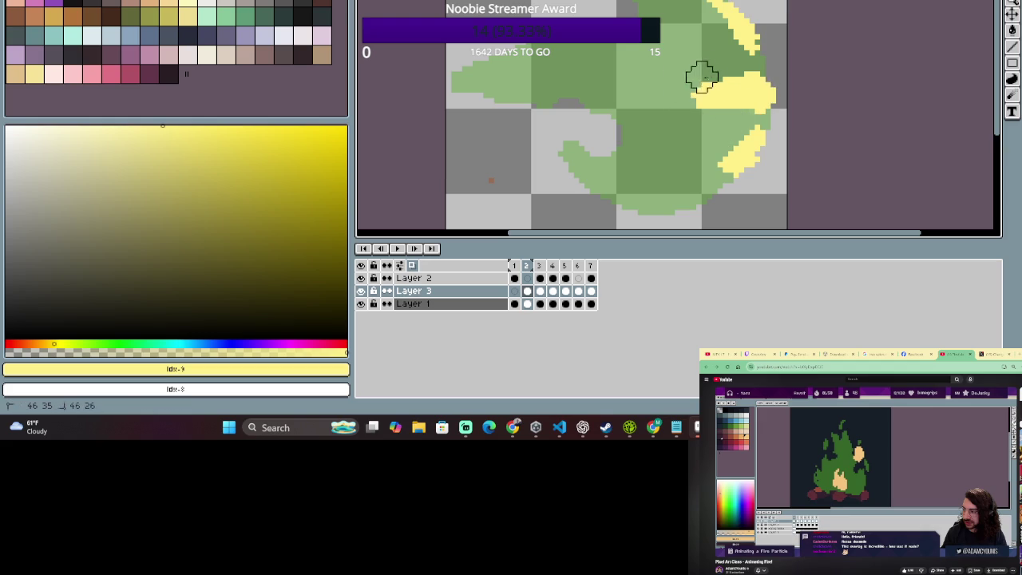
pyautogui.moveTo(748, 167)
pyautogui.mouseDown()
pyautogui.moveTo(764, 73)
pyautogui.moveTo(707, 88)
pyautogui.moveTo(706, 104)
pyautogui.moveTo(702, 87)
pyautogui.moveTo(726, 84)
pyautogui.mouseUp()
# Extend the middle streak leftward, then trim its right end and top with the eraser.
pyautogui.press('b')
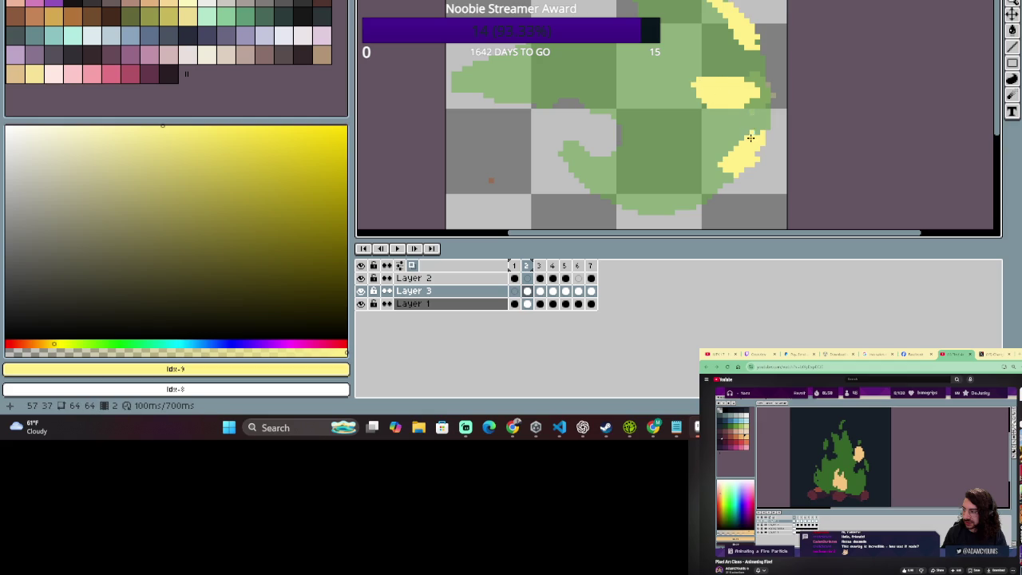
pyautogui.click(514, 266)
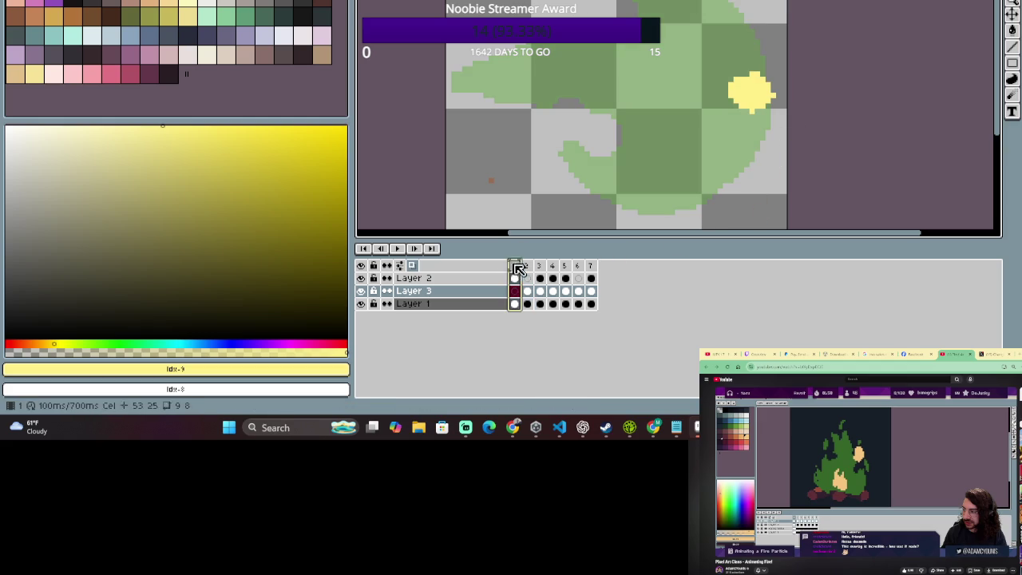
pyautogui.click(528, 269)
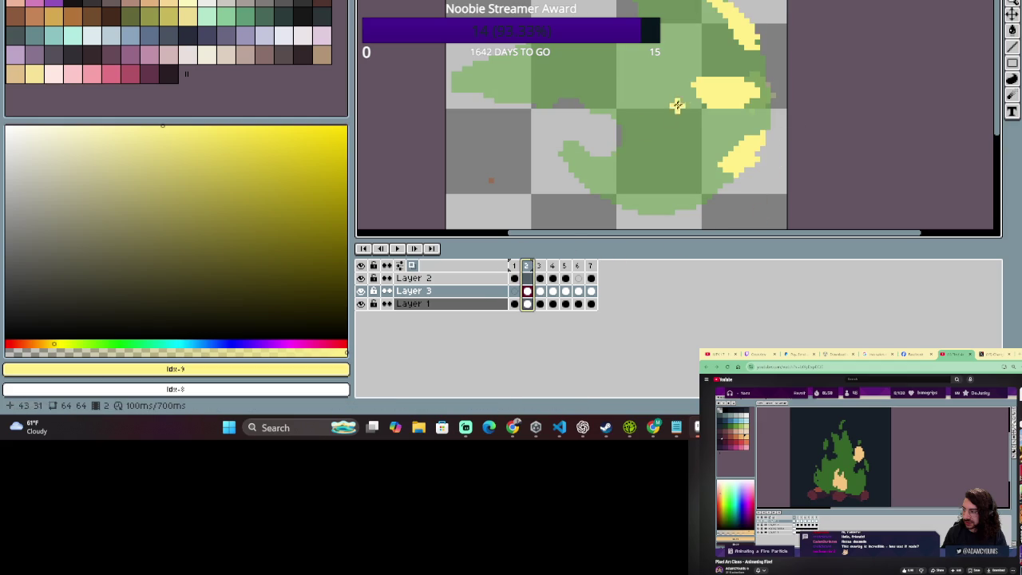
pyautogui.moveTo(707, 98)
pyautogui.mouseDown()
pyautogui.moveTo(665, 91)
pyautogui.moveTo(708, 110)
pyautogui.mouseUp()
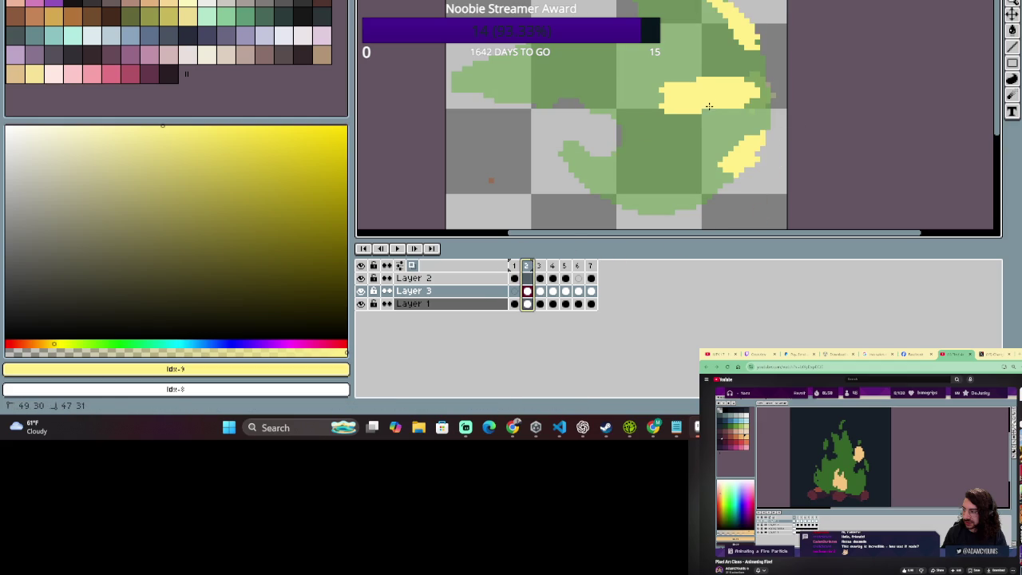
pyautogui.press('e')
pyautogui.moveTo(696, 71)
pyautogui.mouseDown()
pyautogui.moveTo(730, 75)
pyautogui.moveTo(748, 109)
pyautogui.moveTo(674, 125)
pyautogui.mouseUp()
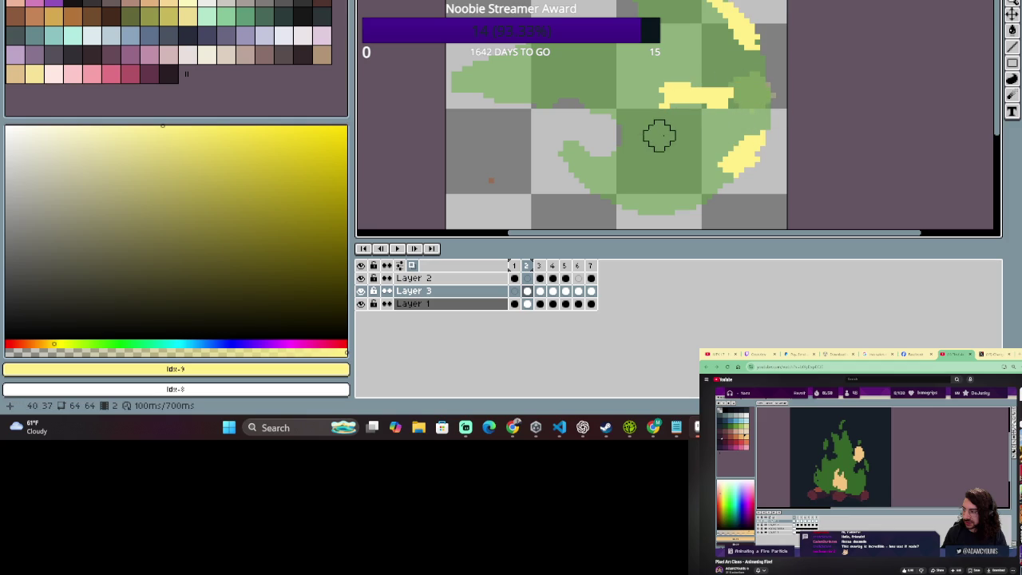
pyautogui.hotkey('ctrl', 'z')
pyautogui.moveTo(724, 130)
pyautogui.mouseDown()
pyautogui.moveTo(753, 85)
pyautogui.moveTo(679, 64)
pyautogui.mouseUp()
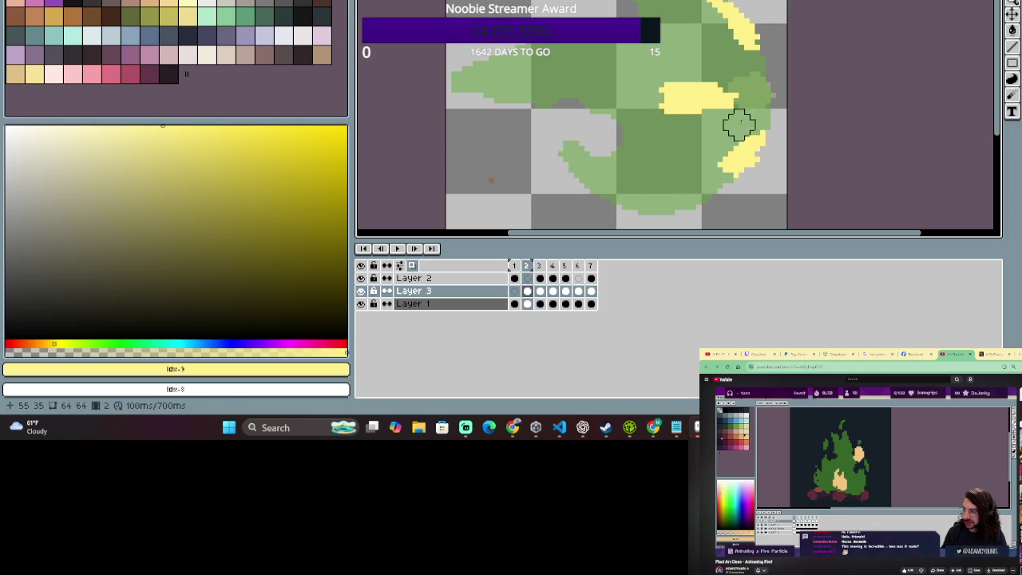
# On frame 1, extend the yellow flame upward and widen its lower-right edge into a crescent.
pyautogui.click(514, 265)
pyautogui.moveTo(527, 265); pyautogui.dragTo(513, 268)
pyautogui.click(513, 268)
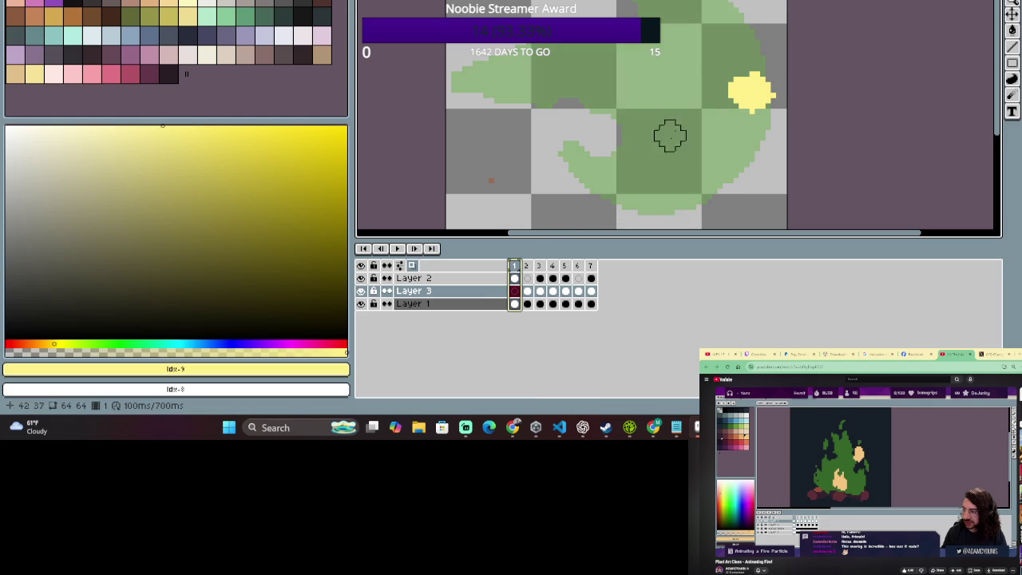
pyautogui.press('b')
pyautogui.moveTo(763, 83)
pyautogui.mouseDown()
pyautogui.moveTo(747, 41)
pyautogui.moveTo(768, 91)
pyautogui.moveTo(751, 142)
pyautogui.mouseUp()
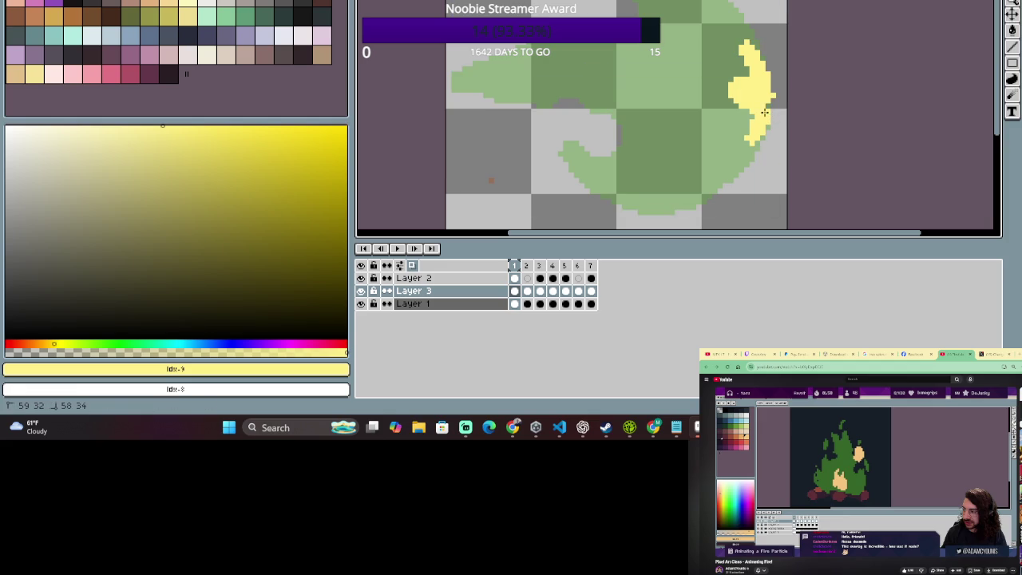
pyautogui.moveTo(771, 102)
pyautogui.mouseDown()
pyautogui.moveTo(767, 89)
pyautogui.moveTo(787, 120)
pyautogui.mouseUp()
pyautogui.press('e')
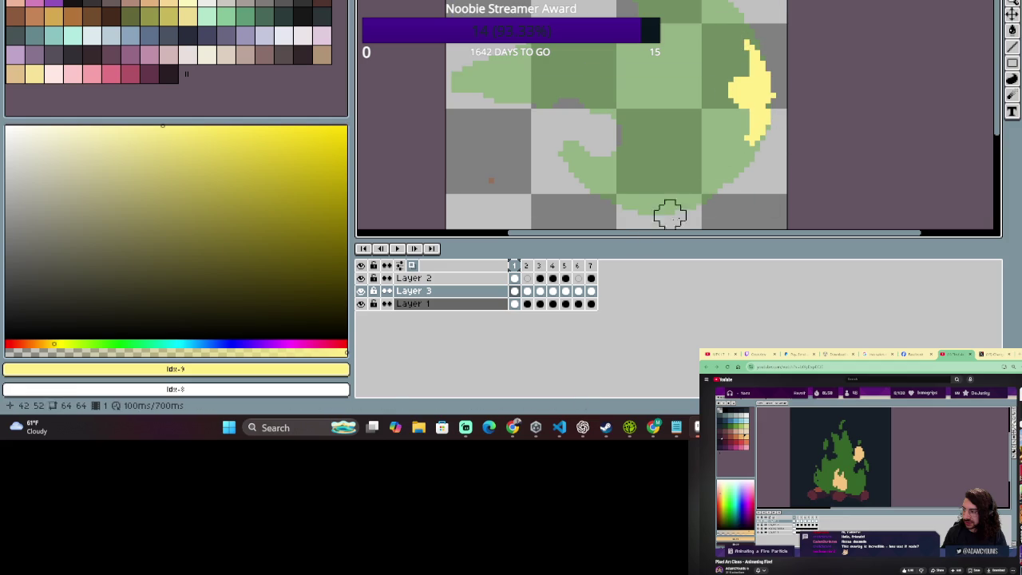
# Back on frame 2, extend the yellow patch rightward and enlarge the brush size.
pyautogui.click(528, 268)
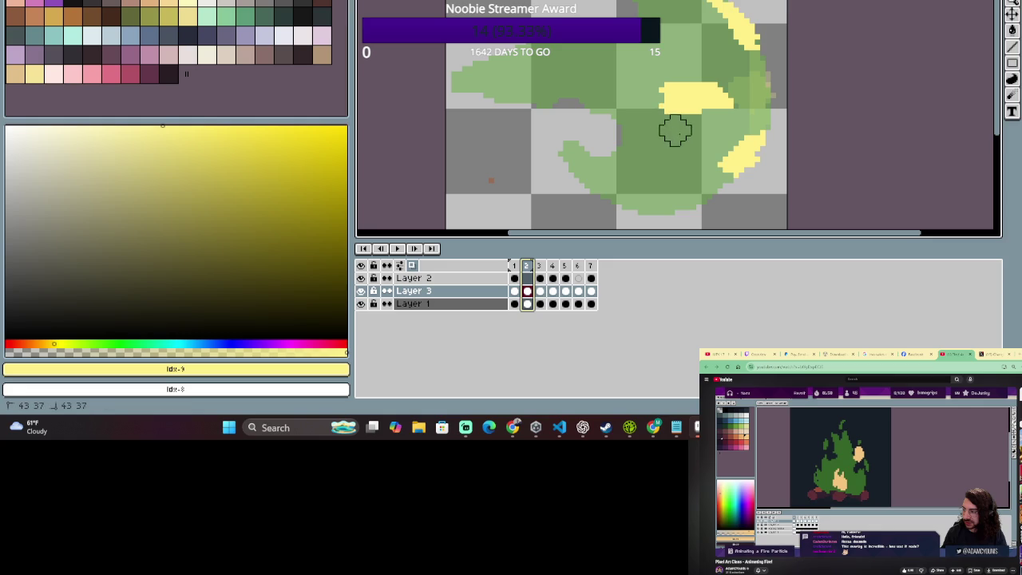
pyautogui.press('b')
pyautogui.moveTo(711, 95); pyautogui.dragTo(745, 94)
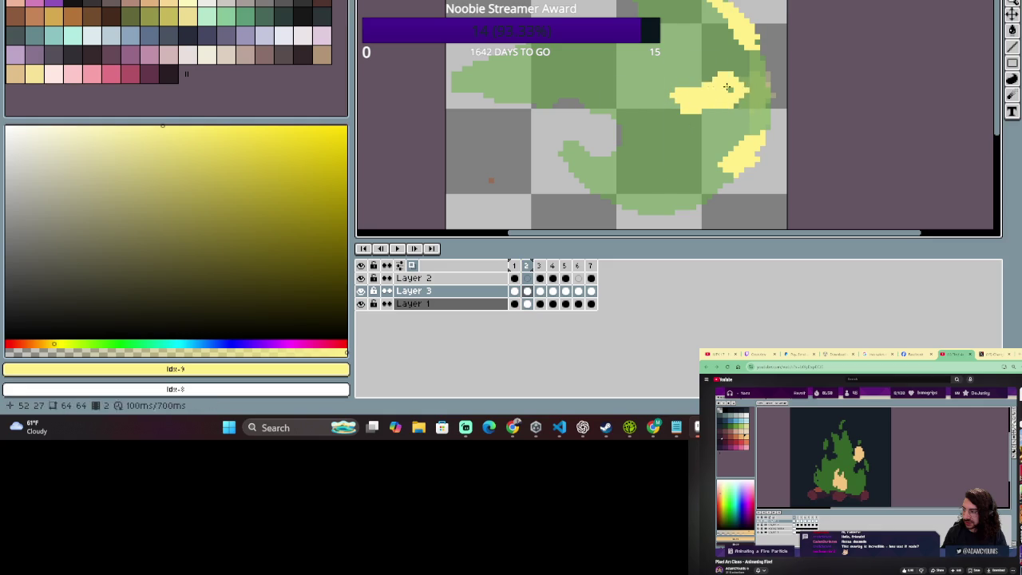
pyautogui.moveTo(755, 92); pyautogui.dragTo(682, 91)
pyautogui.press('+')
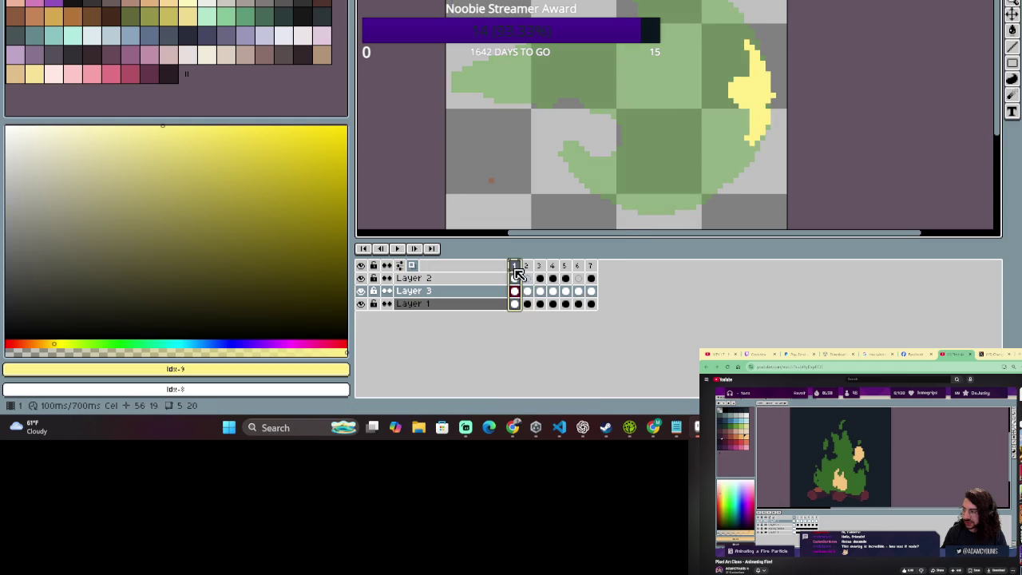
# Extend frame 2's yellow streak leftward, undoing an accidental erase of its lower right.
pyautogui.click(541, 271)
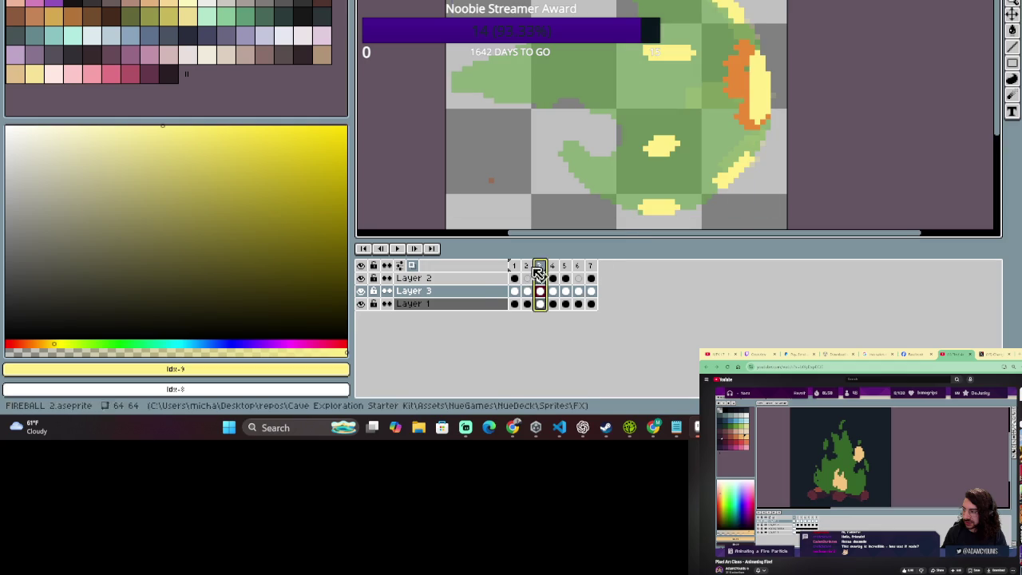
pyautogui.click(514, 271)
pyautogui.click(528, 271)
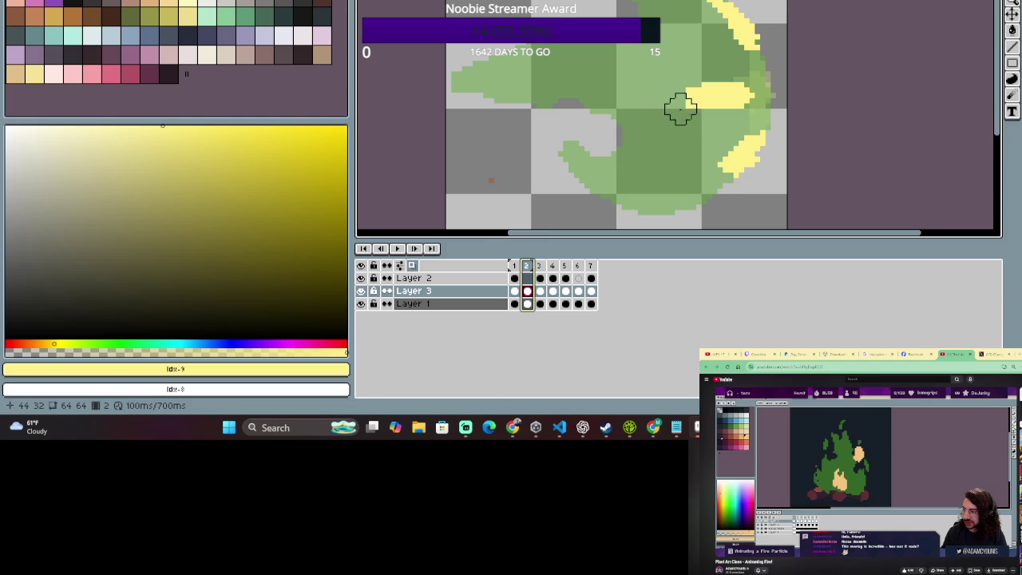
pyautogui.moveTo(699, 96); pyautogui.dragTo(667, 97)
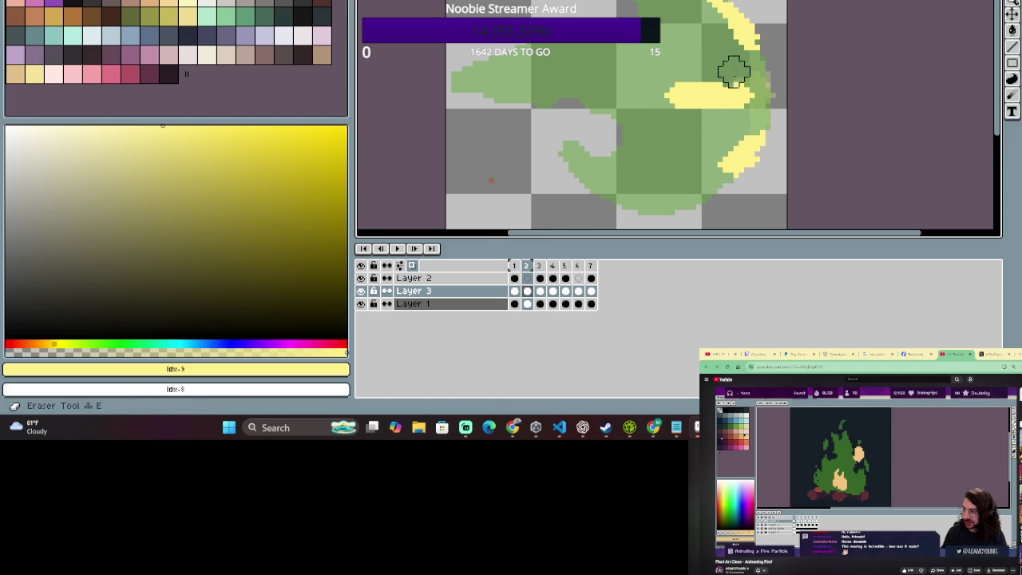
pyautogui.moveTo(754, 102); pyautogui.dragTo(695, 108)
pyautogui.press('z')
pyautogui.hotkey('ctrl', 'z')
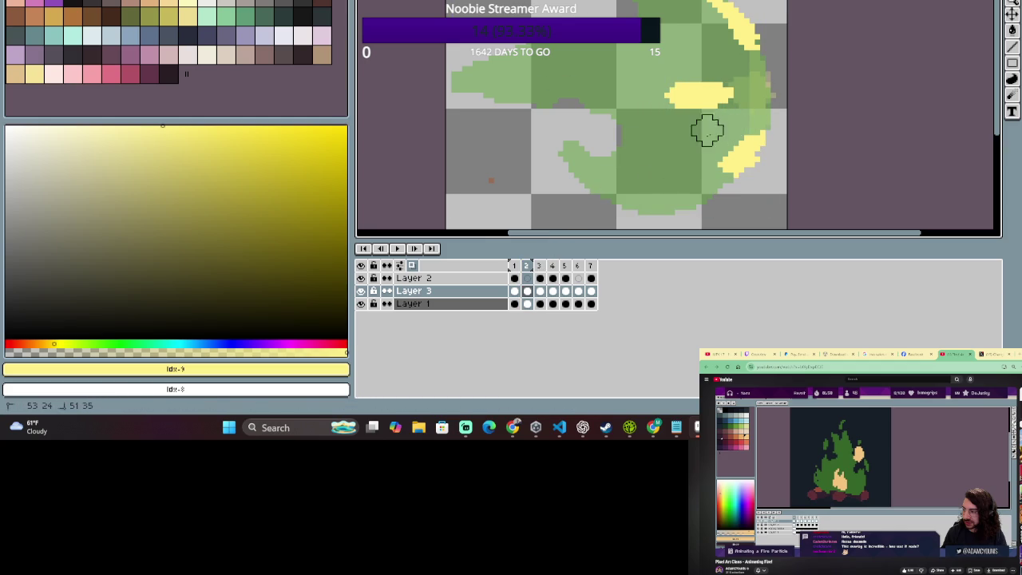
# Flip between frames 1, 2 and 3 to compare the flame streak.
pyautogui.click(514, 267)
pyautogui.click(539, 272)
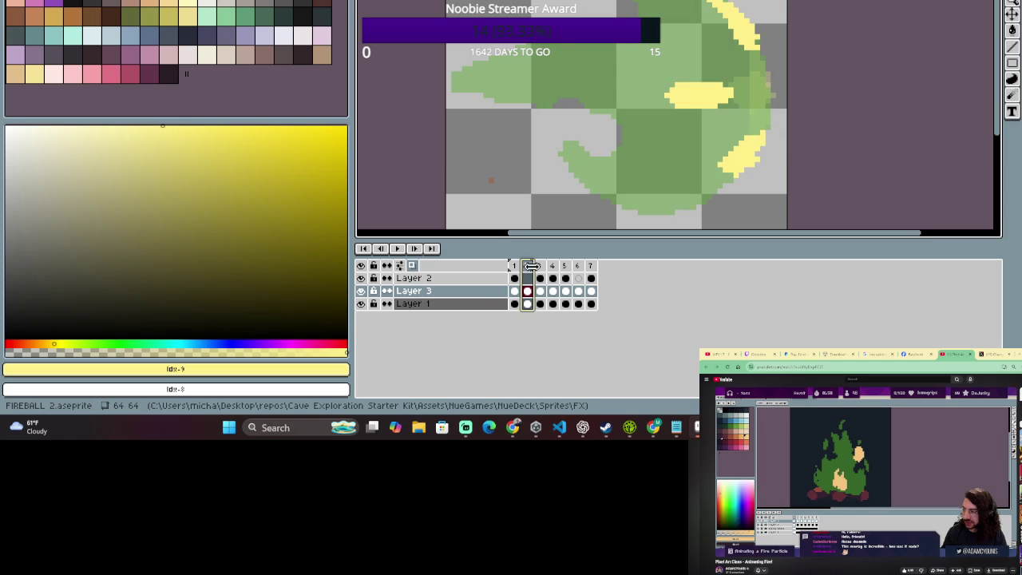
pyautogui.click(516, 266)
pyautogui.click(527, 268)
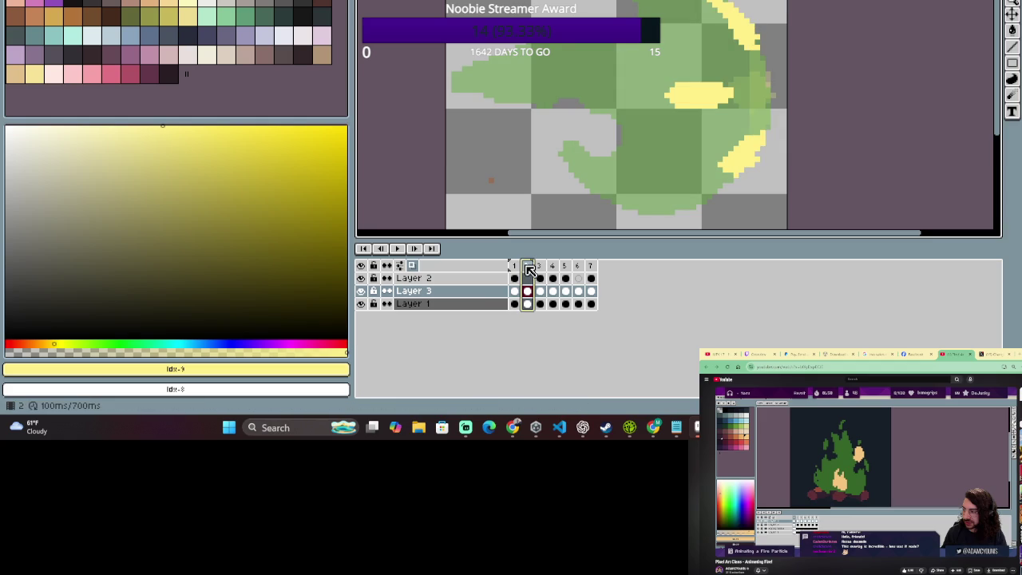
pyautogui.click(538, 266)
pyautogui.click(532, 268)
pyautogui.click(516, 266)
pyautogui.click(527, 267)
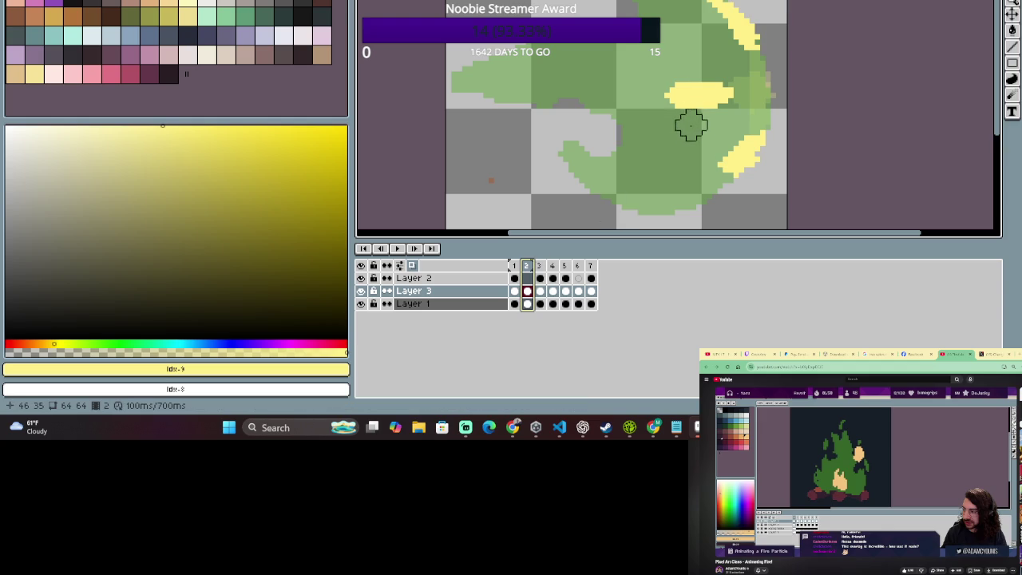
# Box-select frame 2's middle yellow streak and move it about 7 px right.
pyautogui.press('m')
pyautogui.moveTo(645, 63); pyautogui.dragTo(746, 127)
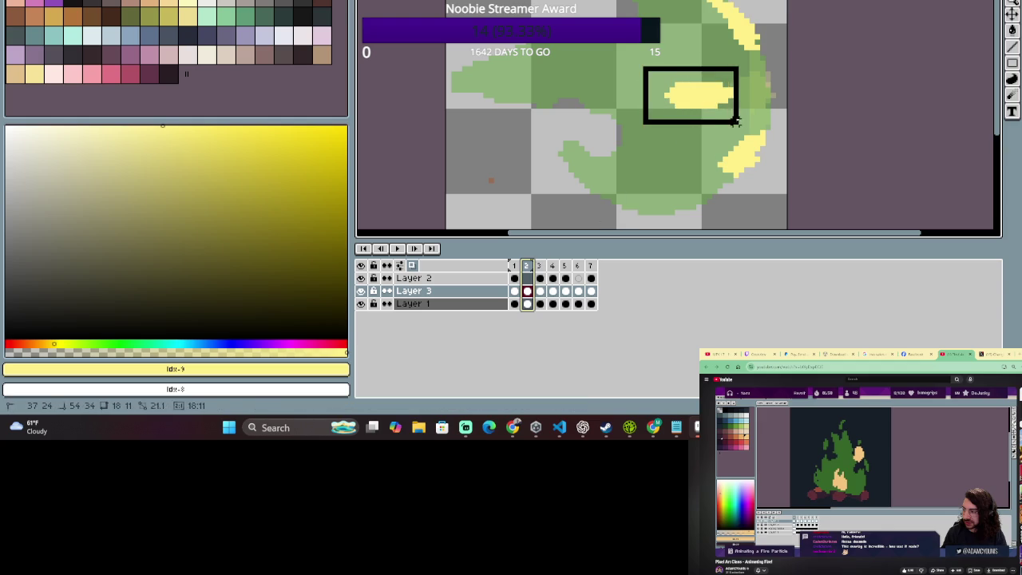
pyautogui.click(514, 291)
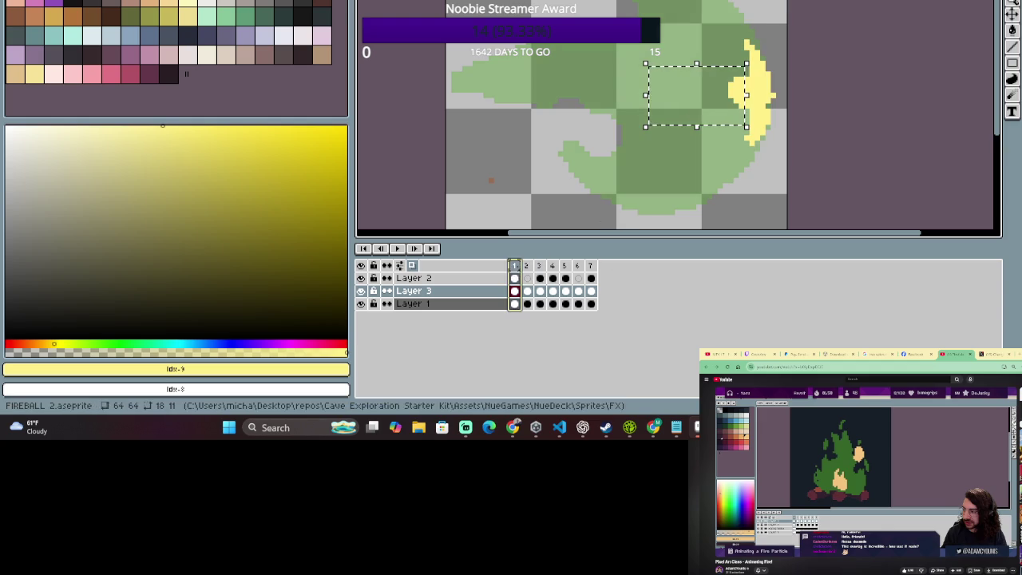
pyautogui.click(526, 266)
pyautogui.moveTo(692, 103); pyautogui.dragTo(697, 106)
pyautogui.click(514, 265)
pyautogui.click(526, 265)
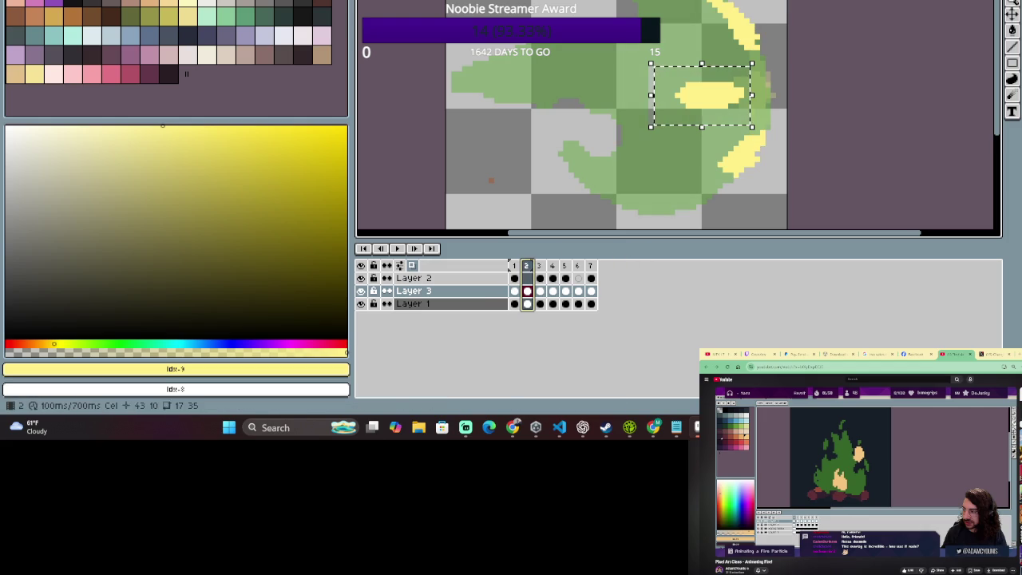
# Fine-tune the streak's position so it lines up with frame 1's flame.
pyautogui.click(514, 265)
pyautogui.click(539, 265)
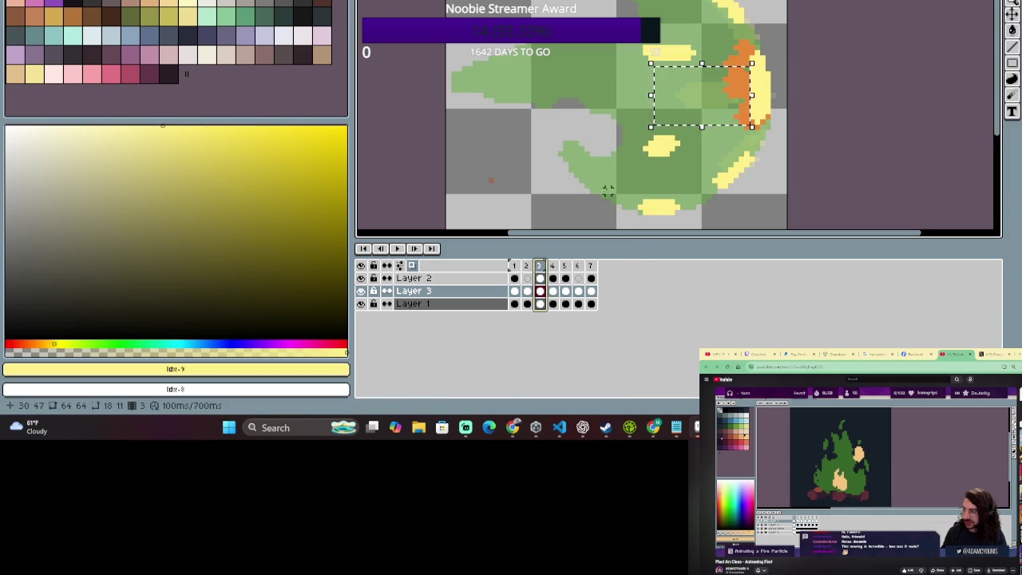
pyautogui.click(514, 265)
pyautogui.click(526, 265)
pyautogui.moveTo(684, 102); pyautogui.dragTo(679, 107)
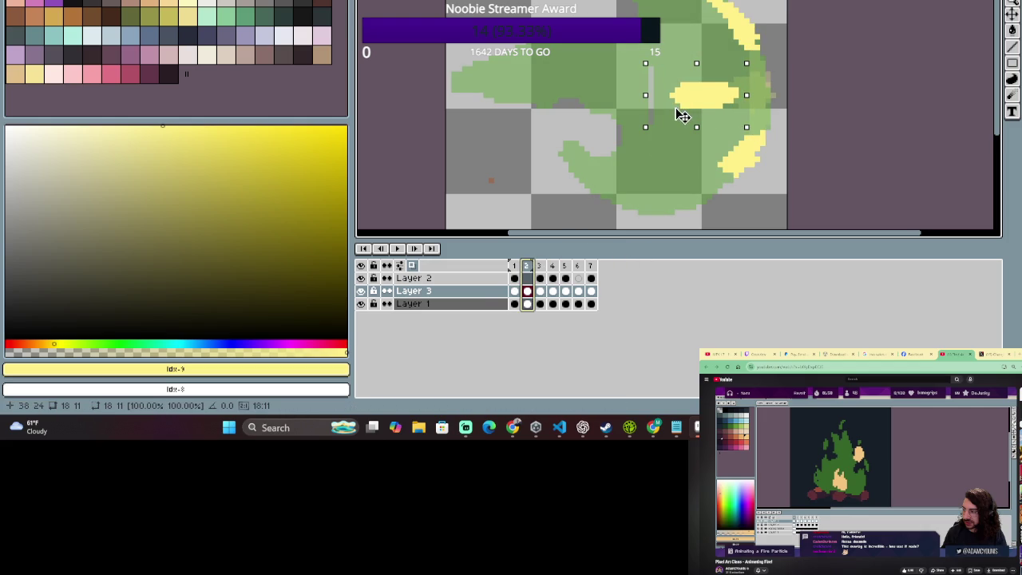
pyautogui.click(514, 265)
pyautogui.click(526, 265)
pyautogui.click(514, 265)
pyautogui.click(526, 265)
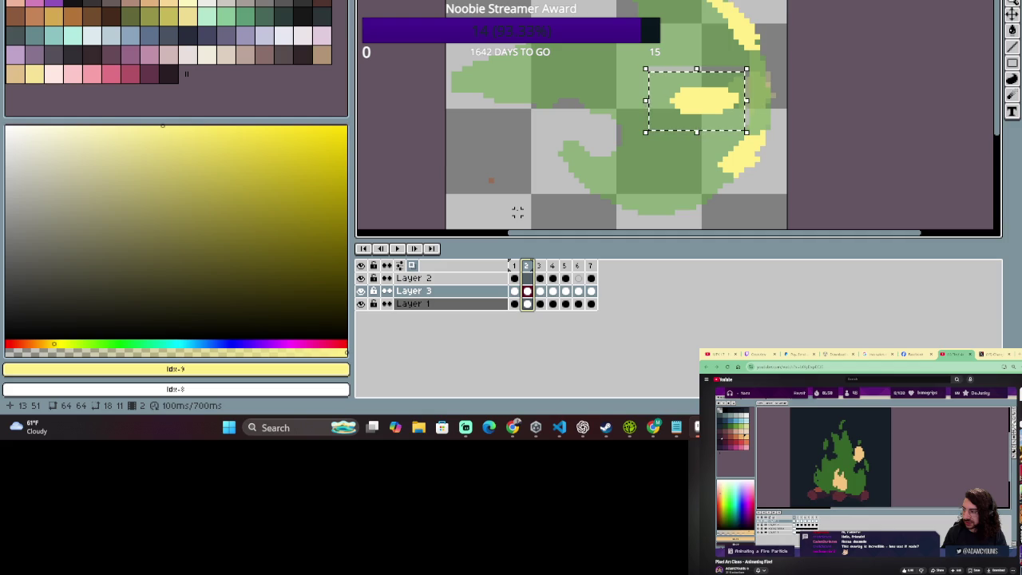
# Deselect to drop the streak in place, switch to the Pencil, and recheck against frame 1.
pyautogui.click(770, 100)
pyautogui.press('b')
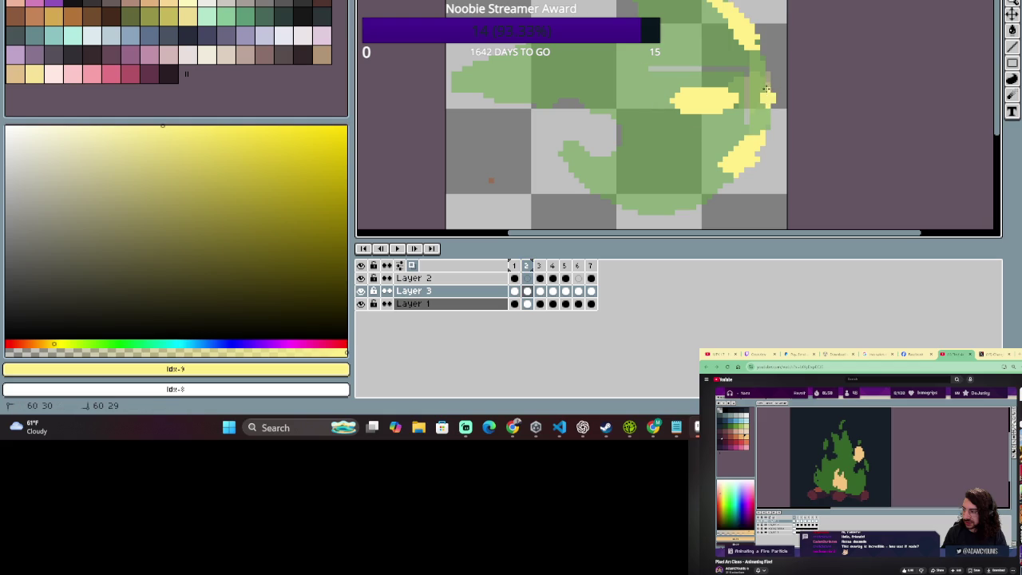
pyautogui.click(514, 265)
pyautogui.click(536, 269)
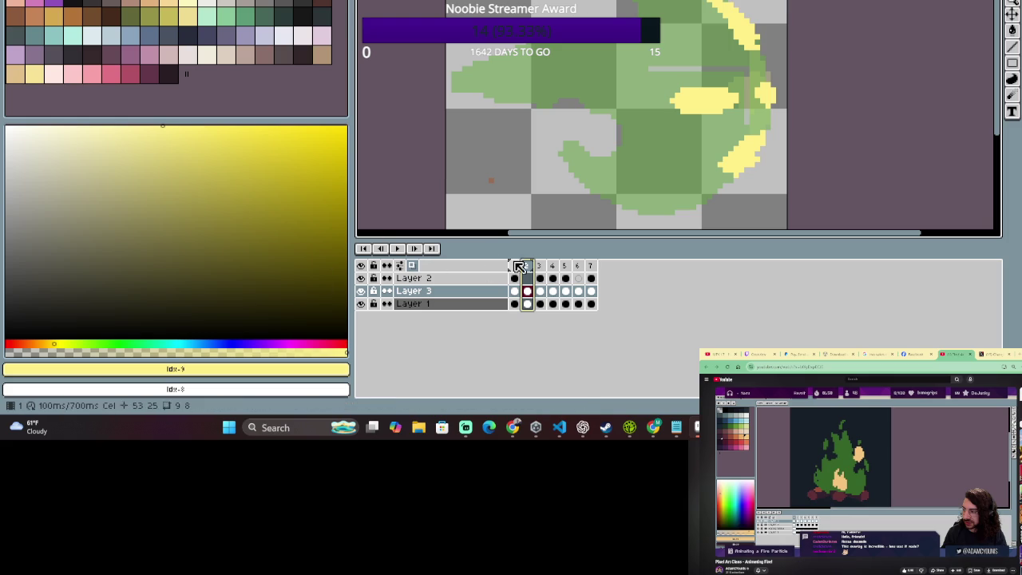
# Compare fireball frames 1–3 and select frames 2 and 3 on Layer 2.
pyautogui.click(540, 278)
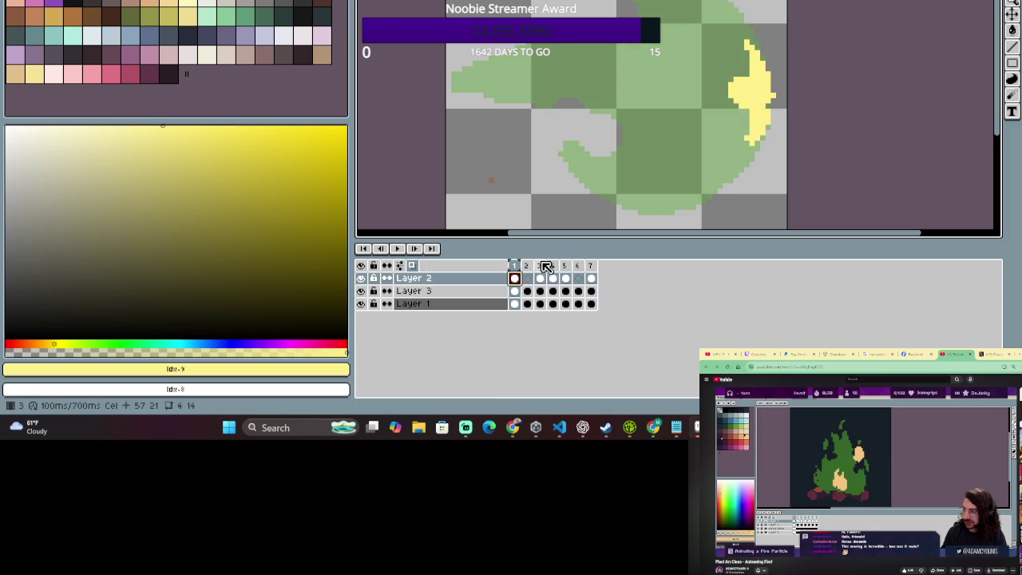
pyautogui.click(518, 267)
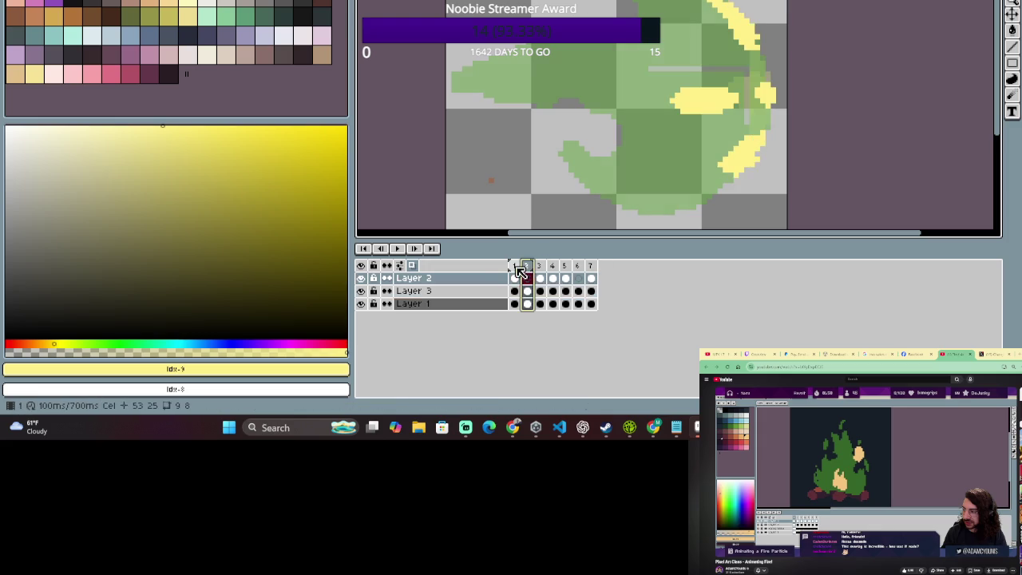
pyautogui.click(527, 274)
pyautogui.click(540, 274)
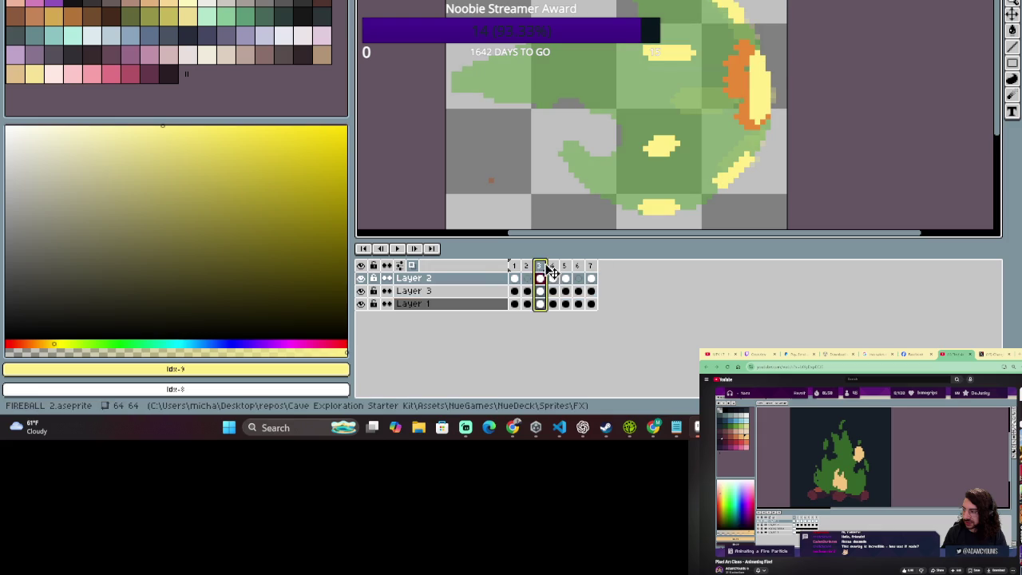
pyautogui.click(552, 278)
pyautogui.click(527, 278)
pyautogui.click(517, 275)
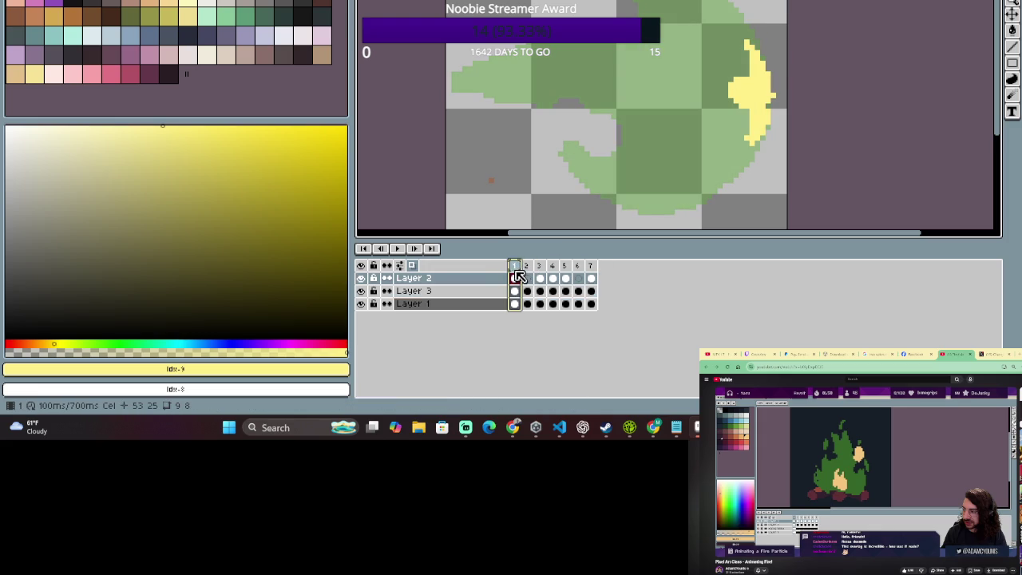
pyautogui.click(527, 267)
pyautogui.click(540, 267)
pyautogui.click(529, 266)
pyautogui.click(540, 268)
pyautogui.click(529, 270)
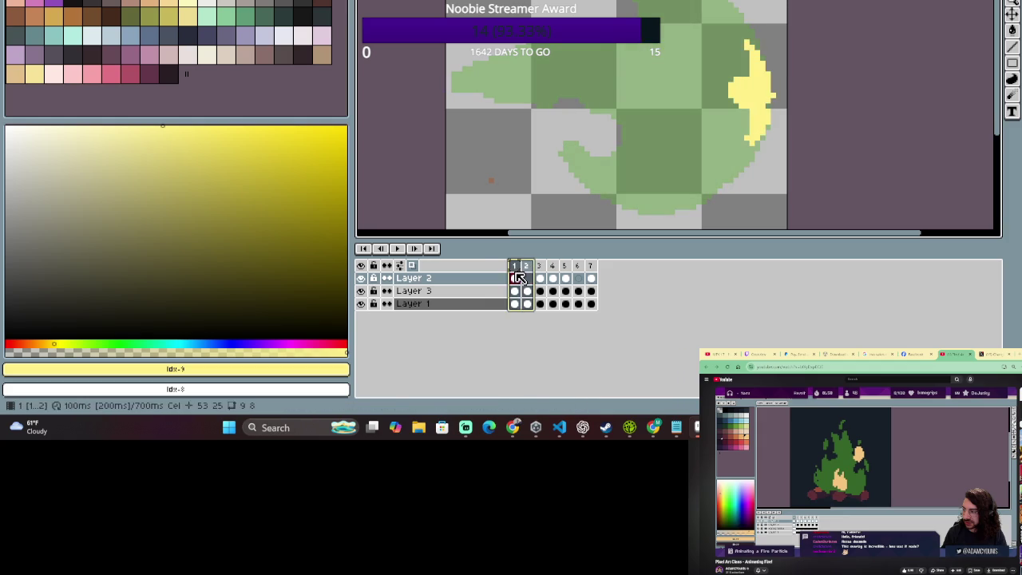
pyautogui.keyDown('shift'); pyautogui.click(543, 276); pyautogui.keyUp('shift')
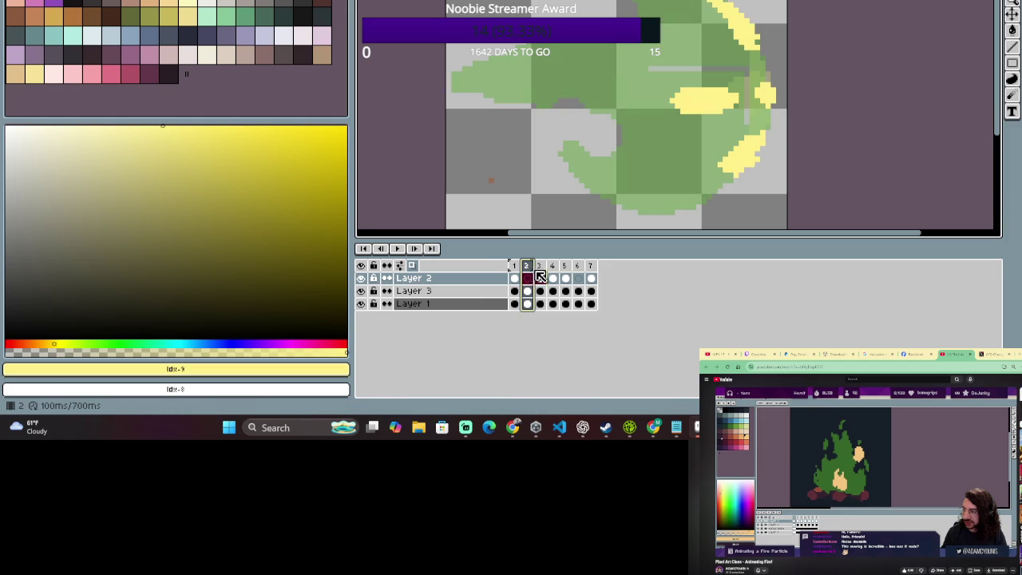
# Switch to the Eraser, clear the frame range, and compare frames 1 and 2 on Layer 3.
pyautogui.press('e')
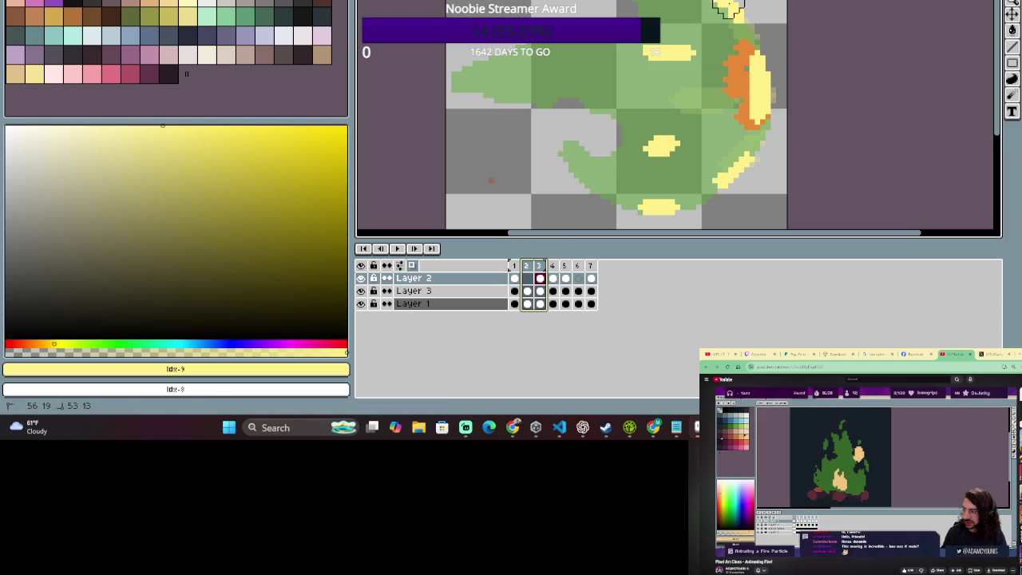
pyautogui.press('Escape')
pyautogui.click(543, 292)
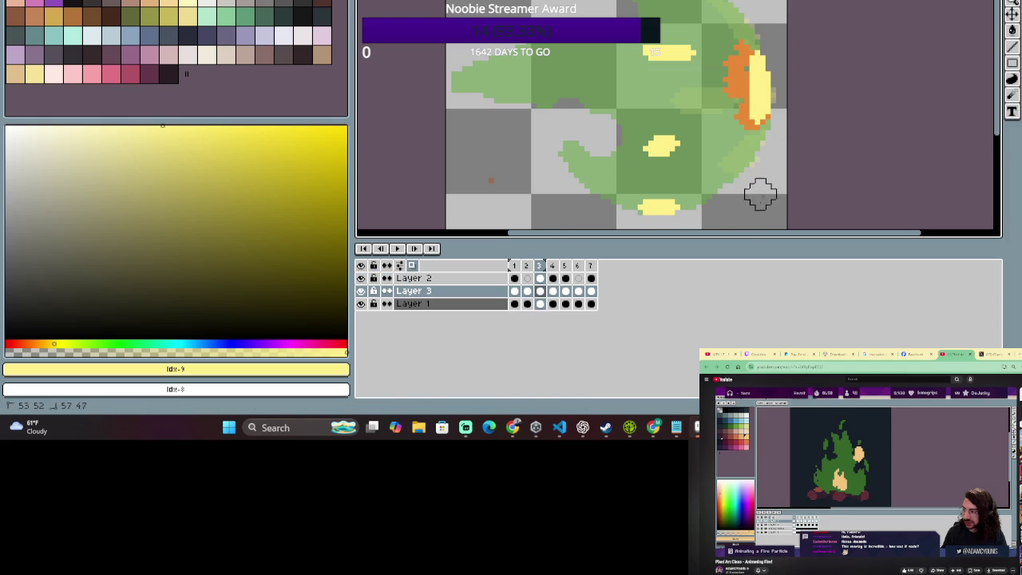
pyautogui.click(529, 266)
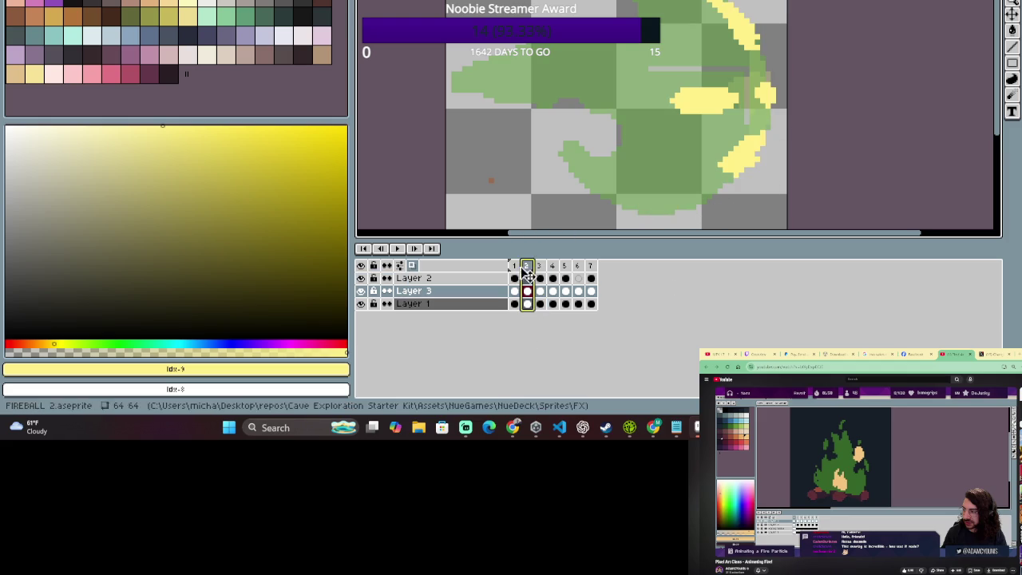
pyautogui.click(514, 265)
pyautogui.click(527, 266)
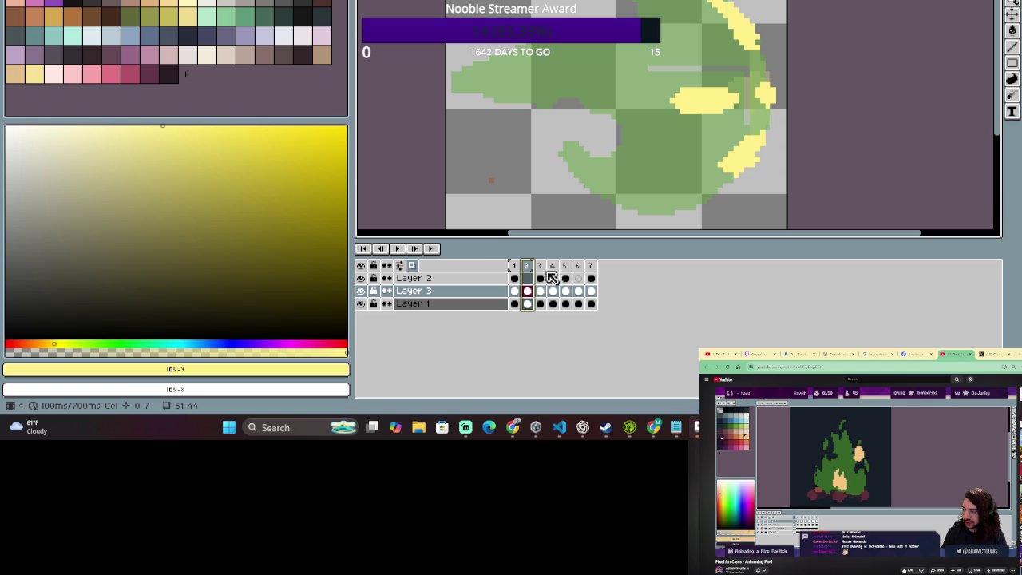
pyautogui.click(538, 266)
pyautogui.click(527, 266)
pyautogui.click(514, 265)
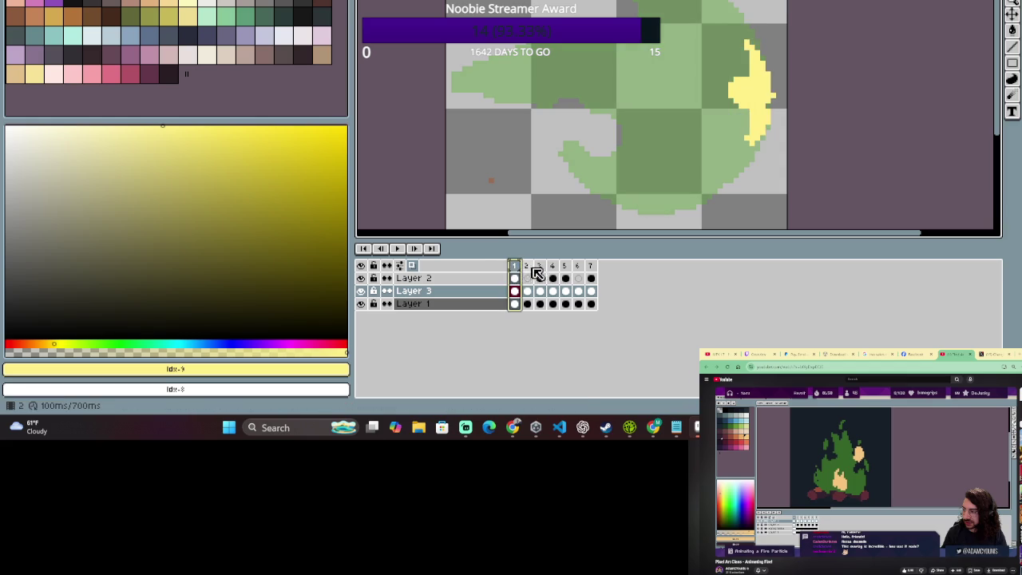
pyautogui.click(538, 268)
pyautogui.click(527, 268)
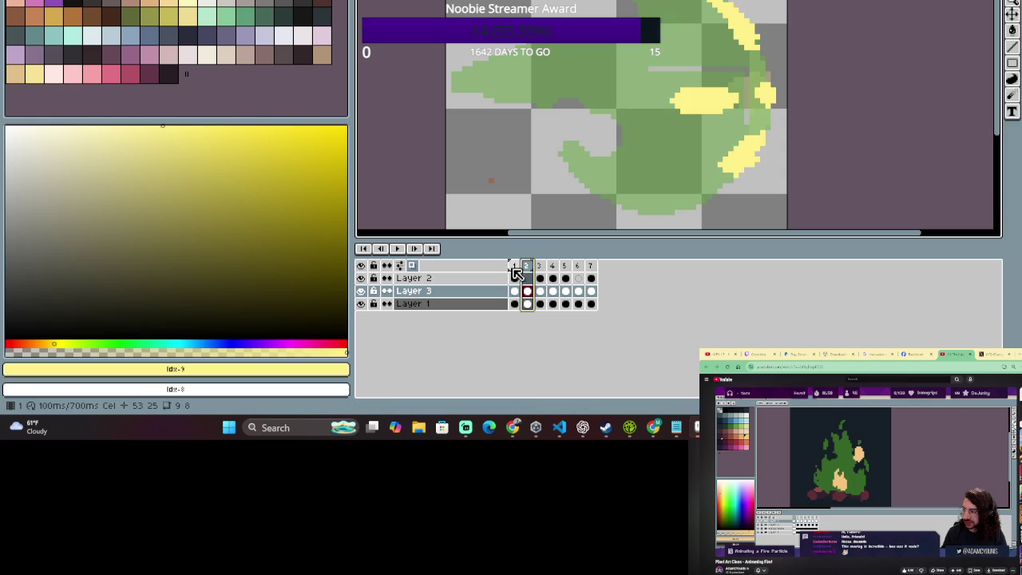
# Delete Layer 2's yellow pixels in frame 4 after previewing its neighbouring frames.
pyautogui.click(539, 267)
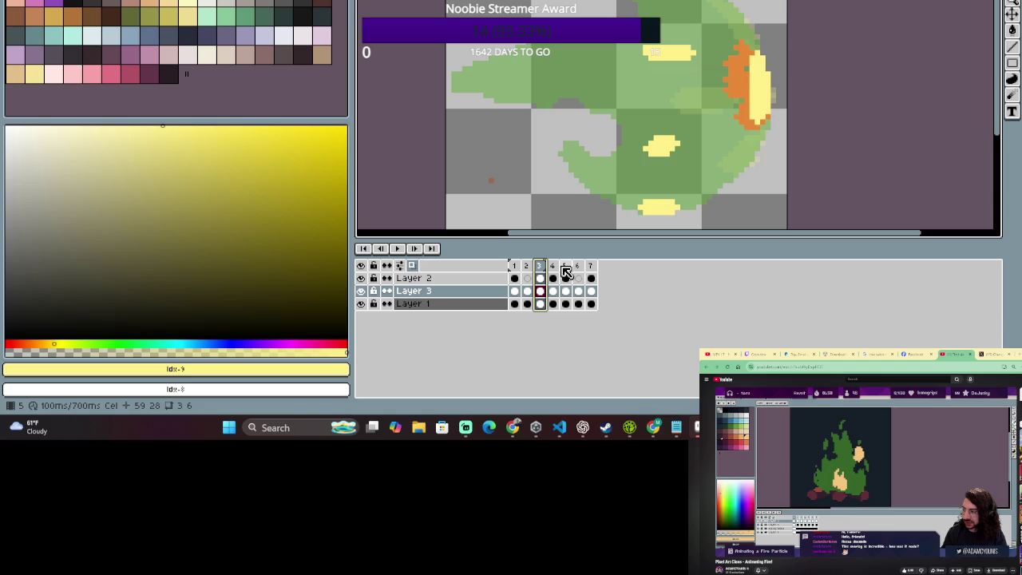
pyautogui.click(554, 268)
pyautogui.click(540, 268)
pyautogui.click(553, 268)
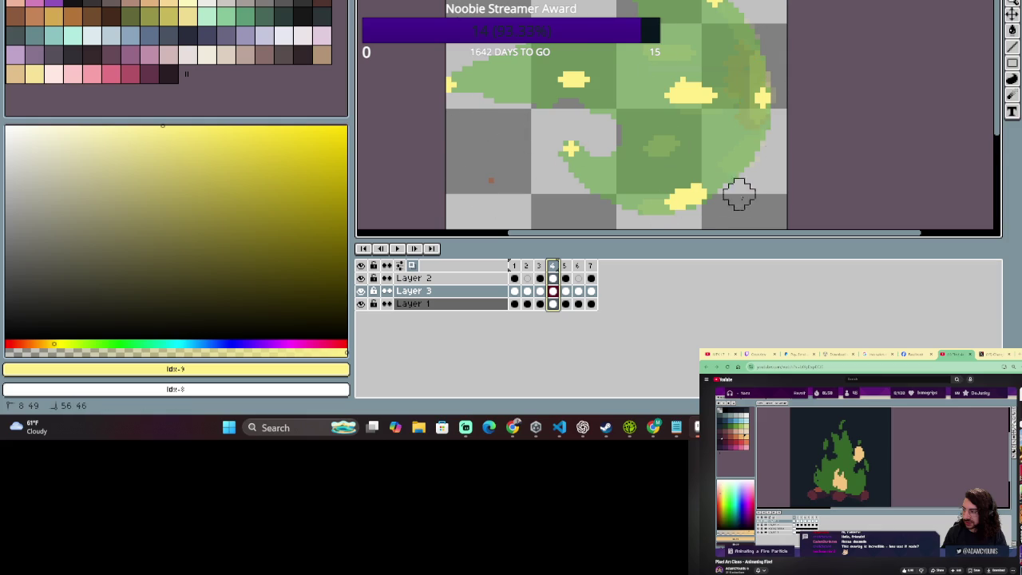
pyautogui.scroll(-2, 736, 191)
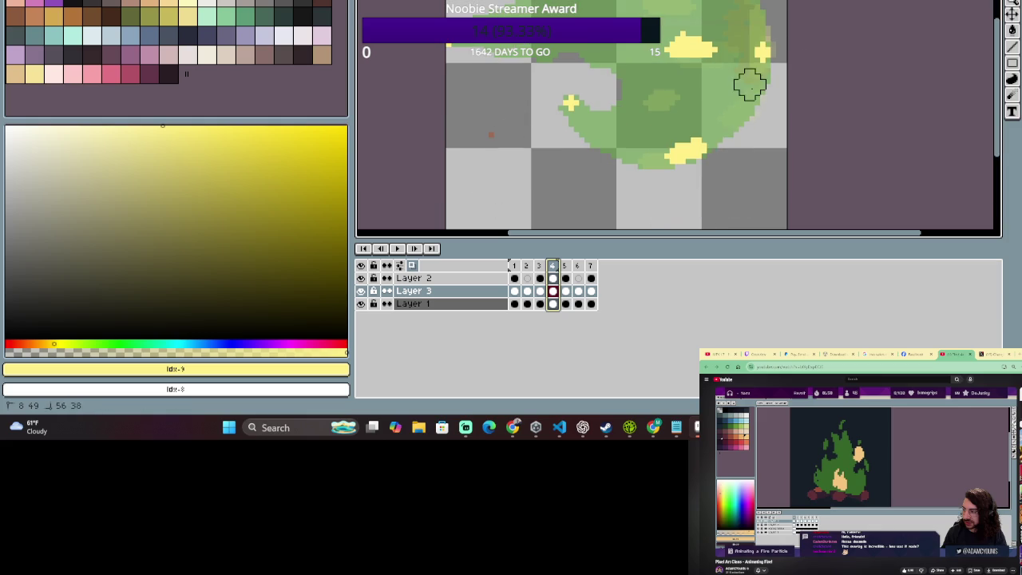
pyautogui.click(552, 278)
pyautogui.scroll(3, 537, 112)
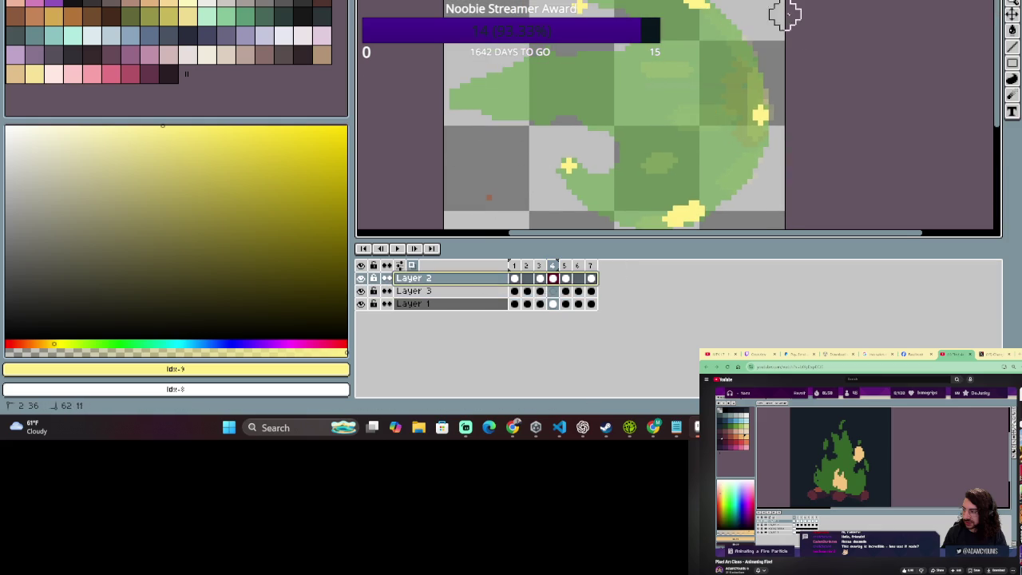
pyautogui.press('Delete')
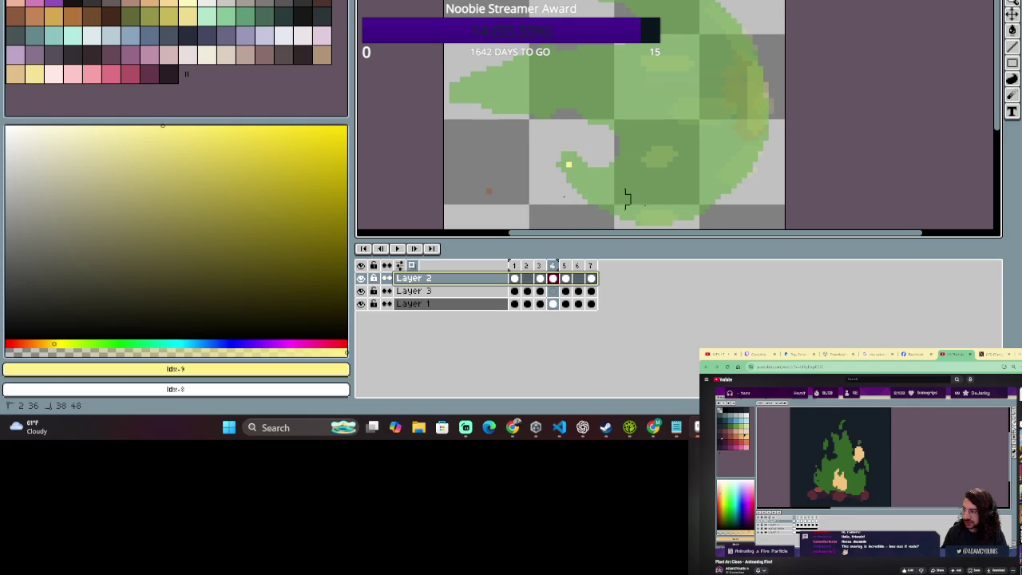
# Widen the layer names, hide the onion skin, and centre frame 3's flame in view.
pyautogui.moveTo(508, 265); pyautogui.dragTo(521, 264)
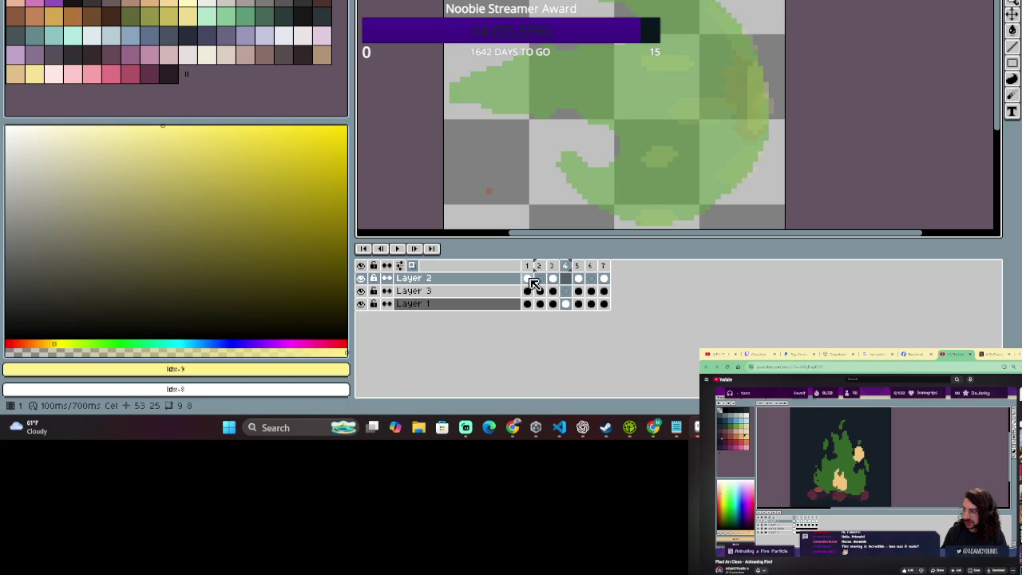
pyautogui.moveTo(562, 265); pyautogui.dragTo(551, 275)
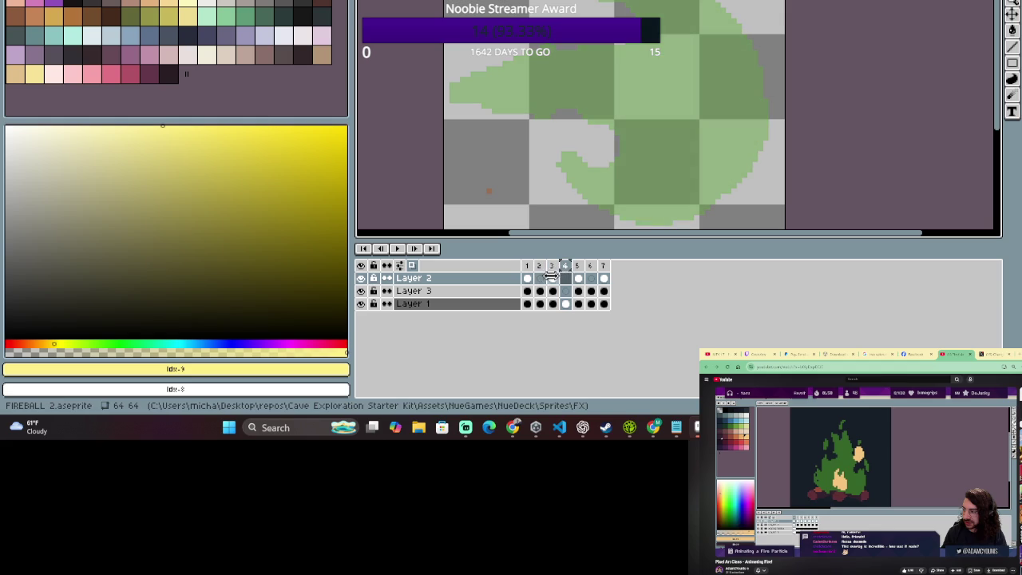
pyautogui.click(552, 266)
pyautogui.rightClick(553, 265)
pyautogui.click(553, 274)
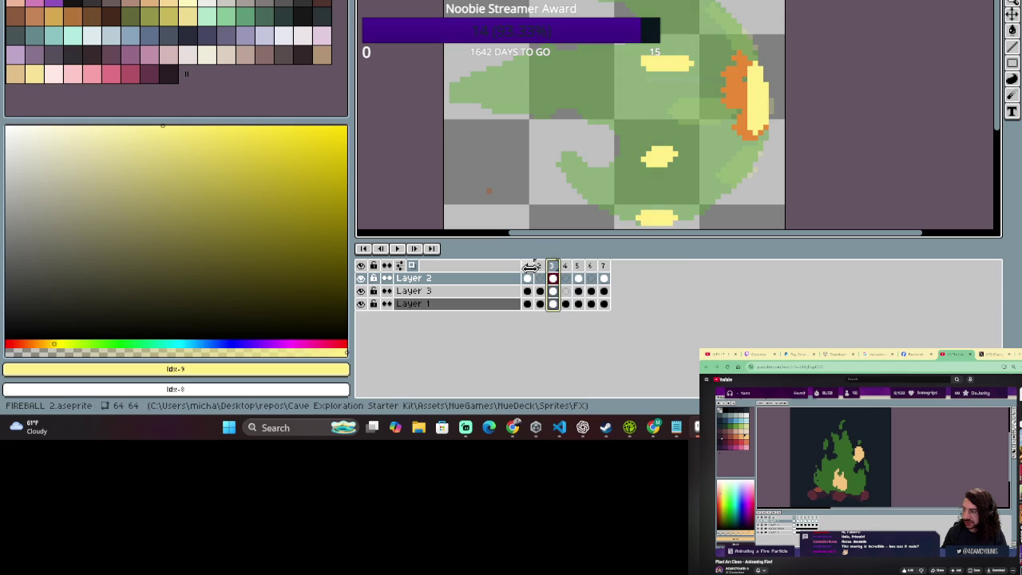
pyautogui.moveTo(742, 69); pyautogui.dragTo(706, 101)
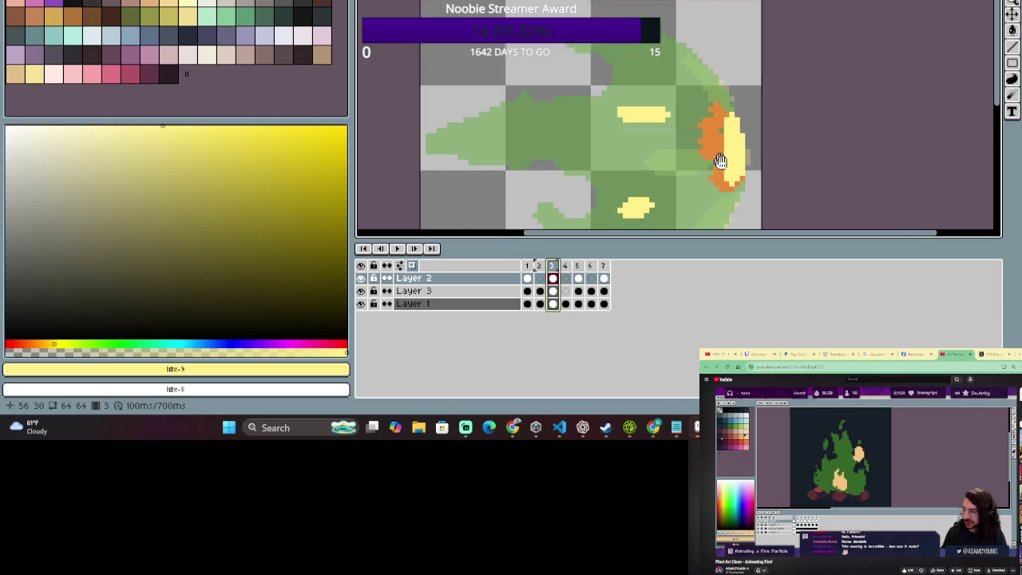
# Compare frame 3 with frame 2 and undo then redo the last flame change.
pyautogui.click(540, 269)
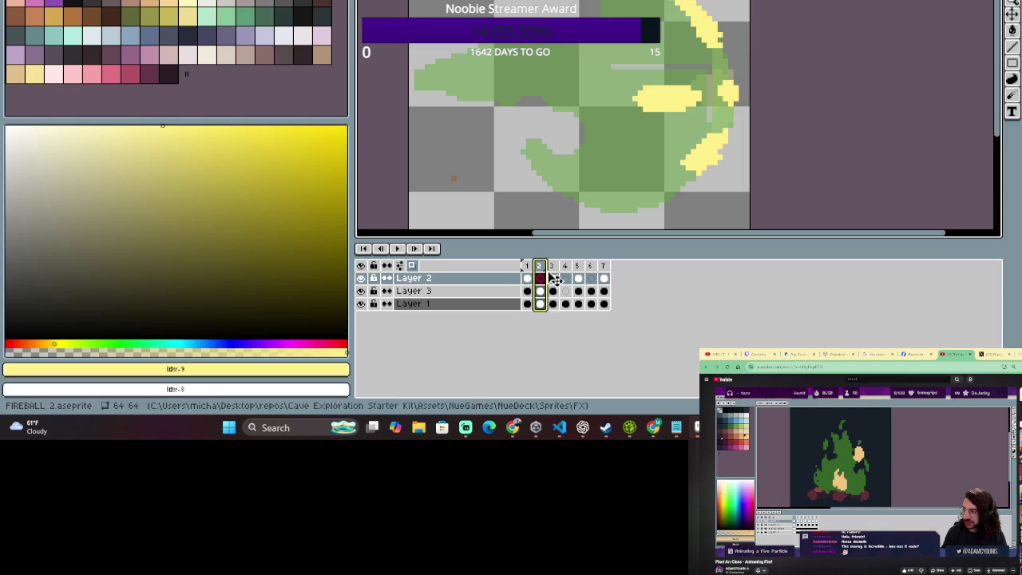
pyautogui.click(551, 273)
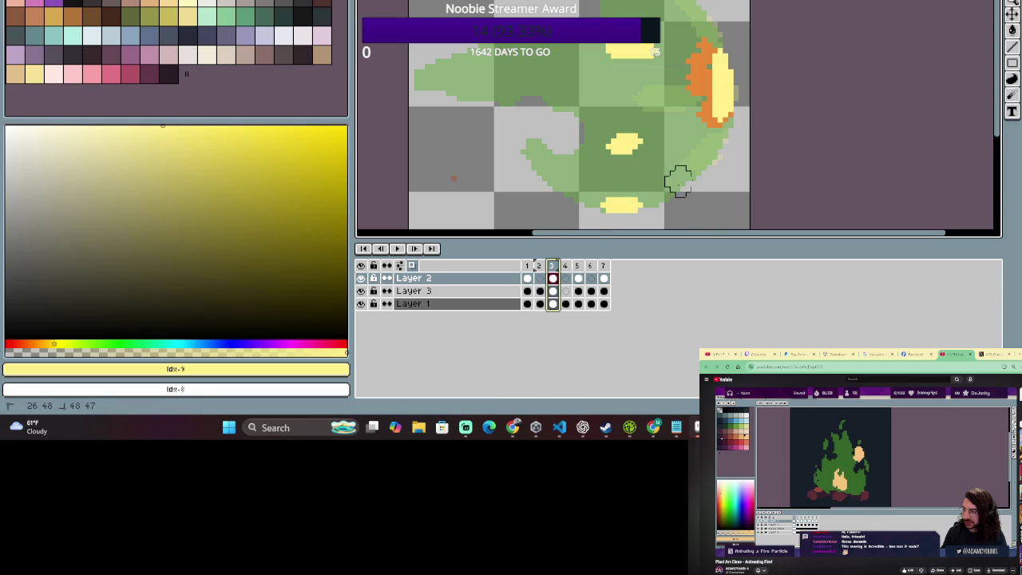
pyautogui.hotkey('ctrl', 'z')
pyautogui.hotkey('ctrl', 'y')
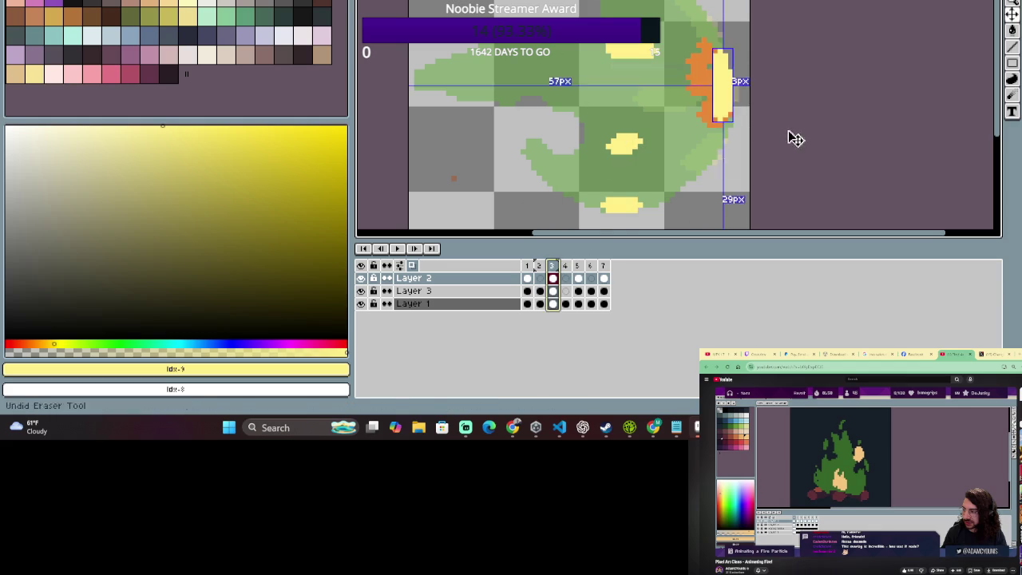
# Erase frame 3's small yellow spots on Layer 3 and paint a lower-right yellow streak on Layer 2.
pyautogui.click(515, 291)
pyautogui.moveTo(694, 209); pyautogui.dragTo(678, 8)
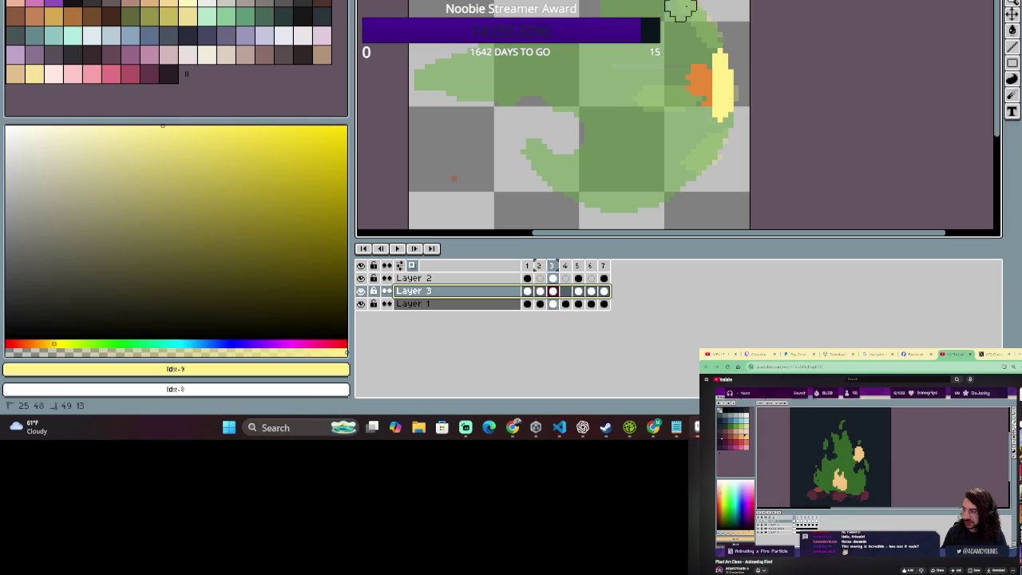
pyautogui.click(502, 279)
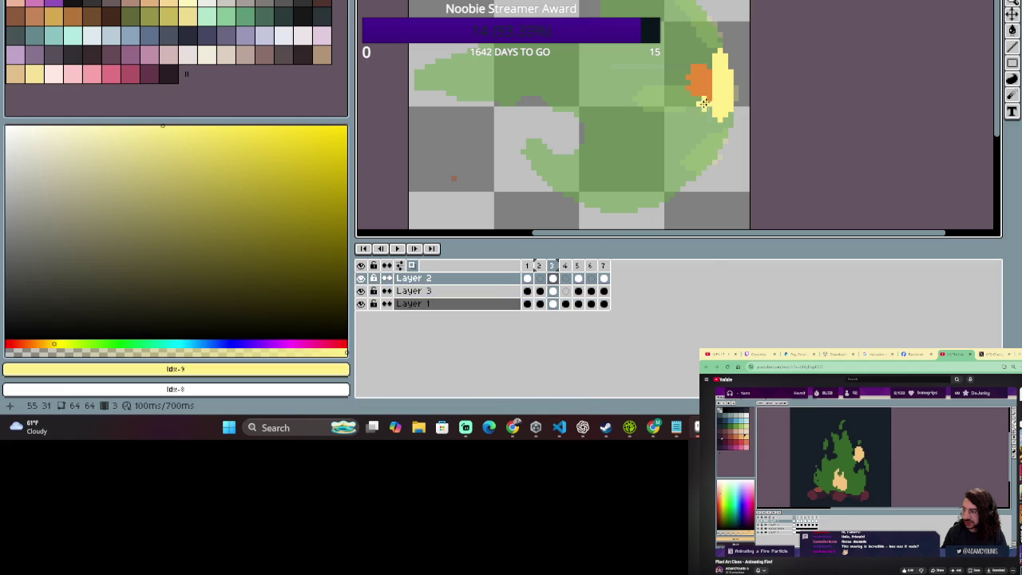
pyautogui.moveTo(672, 182); pyautogui.dragTo(628, 206)
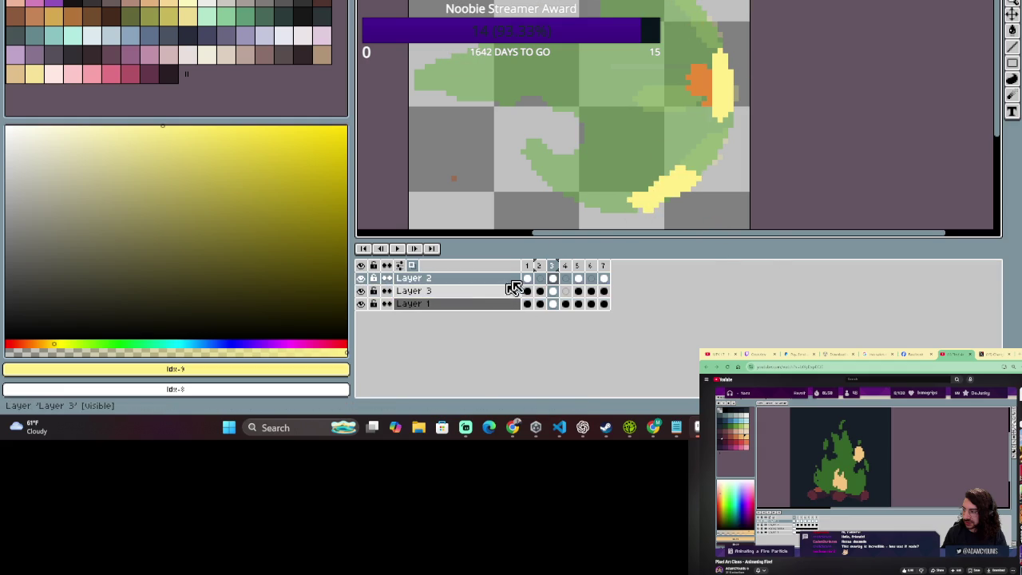
# Paint a long yellow streak across the blob's middle, checking it against frame 2.
pyautogui.click(538, 266)
pyautogui.click(553, 274)
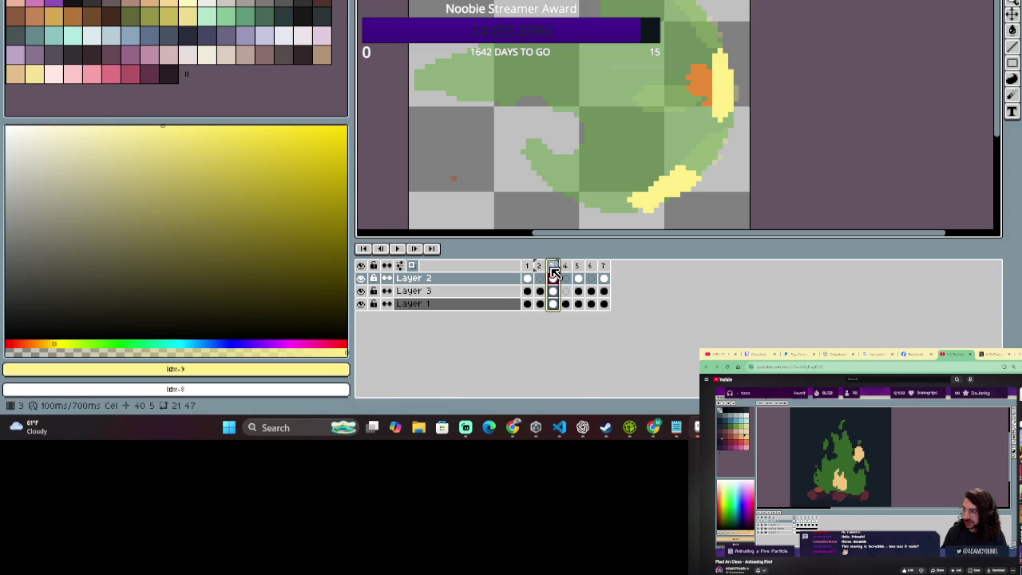
pyautogui.click(539, 278)
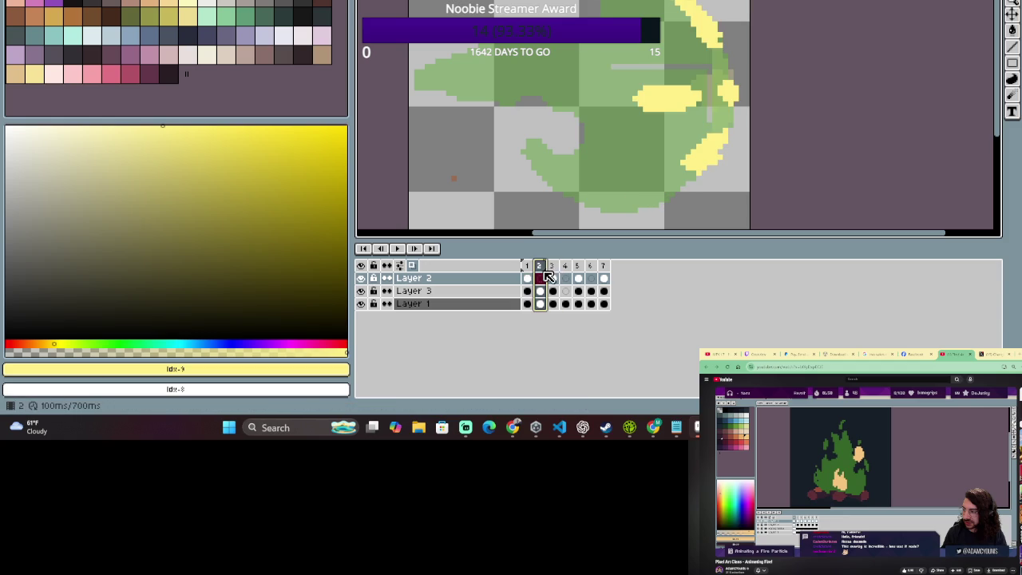
pyautogui.click(552, 277)
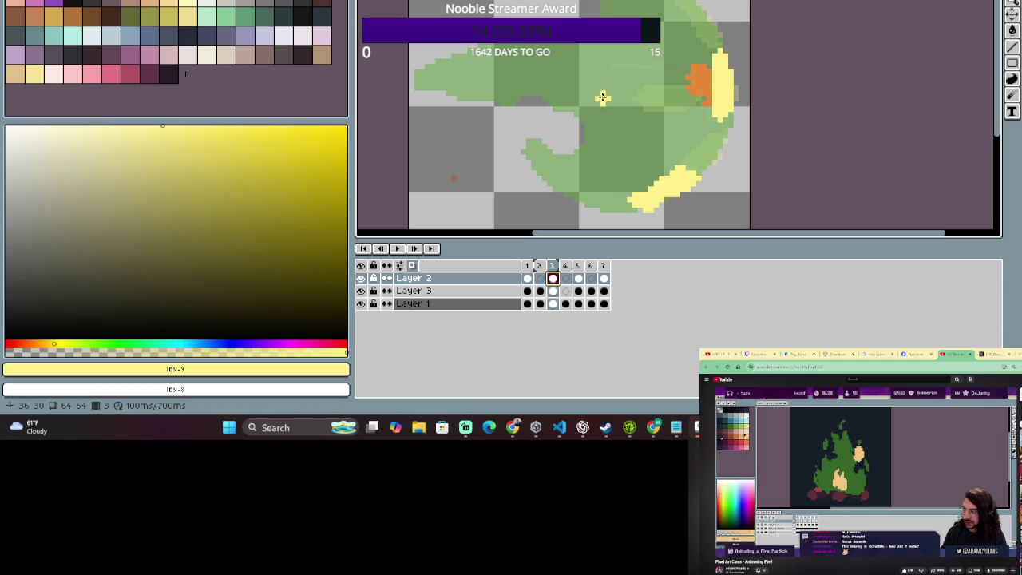
pyautogui.moveTo(570, 93)
pyautogui.mouseDown()
pyautogui.moveTo(639, 93)
pyautogui.moveTo(635, 104)
pyautogui.moveTo(615, 83)
pyautogui.moveTo(549, 88)
pyautogui.mouseUp()
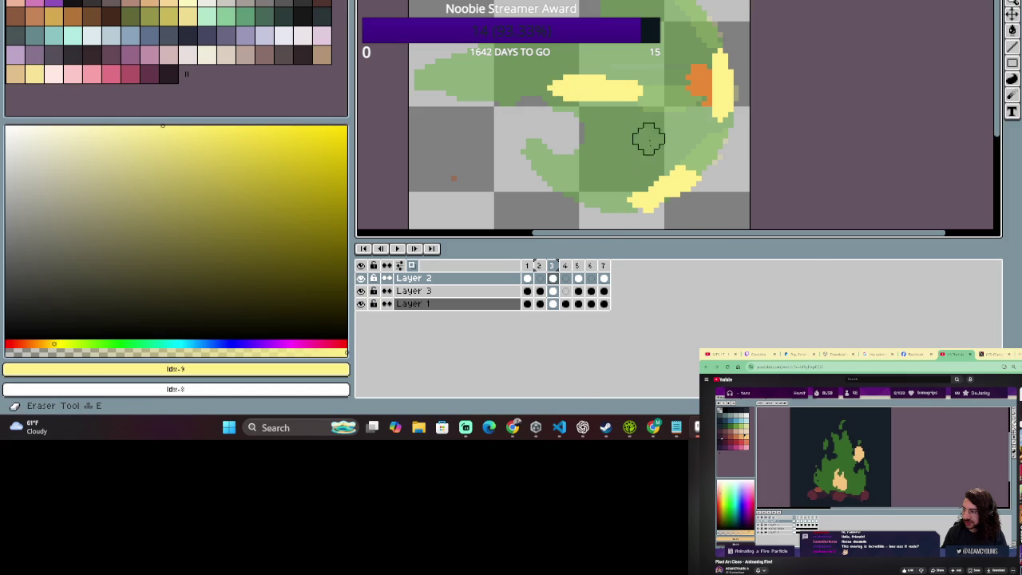
pyautogui.click(539, 265)
pyautogui.click(551, 278)
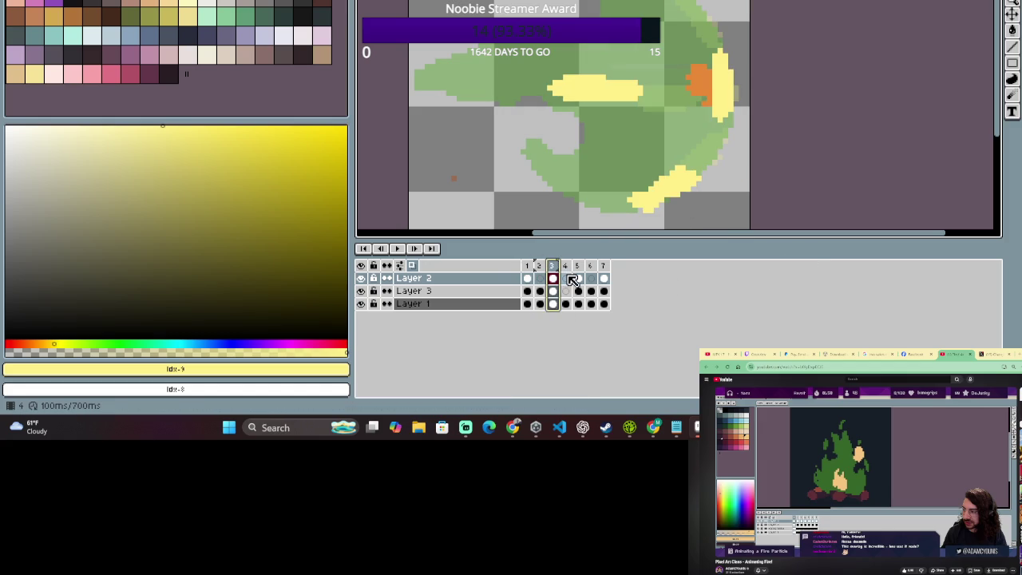
pyautogui.click(653, 94)
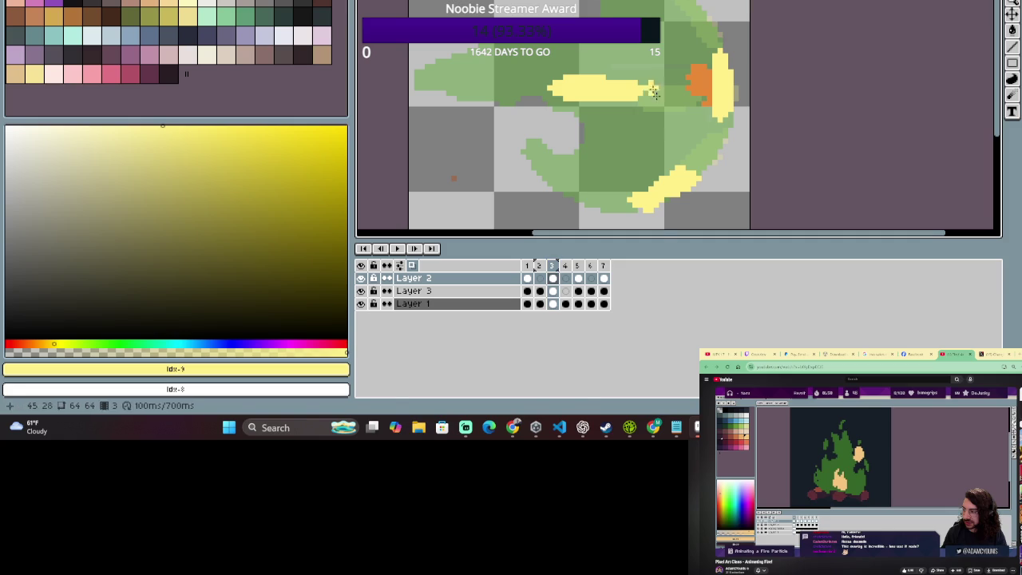
# On frame 3, paint a yellow band along the blob's top, then erase part back to green.
pyautogui.scroll(2, 654, 93)
pyautogui.scroll(2, 665, 60)
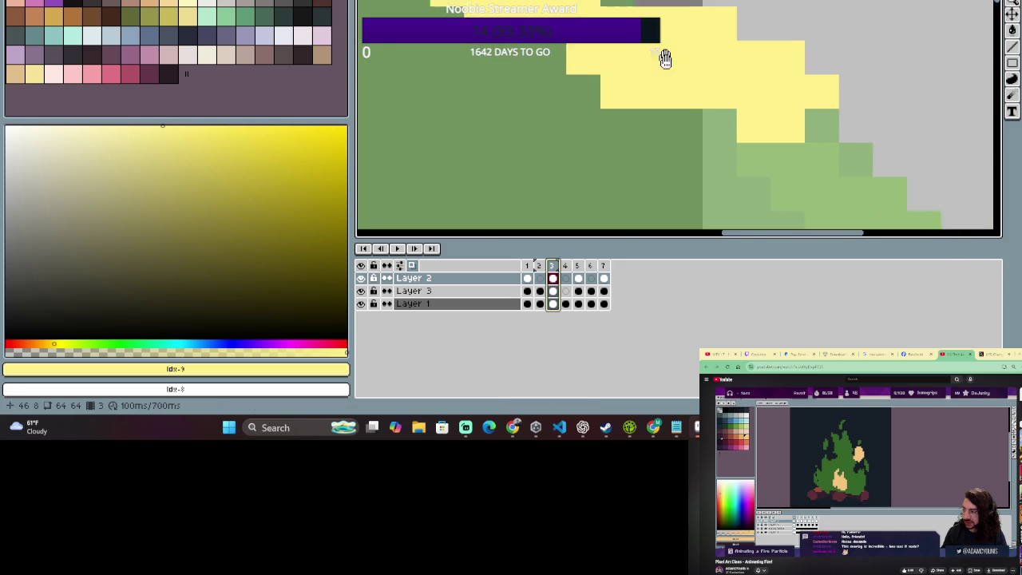
pyautogui.moveTo(664, 60); pyautogui.dragTo(667, 74)
pyautogui.scroll(-3, 606, 59)
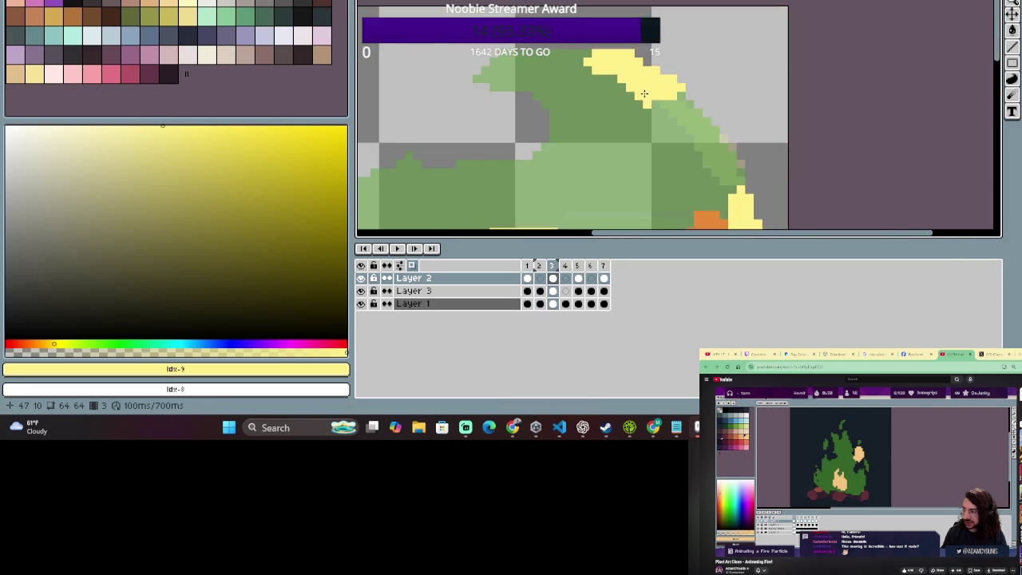
pyautogui.scroll(2, 606, 59)
pyautogui.scroll(-3, 630, 160)
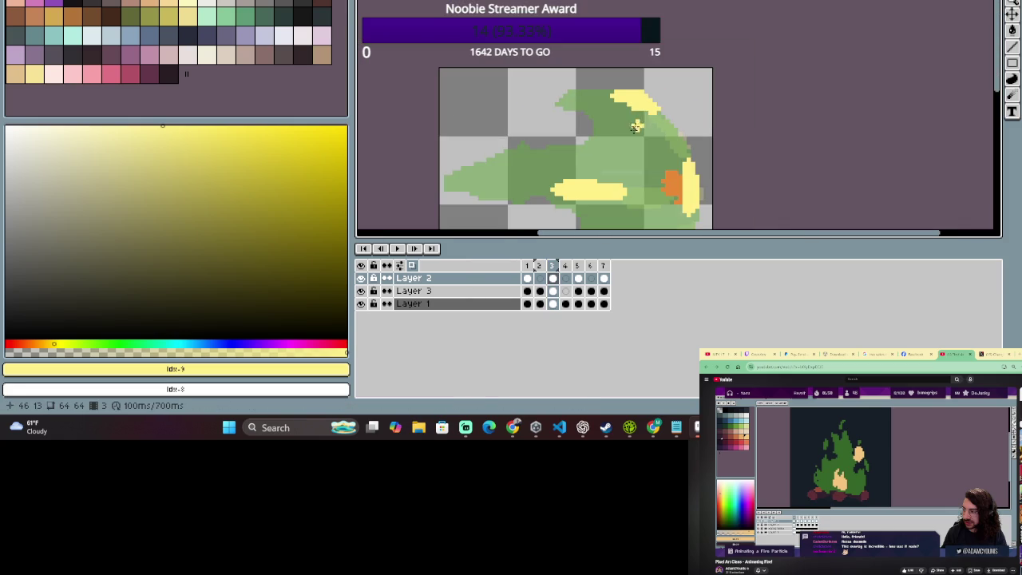
pyautogui.scroll(3, 629, 160)
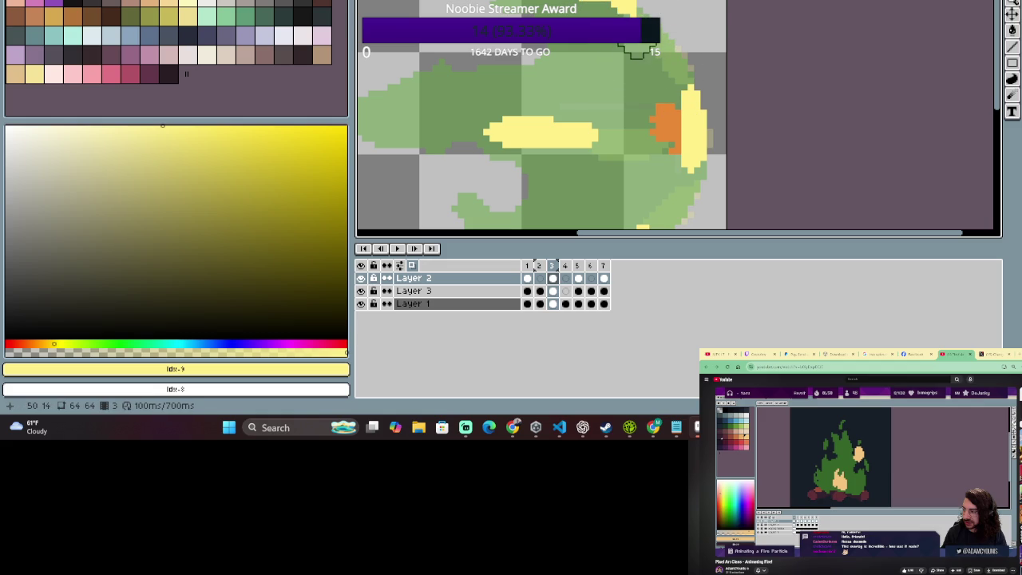
pyautogui.scroll(-1, 623, 115)
pyautogui.scroll(-2, 629, 140)
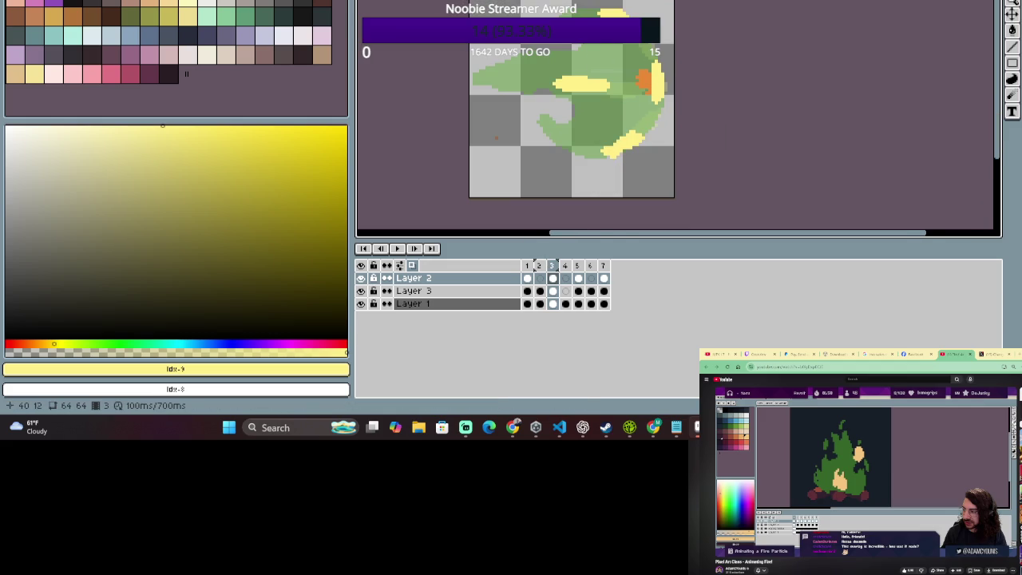
pyautogui.click(552, 278)
pyautogui.scroll(2, 600, 100)
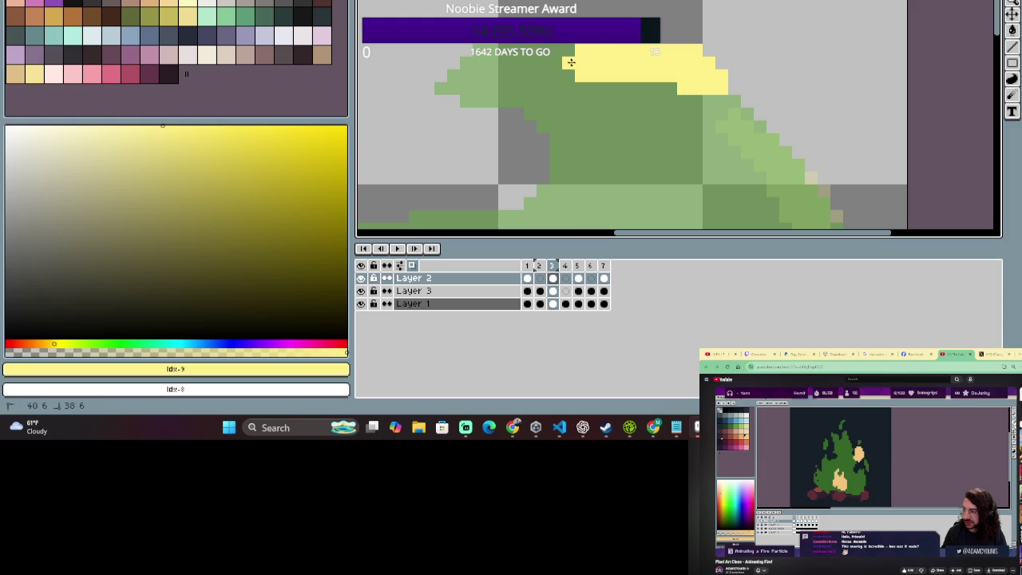
pyautogui.moveTo(609, 58); pyautogui.dragTo(553, 63)
pyautogui.press('e')
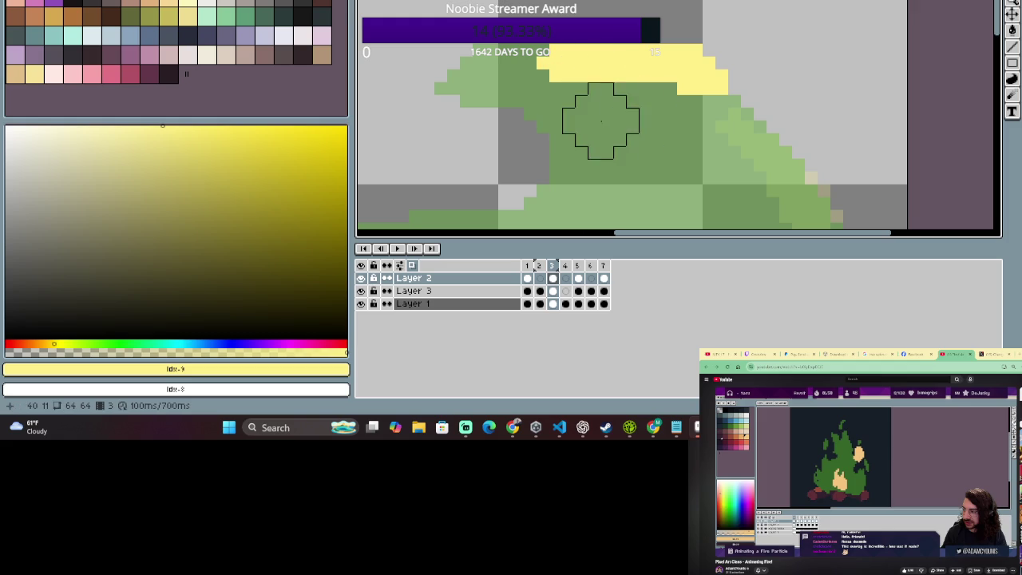
pyautogui.moveTo(638, 108); pyautogui.dragTo(536, 120)
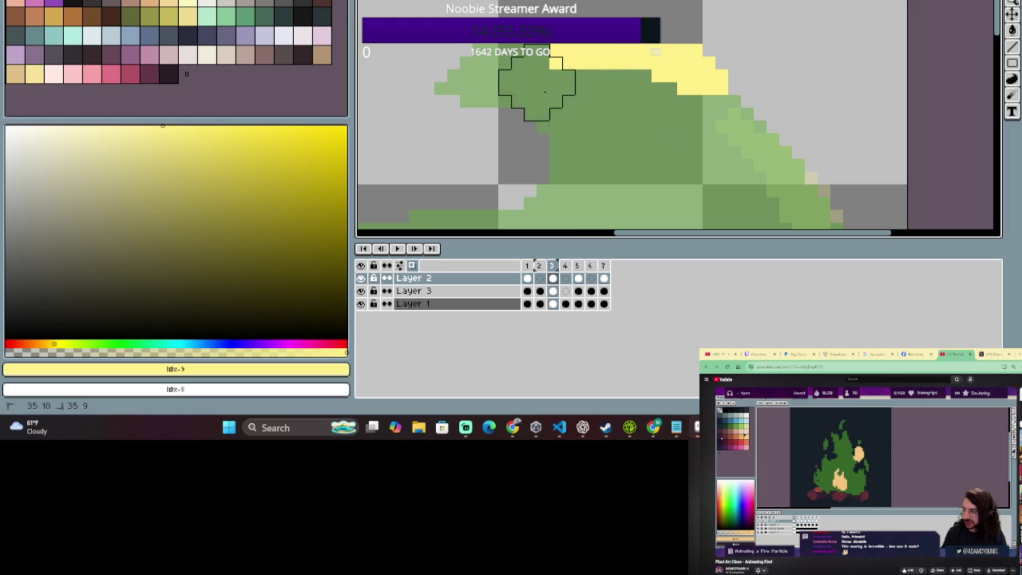
# On frame 2, pencil extra yellow pixels to extend the flame arc at the top.
pyautogui.scroll(-3, 575, 159)
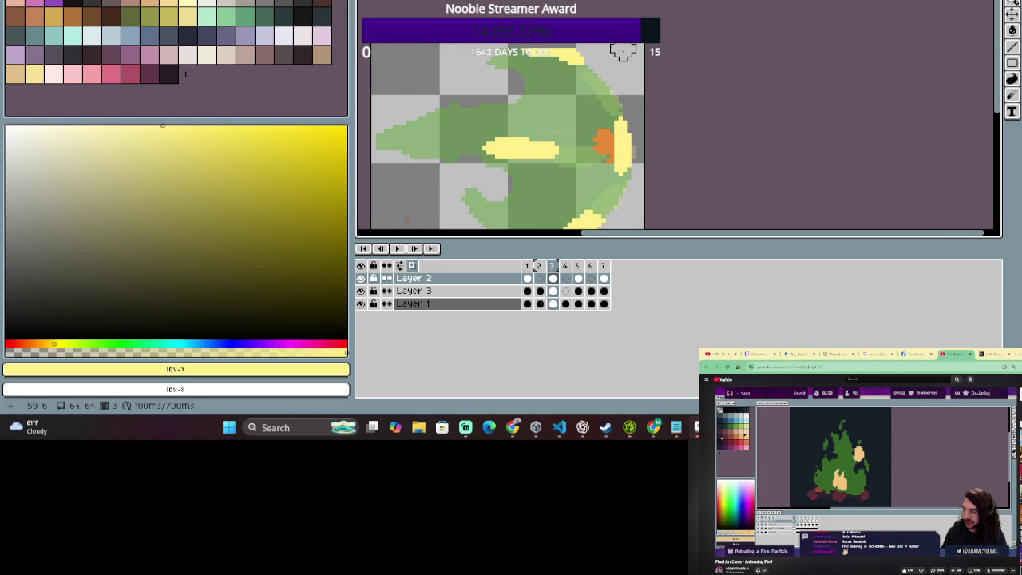
pyautogui.scroll(1, 623, 52)
pyautogui.scroll(-1, 616, 170)
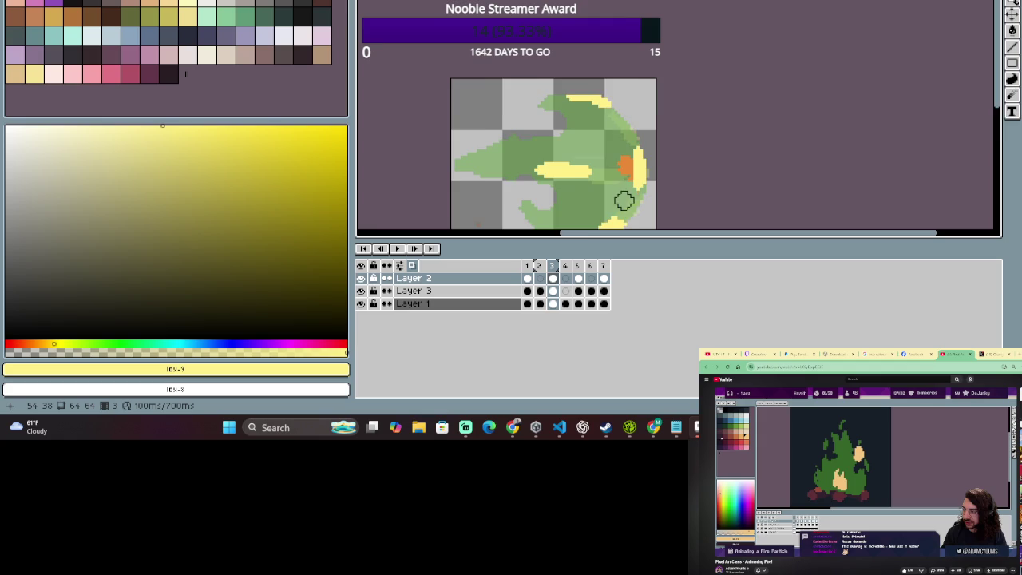
pyautogui.scroll(-1, 622, 200)
pyautogui.scroll(-1, 575, 205)
pyautogui.click(538, 278)
pyautogui.click(553, 278)
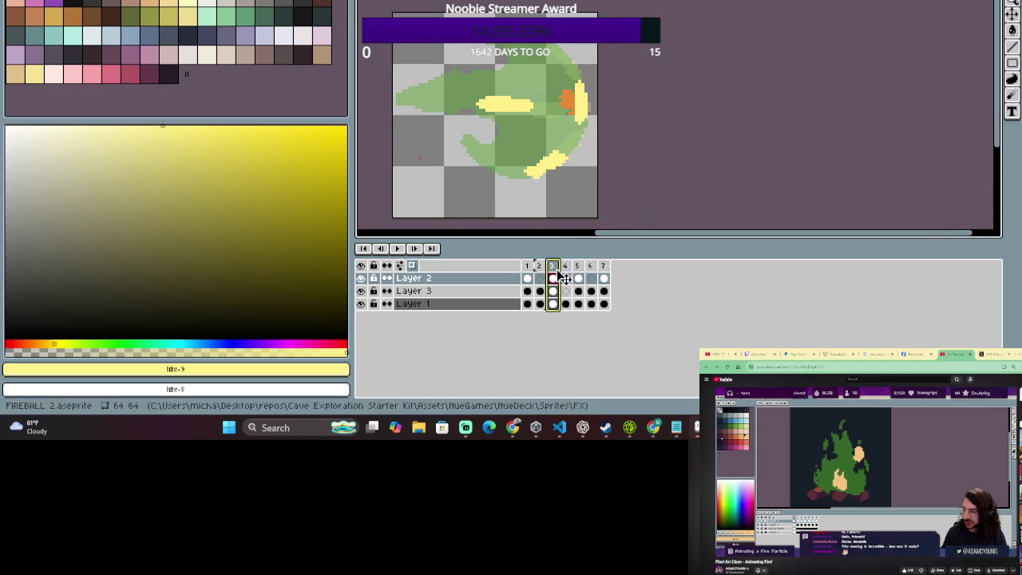
pyautogui.click(539, 278)
pyautogui.scroll(1, 572, 174)
pyautogui.scroll(1, 608, 94)
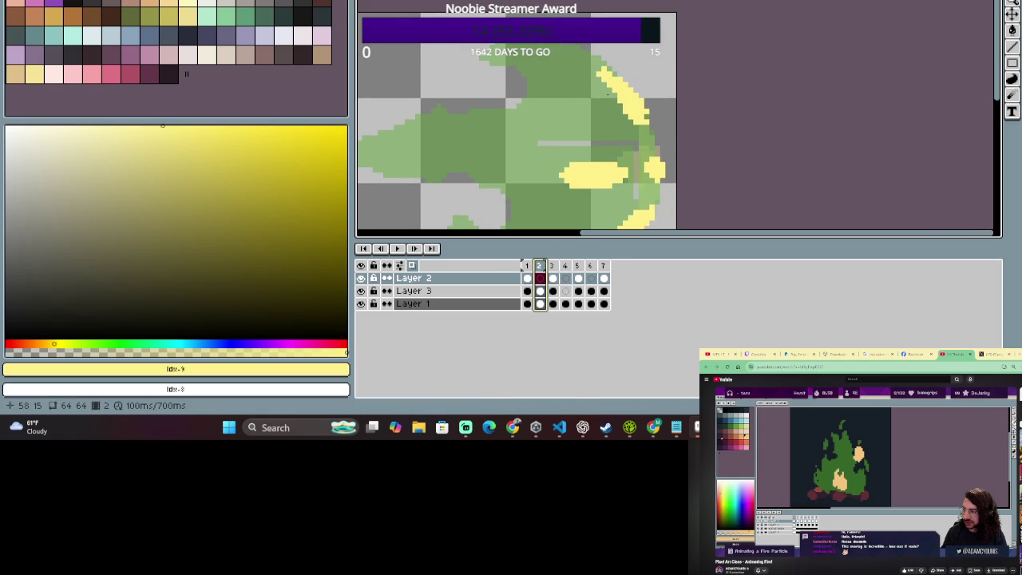
pyautogui.press('b')
pyautogui.moveTo(607, 71); pyautogui.dragTo(594, 64)
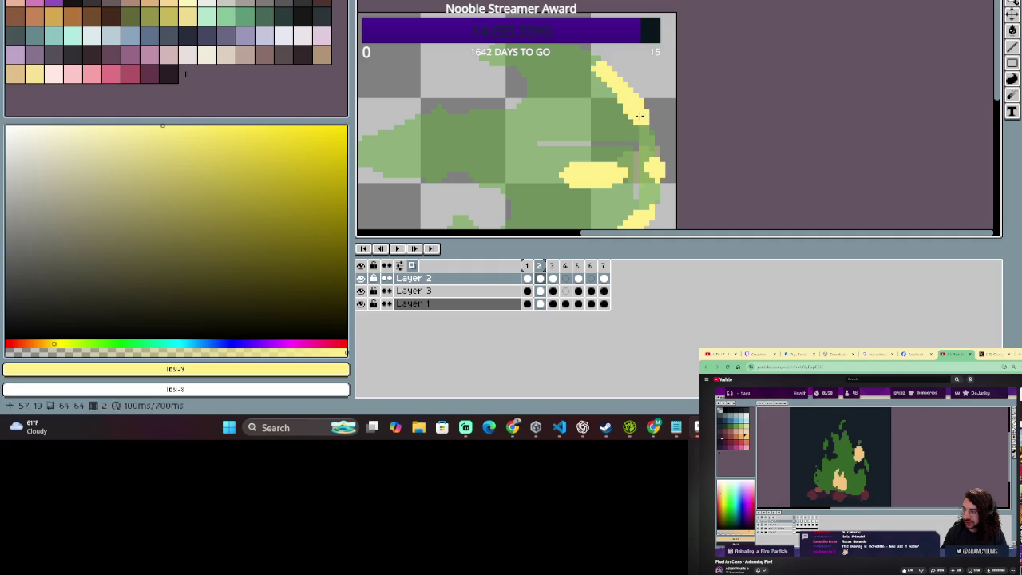
pyautogui.scroll(-1, 631, 160)
pyautogui.press('e')
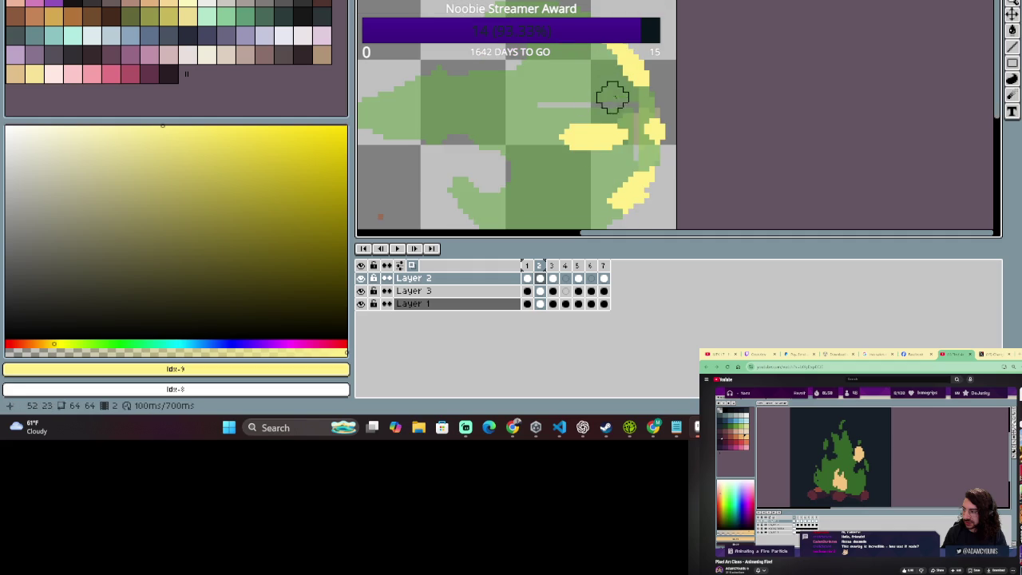
pyautogui.click(540, 291)
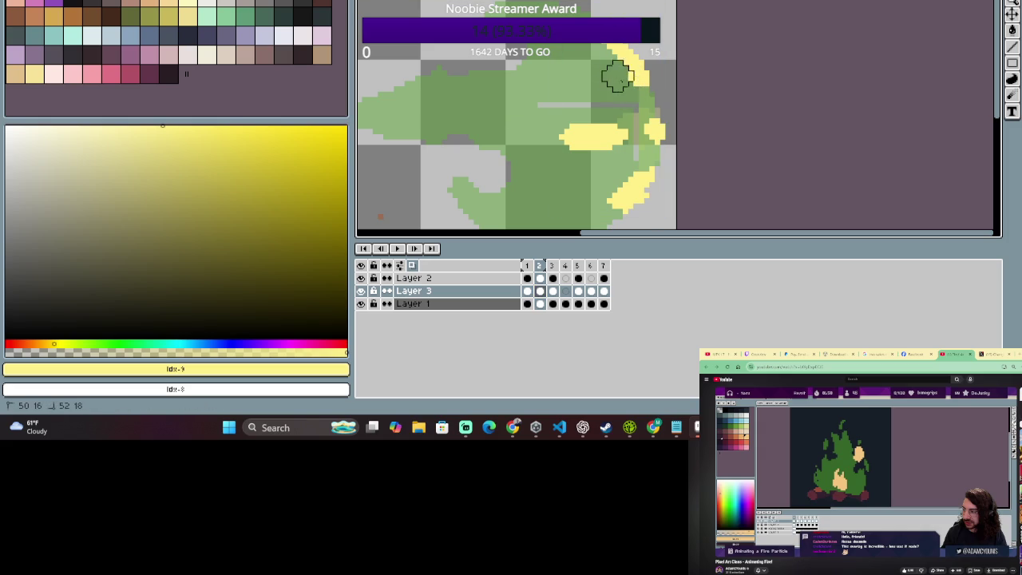
# Move frame 1's yellow crescent from Layer 3 onto Layer 2.
pyautogui.moveTo(567, 4); pyautogui.dragTo(667, 99)
pyautogui.click(527, 265)
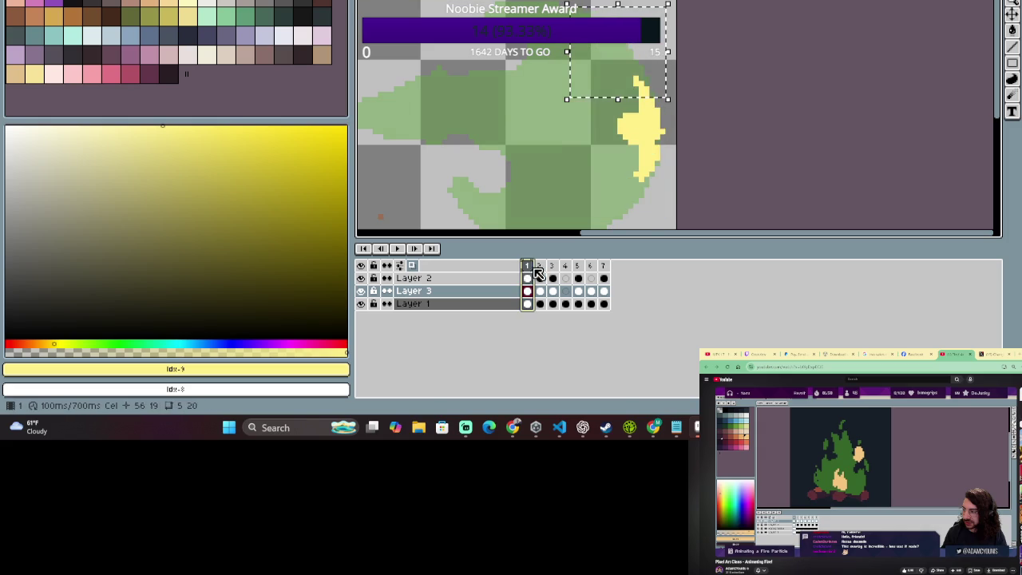
pyautogui.click(552, 265)
pyautogui.click(540, 265)
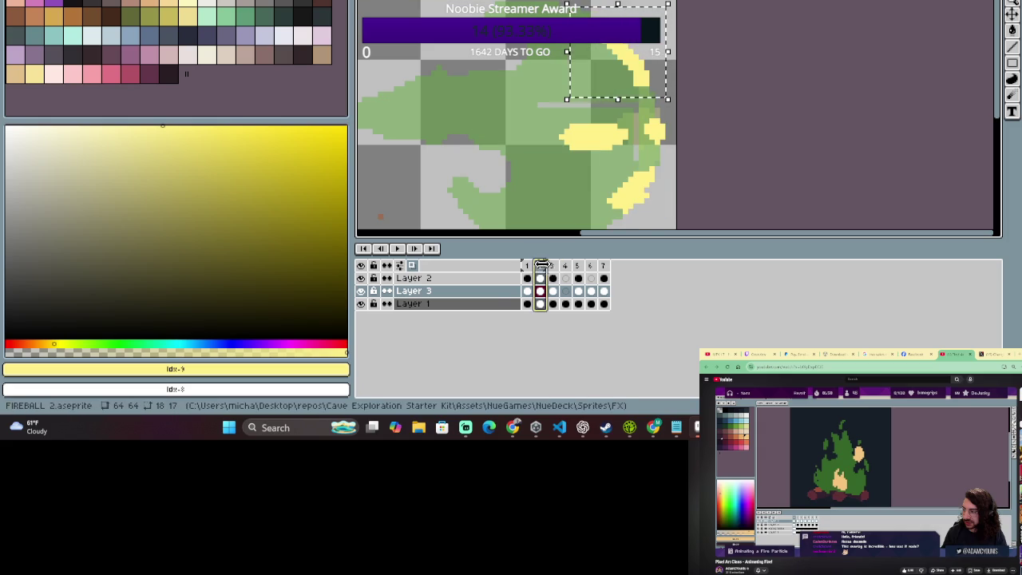
pyautogui.click(527, 266)
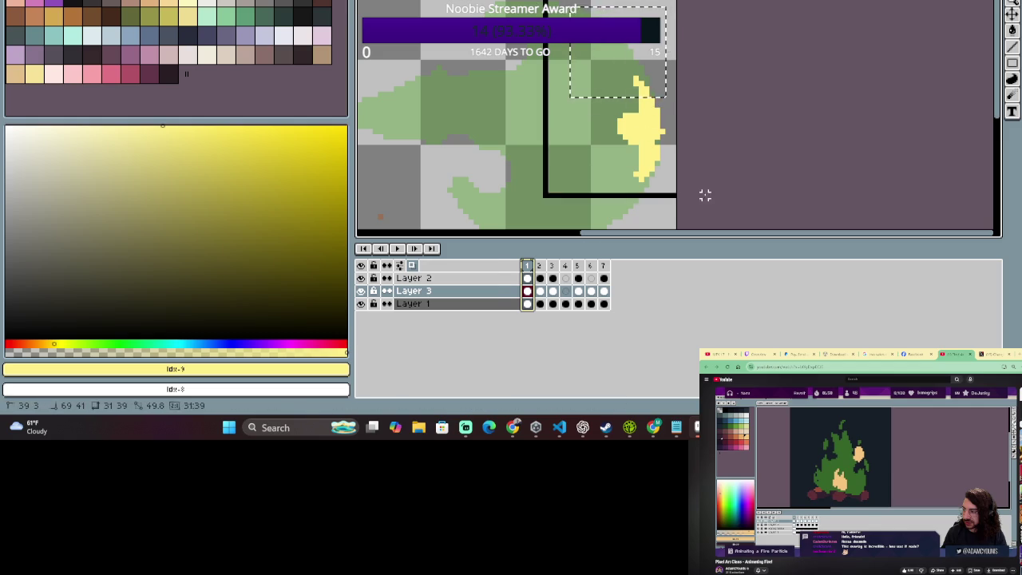
pyautogui.press('Delete')
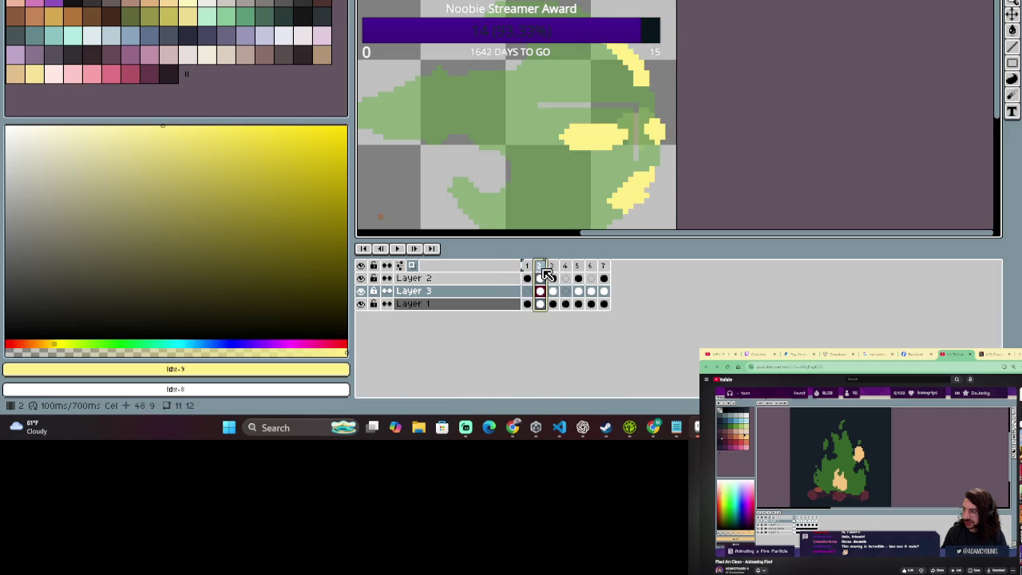
pyautogui.click(490, 280)
pyautogui.hotkey('ctrl', 'z')
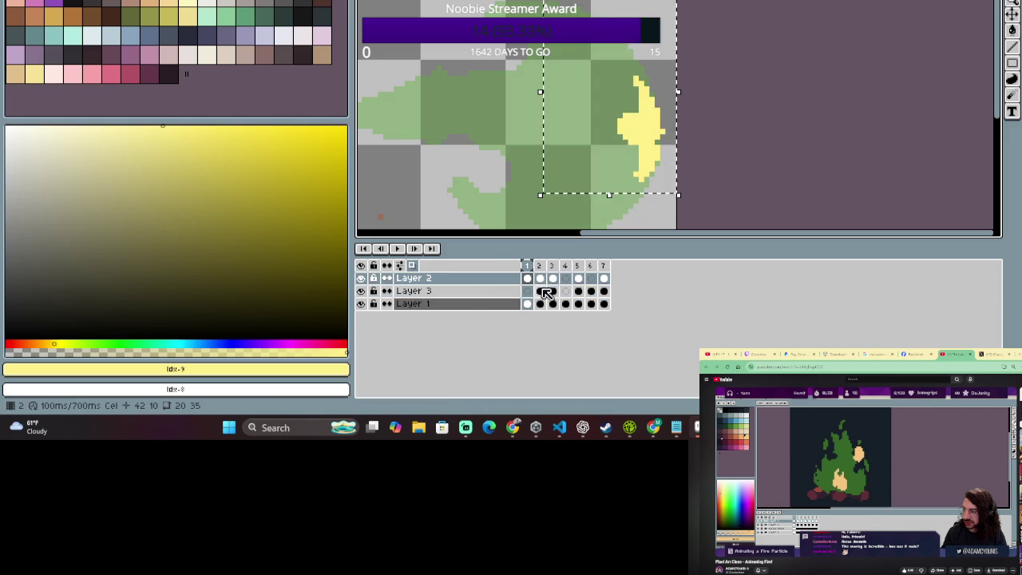
# Move frame 2's yellow flame pixels from Layer 3 onto Layer 2.
pyautogui.click(539, 278)
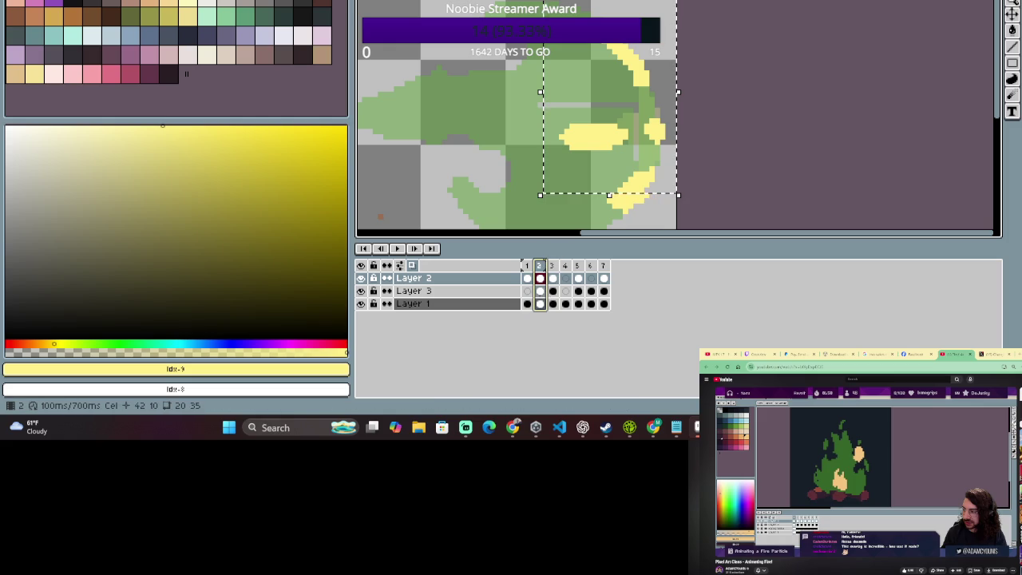
pyautogui.click(507, 290)
pyautogui.press('Delete')
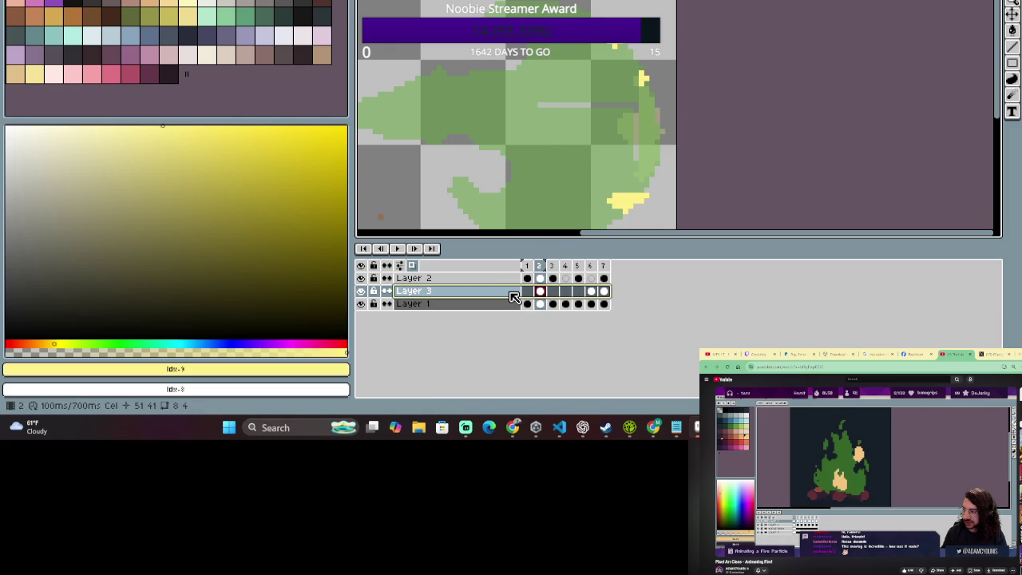
pyautogui.click(515, 278)
pyautogui.hotkey('ctrl', 'z')
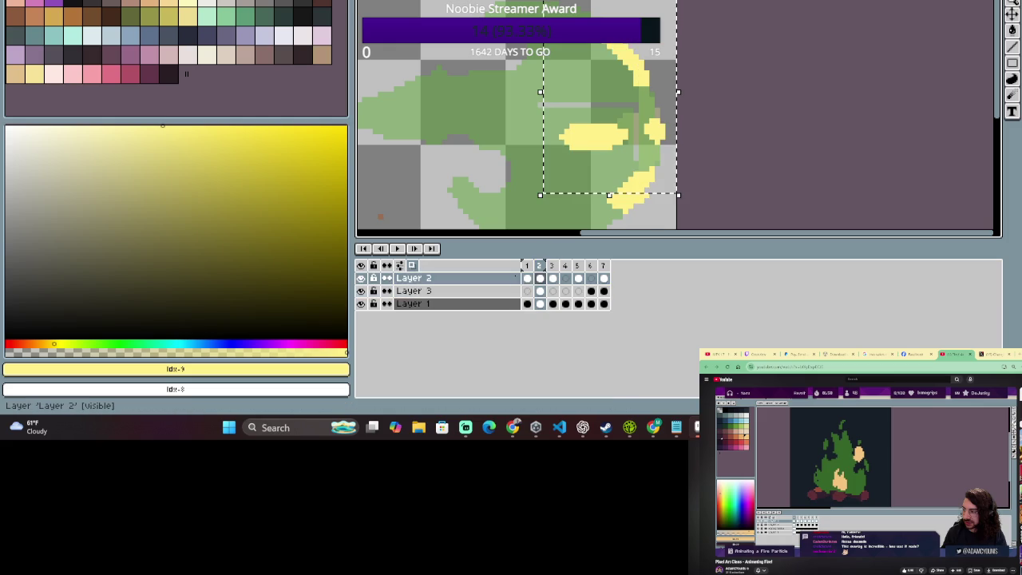
# Select frame 2's lower-right flame streak area and compare it with frame 1.
pyautogui.moveTo(585, 227); pyautogui.dragTo(677, 148)
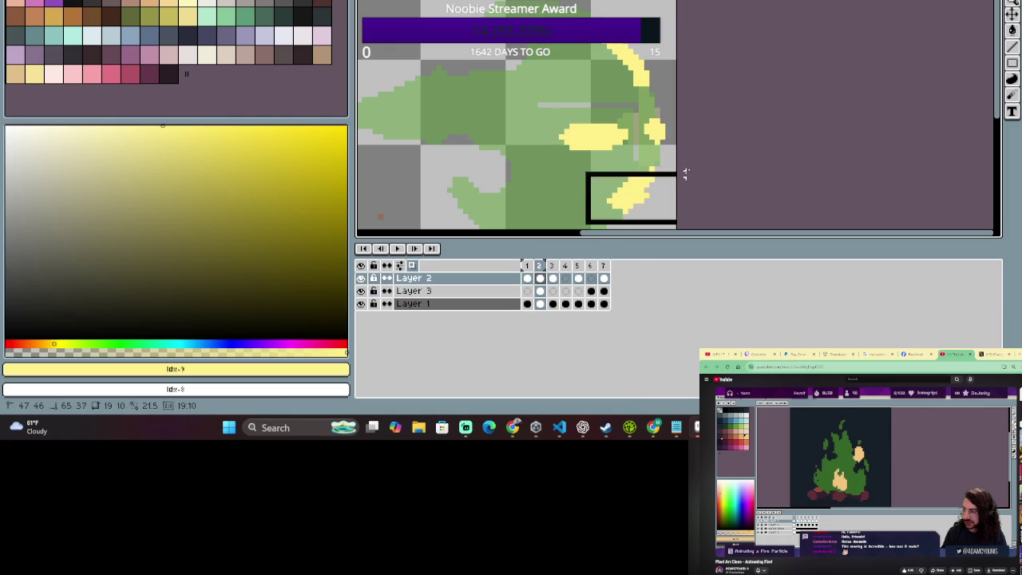
pyautogui.click(494, 293)
pyautogui.click(499, 278)
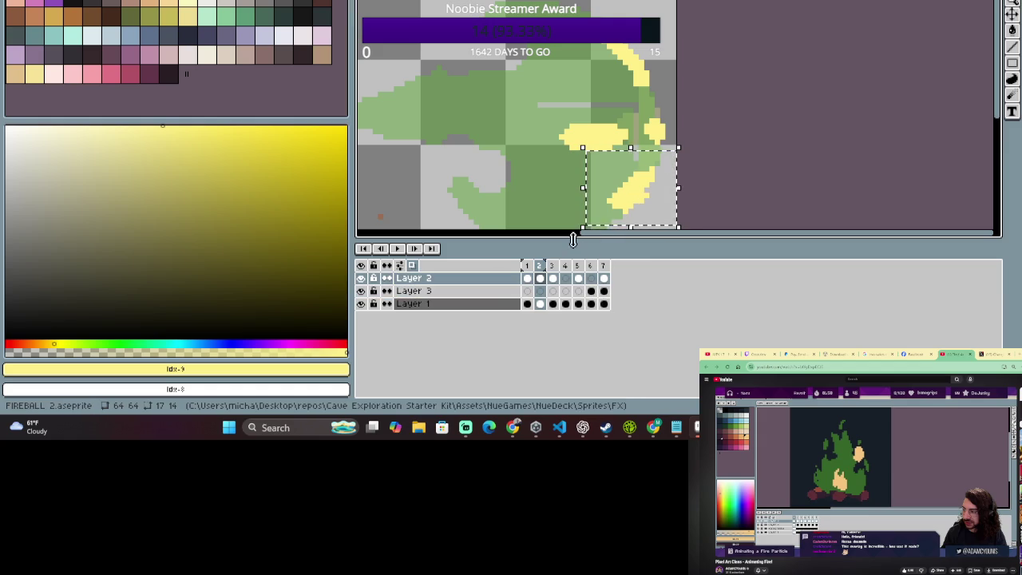
pyautogui.click(529, 266)
pyautogui.click(539, 265)
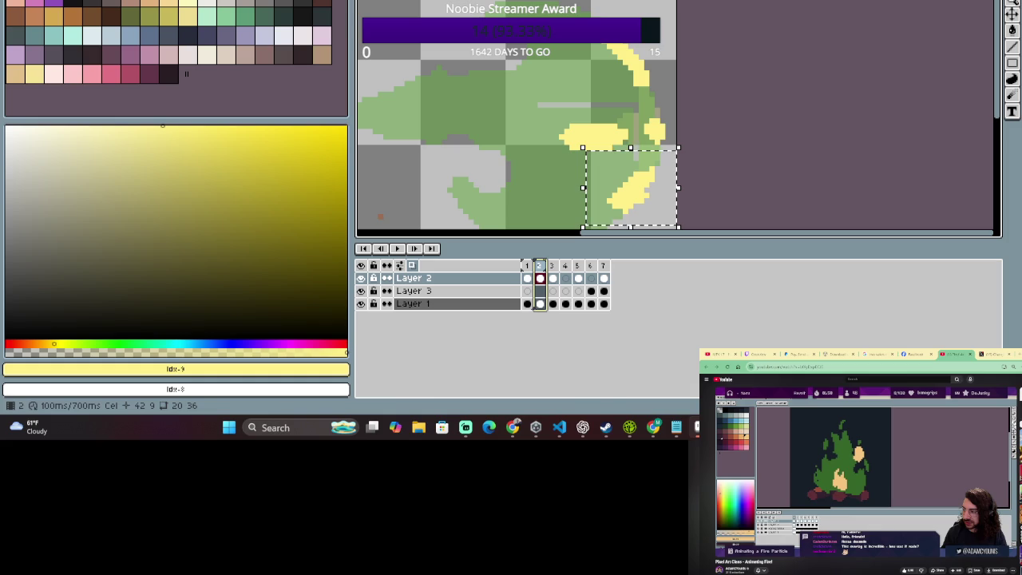
pyautogui.click(528, 266)
pyautogui.click(540, 266)
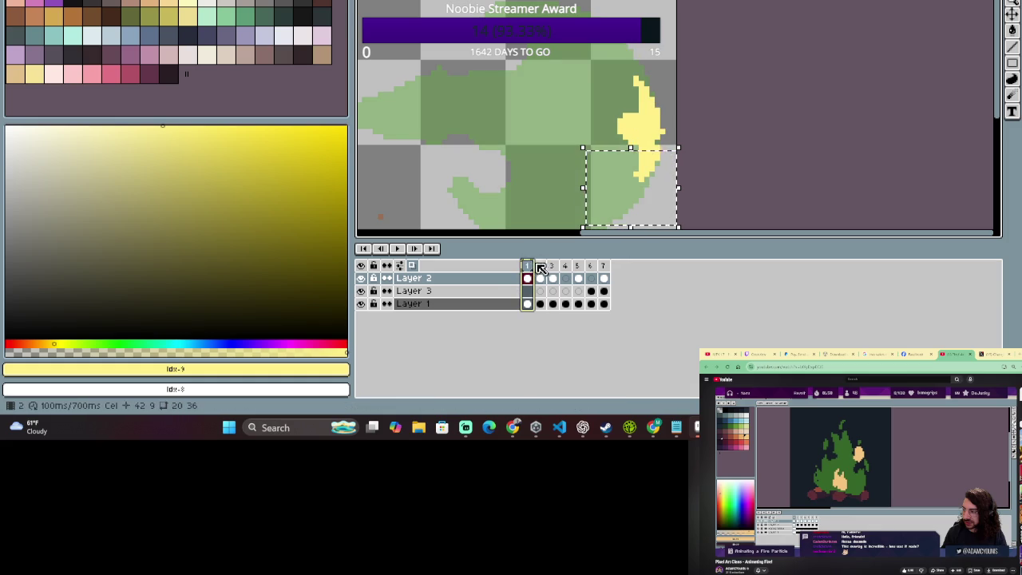
pyautogui.scroll(-2, 630, 136)
# Erase yellow pixels at the lower-left end of frame 2's lower streak.
pyautogui.press('e')
pyautogui.press('Return')
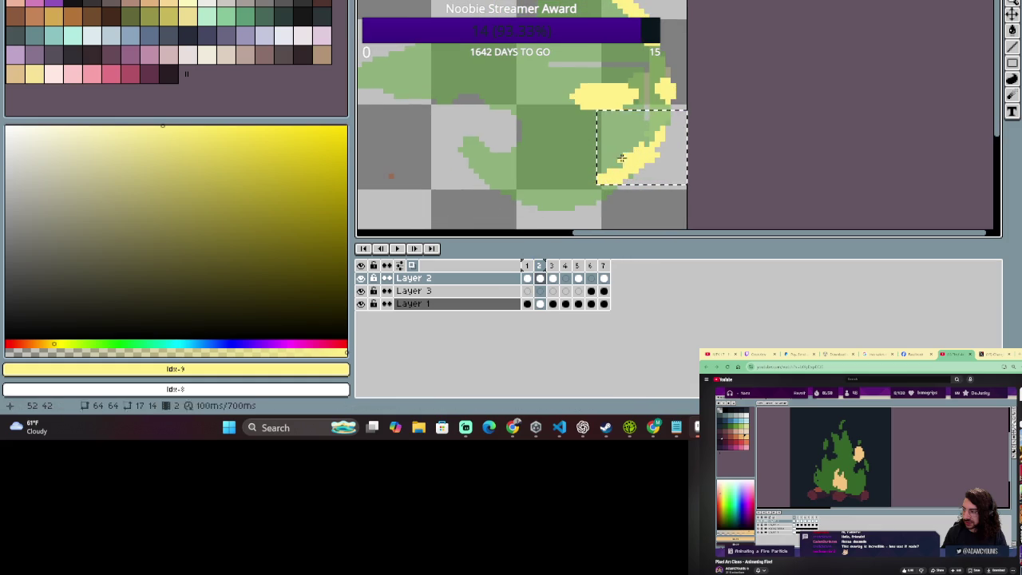
pyautogui.moveTo(625, 174)
pyautogui.mouseDown()
pyautogui.moveTo(602, 184)
pyautogui.moveTo(642, 156)
pyautogui.moveTo(612, 144)
pyautogui.mouseUp()
pyautogui.press('b')
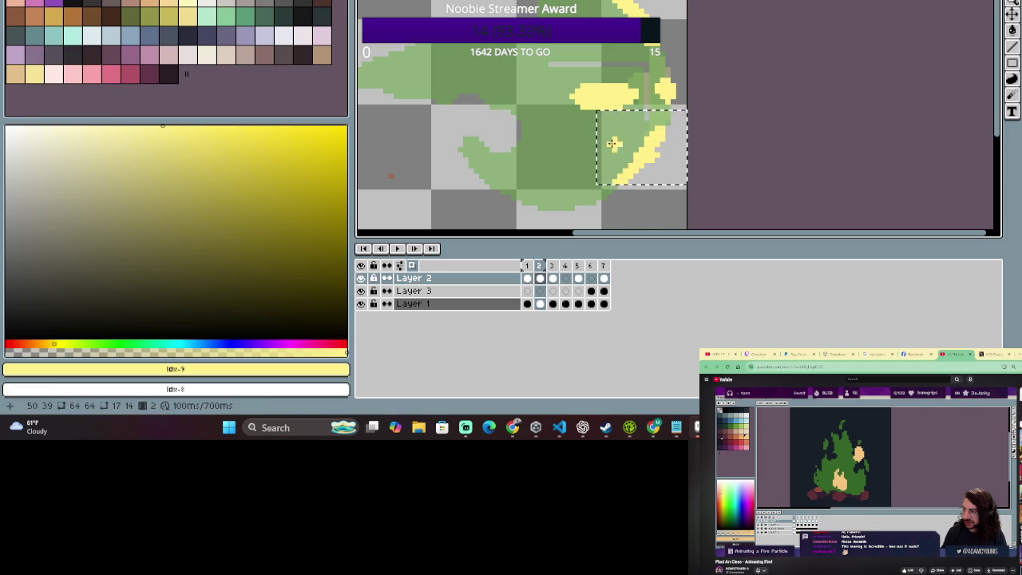
pyautogui.scroll(-2, 651, 125)
pyautogui.scroll(2, 657, 125)
pyautogui.scroll(-2, 658, 126)
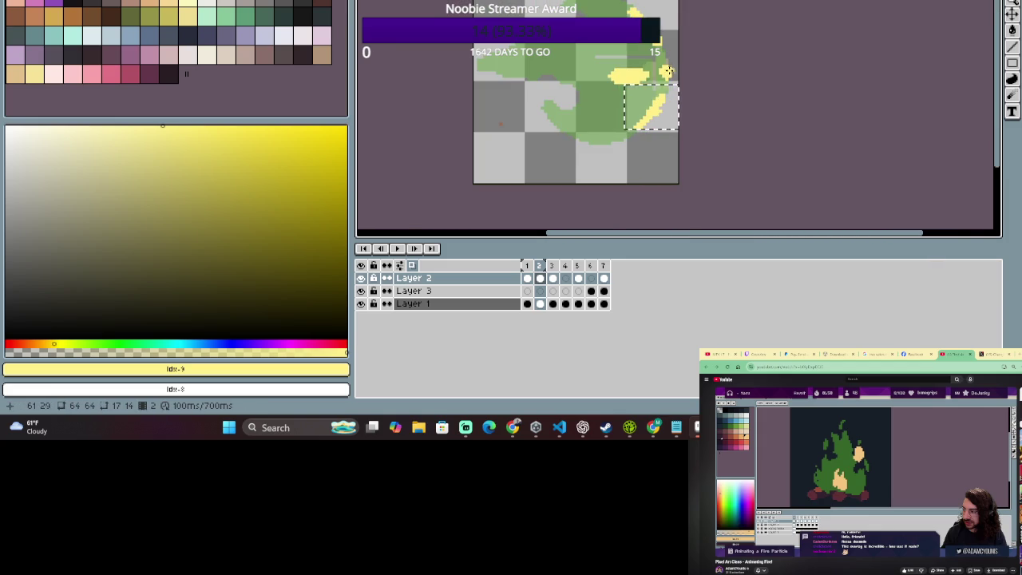
pyautogui.scroll(2, 653, 87)
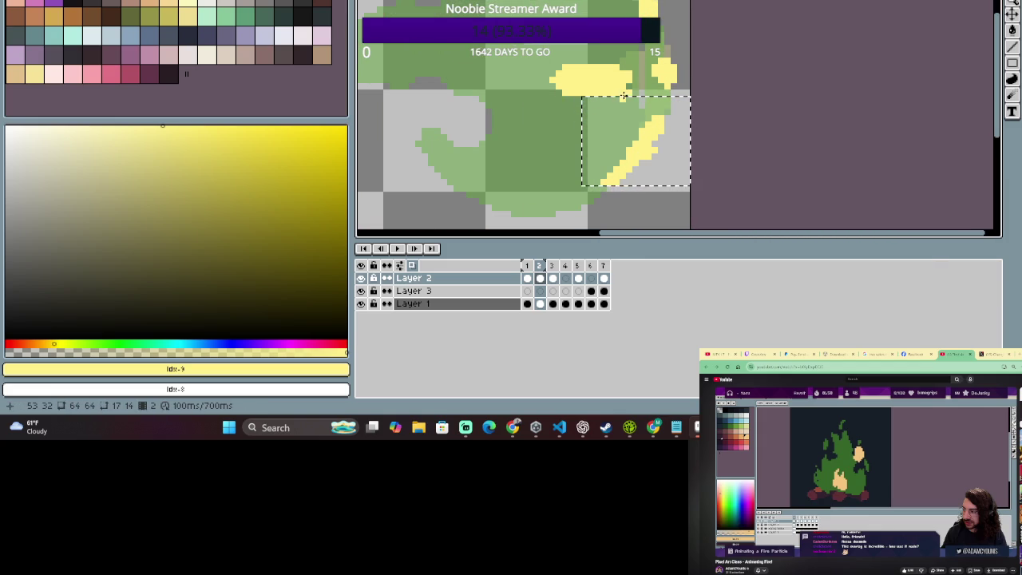
# Step through frames 1–3 to preview the motion, then clear frame 3's selection.
pyautogui.click(528, 266)
pyautogui.click(539, 272)
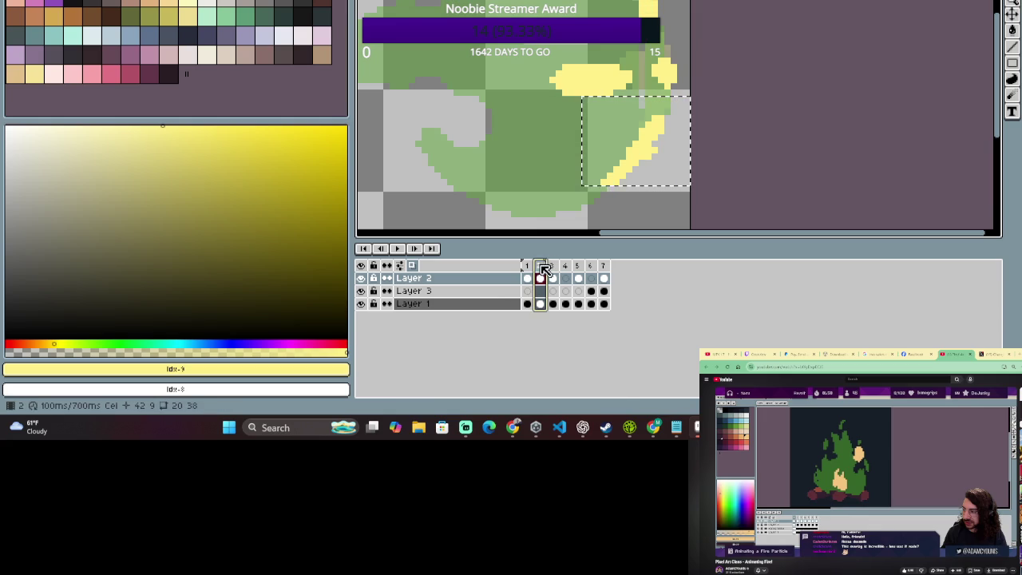
pyautogui.click(552, 272)
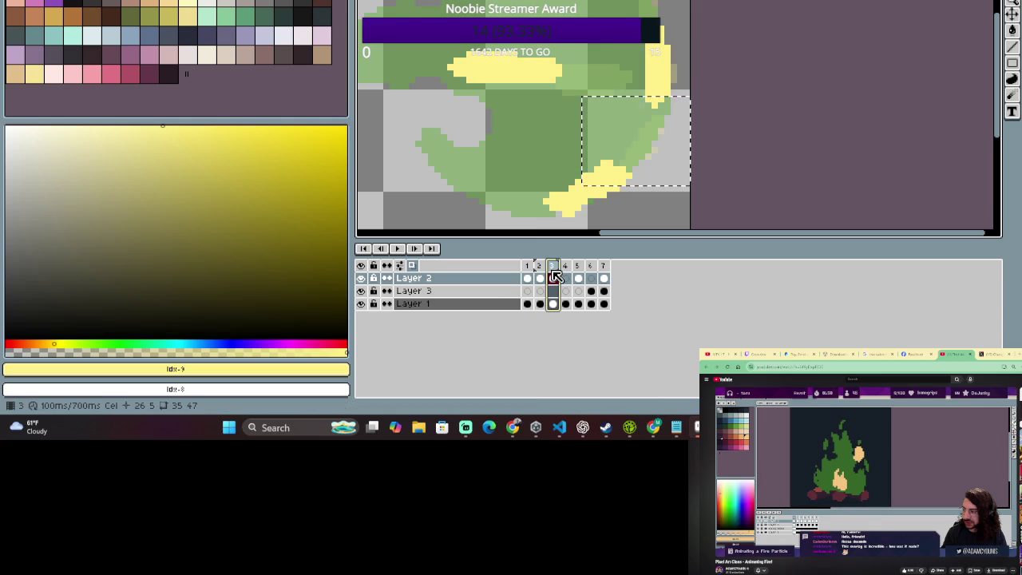
pyautogui.press('Left')
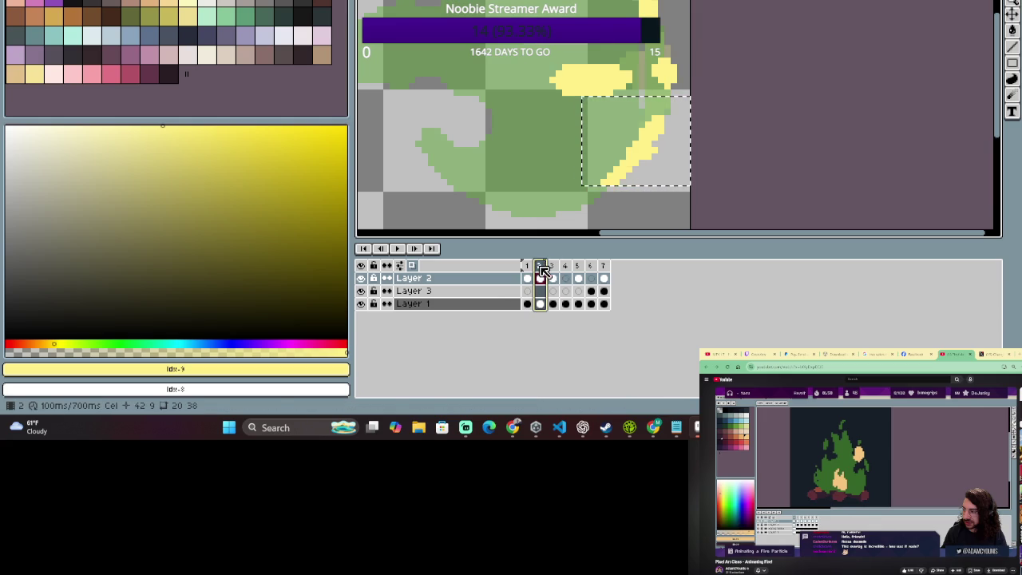
pyautogui.press('Right')
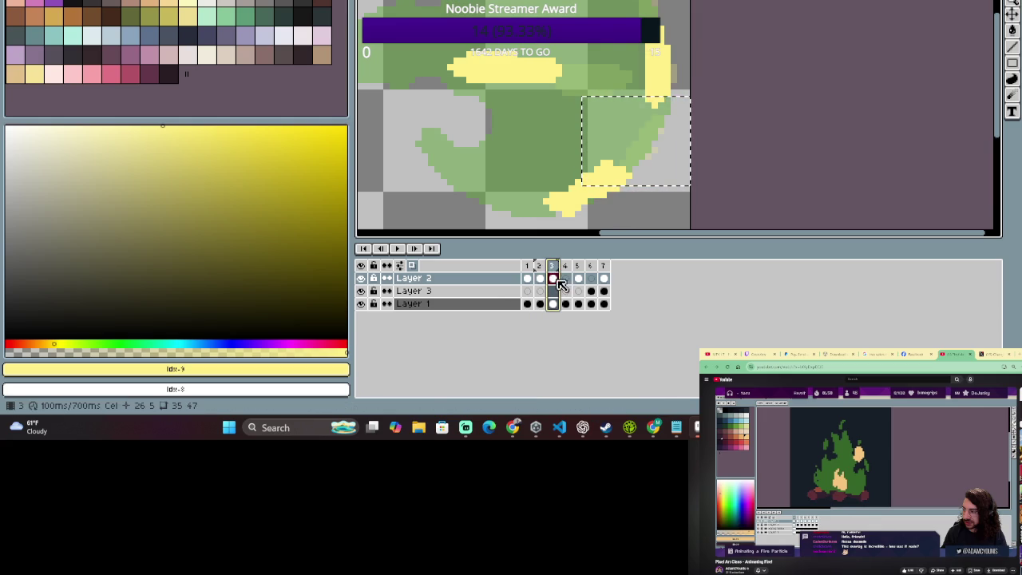
pyautogui.scroll(-2, 509, 149)
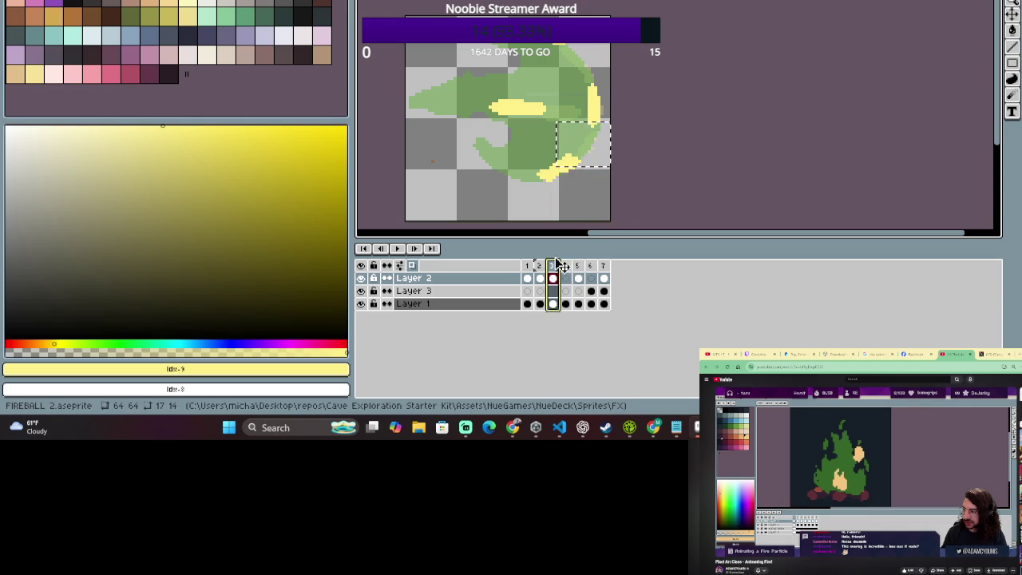
pyautogui.click(553, 266)
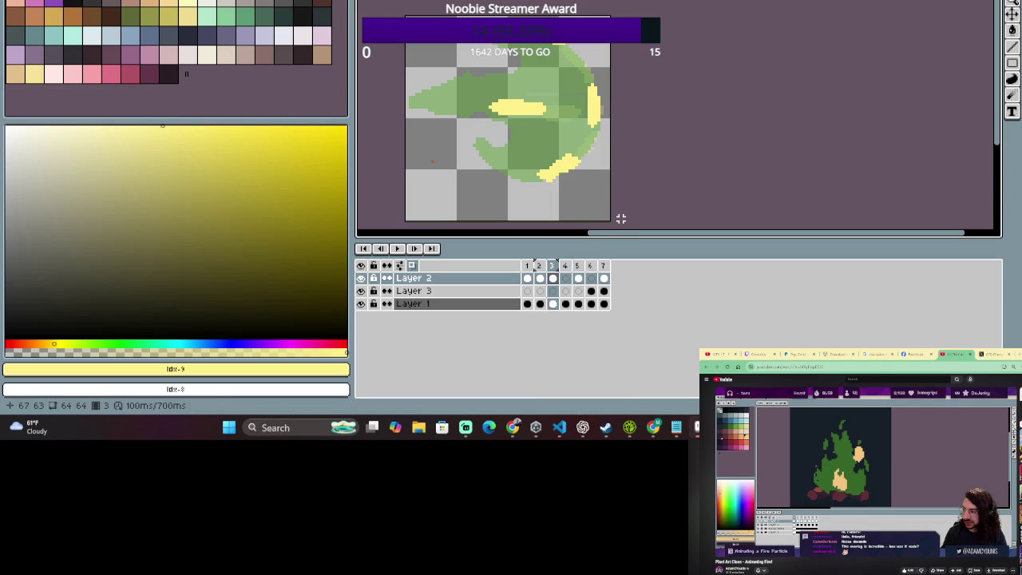
# On frame 4, paint a yellow streak along the blob's lower left edge.
pyautogui.click(565, 265)
pyautogui.press('+')
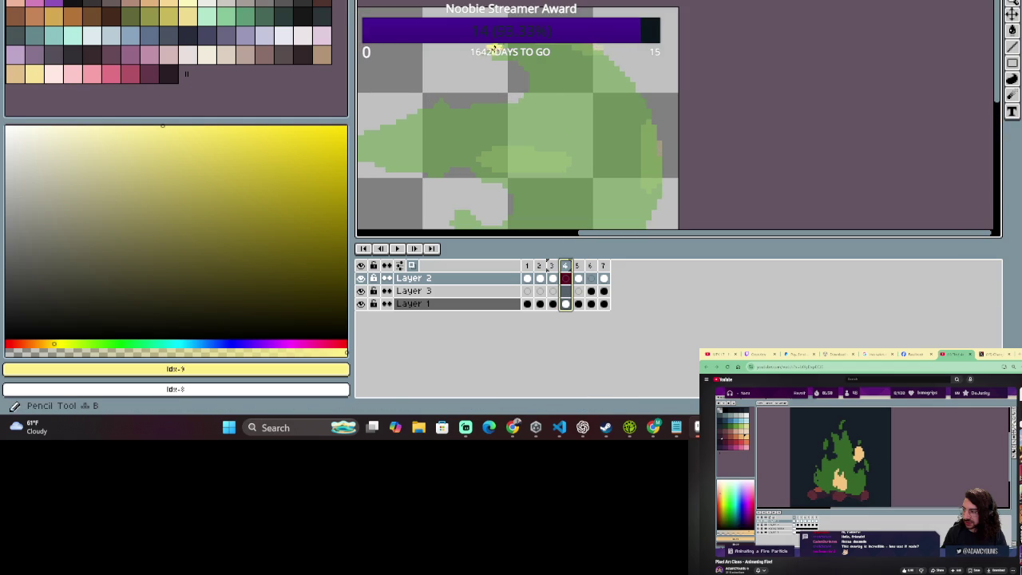
pyautogui.click(493, 49)
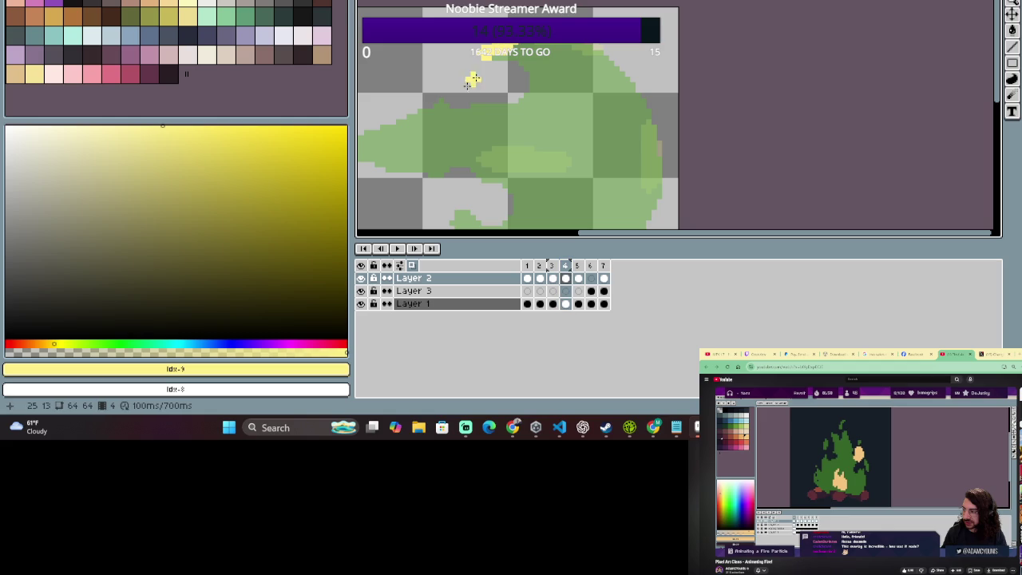
pyautogui.scroll(-2, 537, 152)
pyautogui.hscroll(-2, 538, 153)
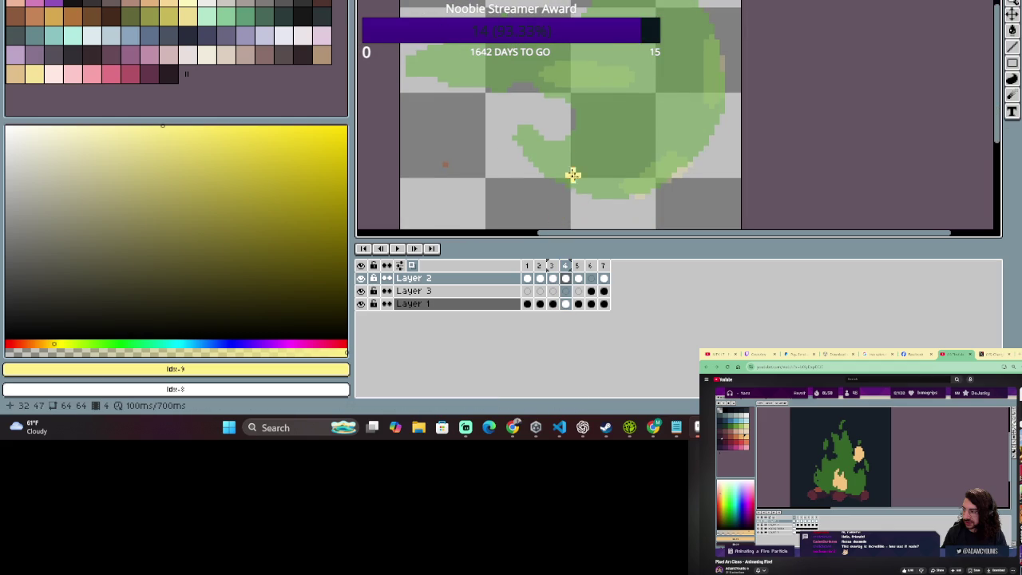
pyautogui.moveTo(552, 169); pyautogui.dragTo(525, 157)
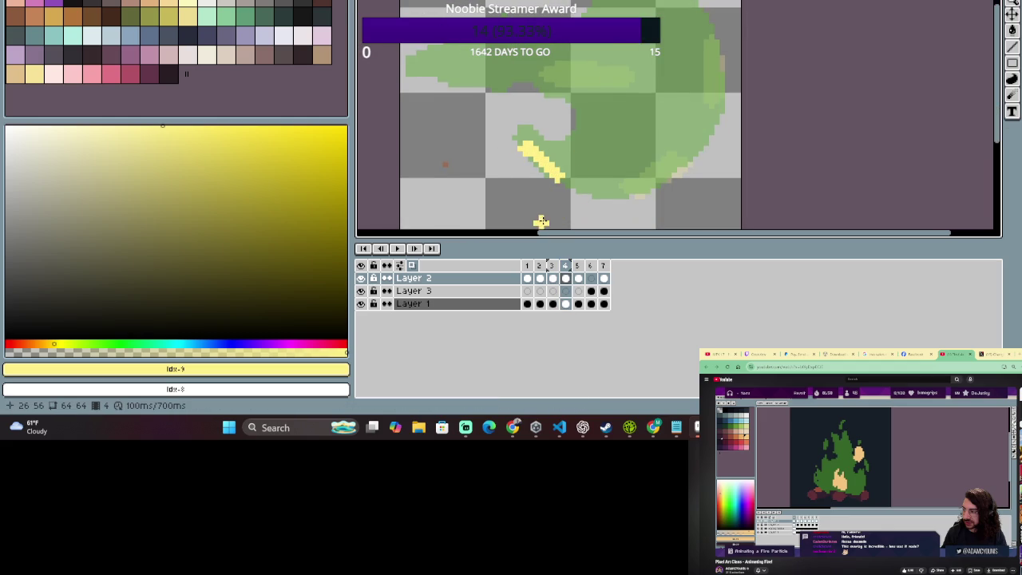
pyautogui.press('b')
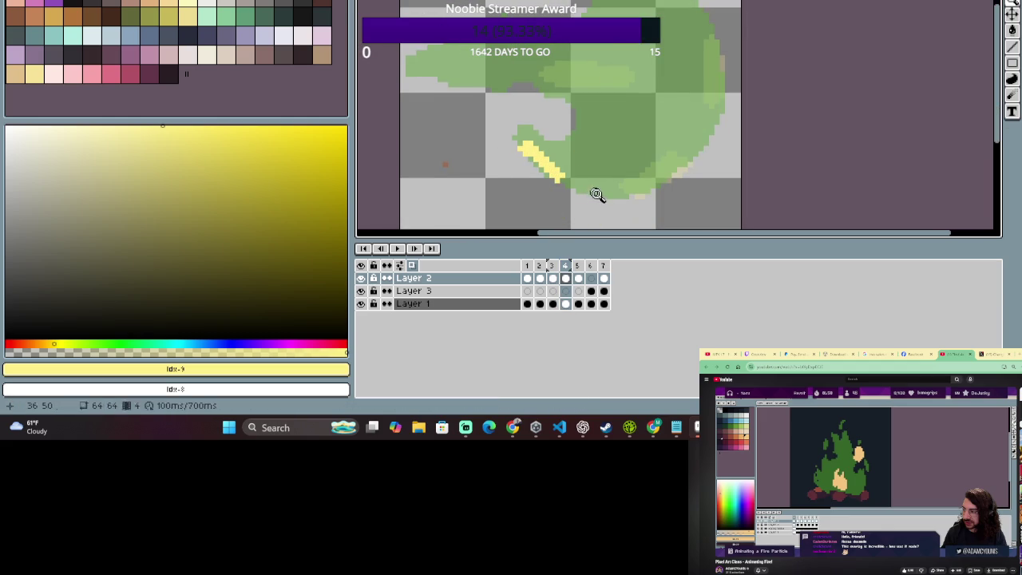
pyautogui.moveTo(592, 188); pyautogui.dragTo(560, 177)
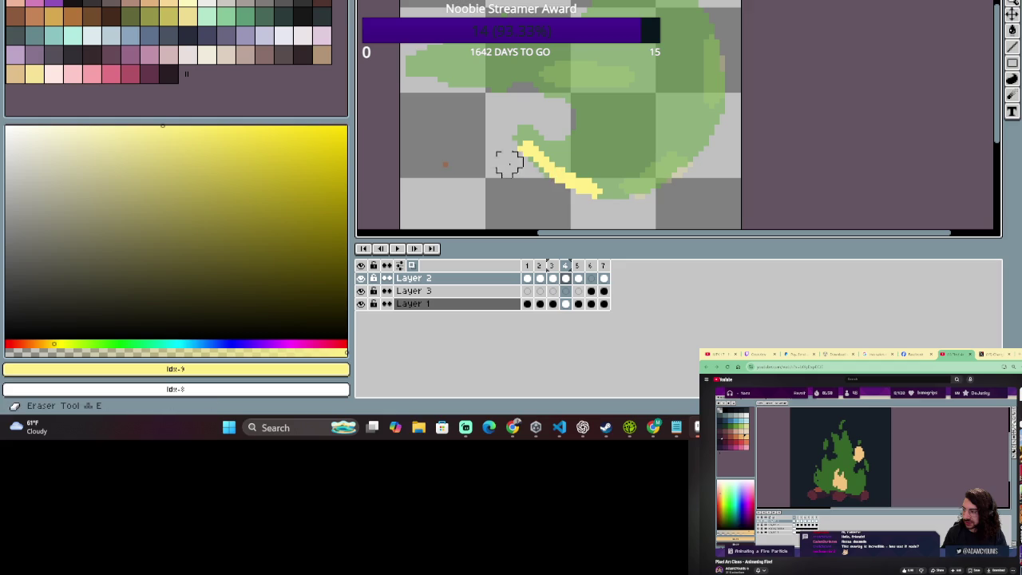
# Erase the streak's upper-left part and undo a stray horizontal yellow stroke near the top.
pyautogui.moveTo(530, 141)
pyautogui.mouseDown()
pyautogui.moveTo(570, 164)
pyautogui.moveTo(546, 169)
pyautogui.mouseUp()
pyautogui.press('b')
pyautogui.press('ctrl')
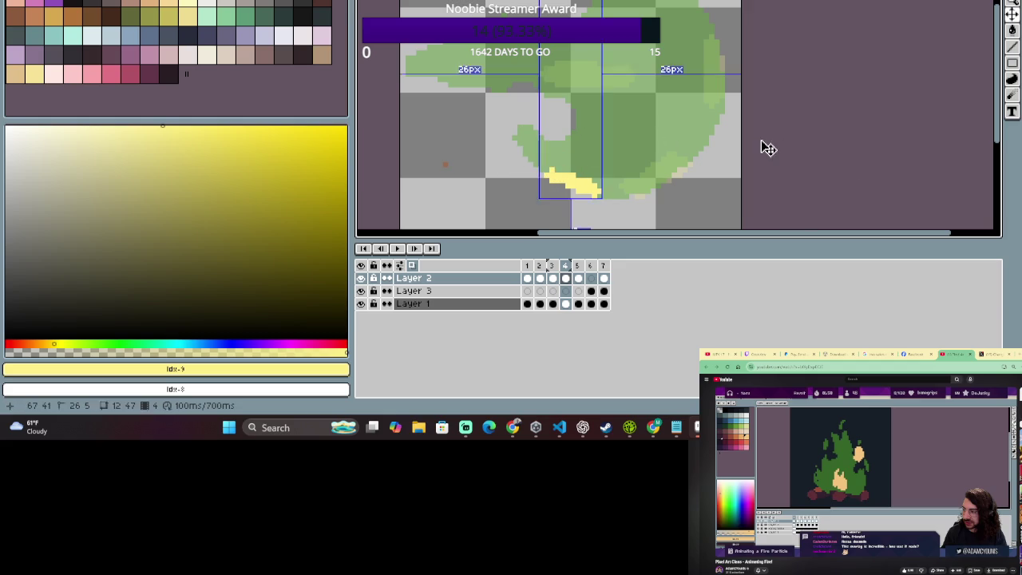
pyautogui.scroll(-2, 610, 52)
pyautogui.scroll(1, 609, 60)
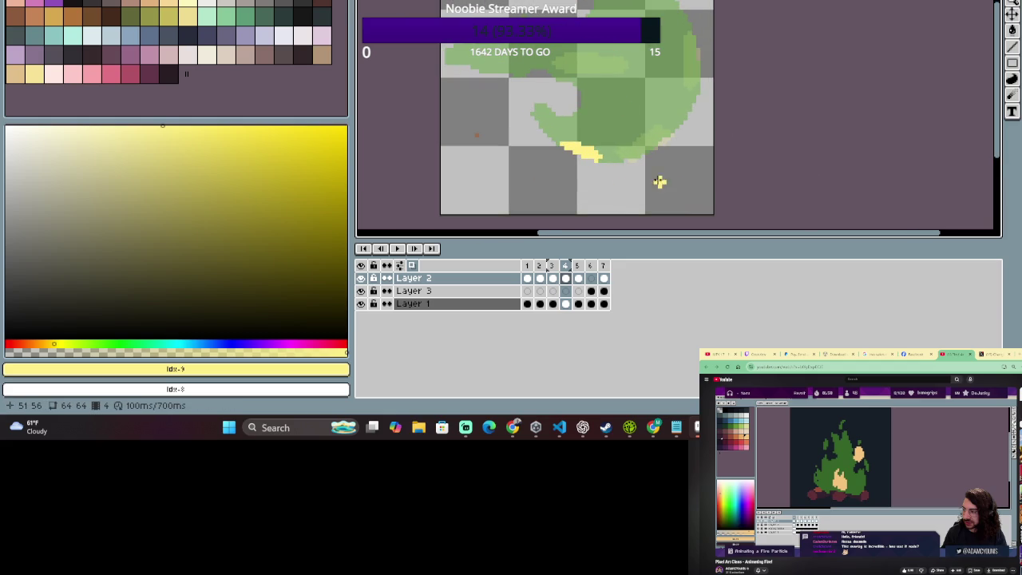
pyautogui.moveTo(531, 59); pyautogui.dragTo(521, 58)
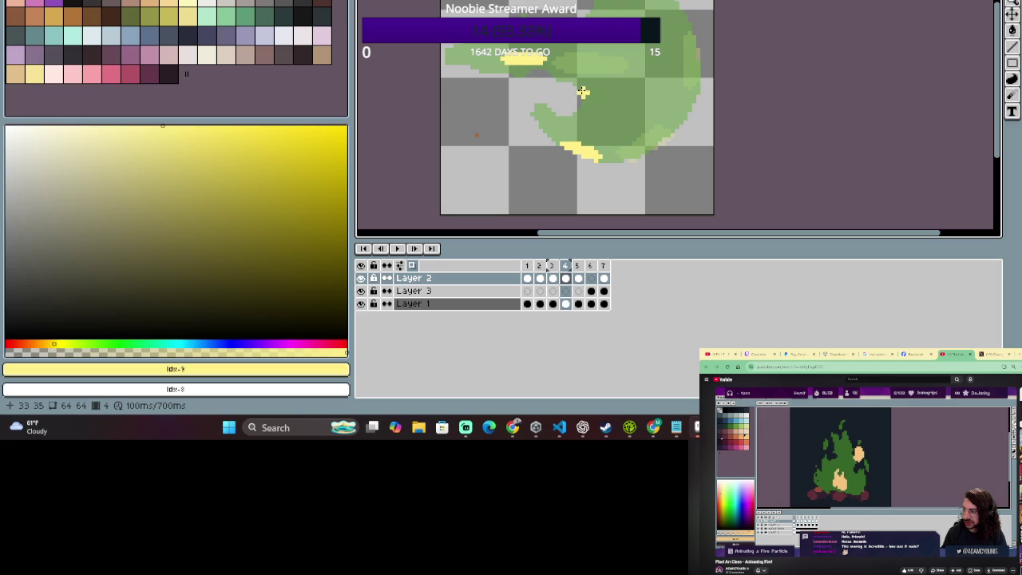
pyautogui.hotkey('ctrl', 'z')
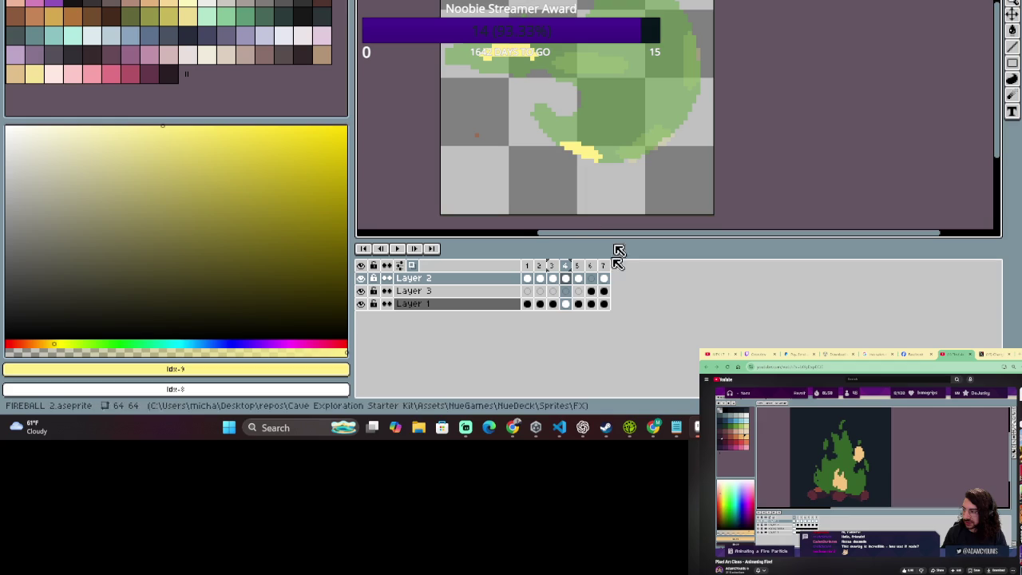
pyautogui.click(577, 268)
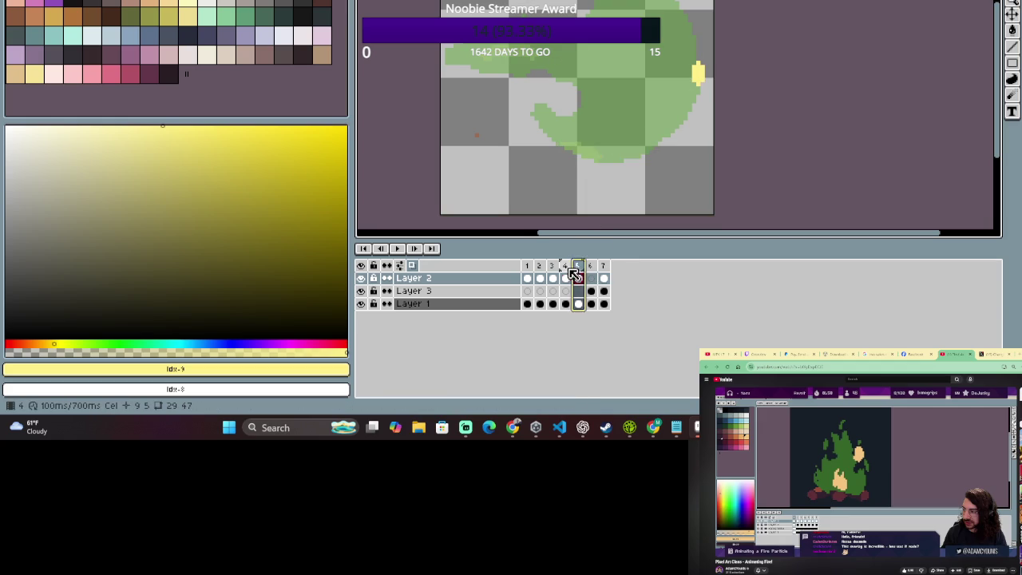
# Add yellow pixels to the top of the right-edge streak on frame 4's Layer 2.
pyautogui.click(565, 278)
pyautogui.moveTo(689, 37); pyautogui.dragTo(693, 55)
pyautogui.moveTo(689, 91); pyautogui.dragTo(703, 88)
pyautogui.moveTo(685, 28); pyautogui.dragTo(675, 20)
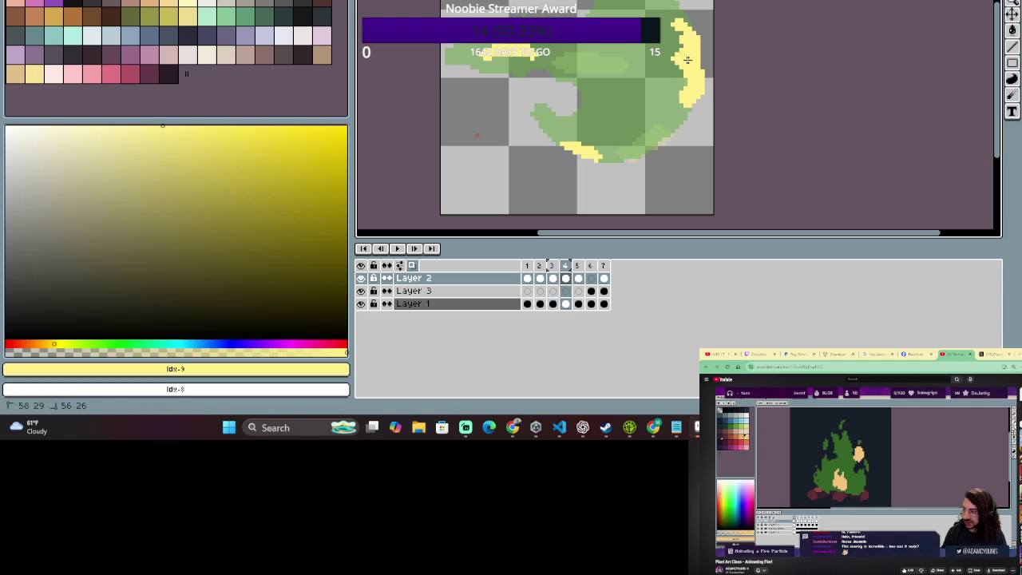
# Select the frame 4 Layer 2 cel, zoom the view, and deselect the cel.
pyautogui.click(552, 277)
pyautogui.click(565, 278)
pyautogui.press('+')
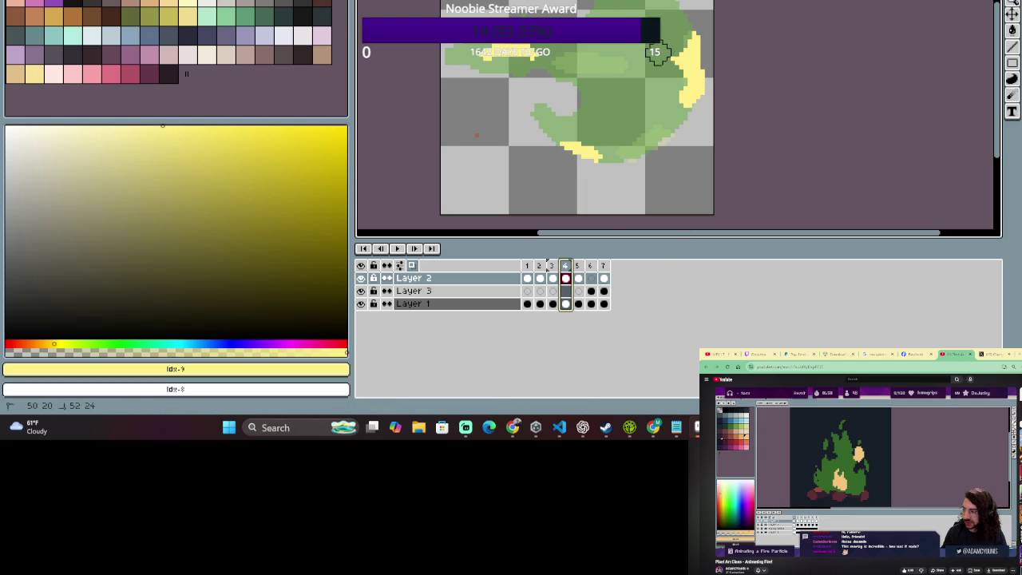
pyautogui.press('Escape')
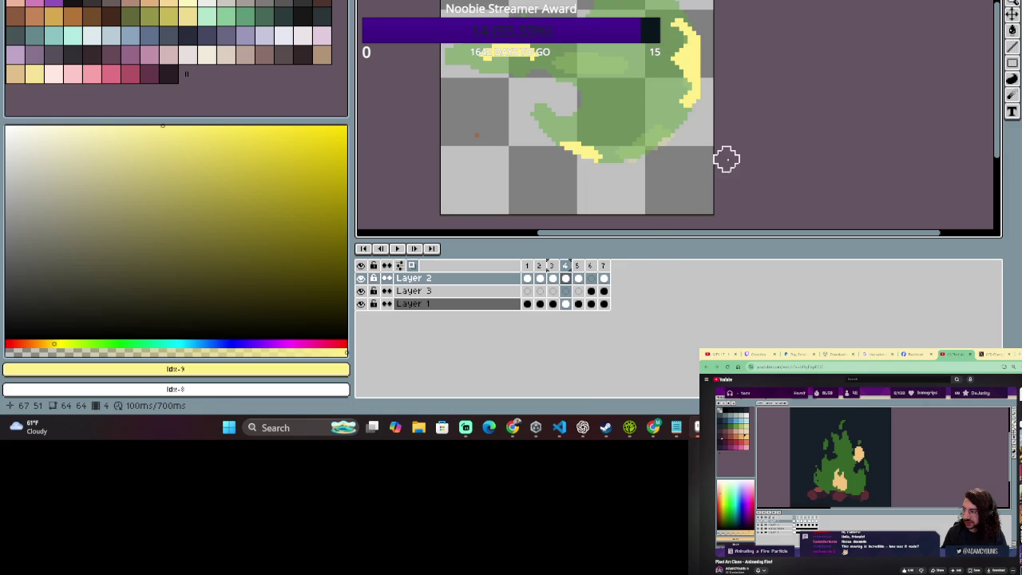
pyautogui.scroll(-1, 725, 159)
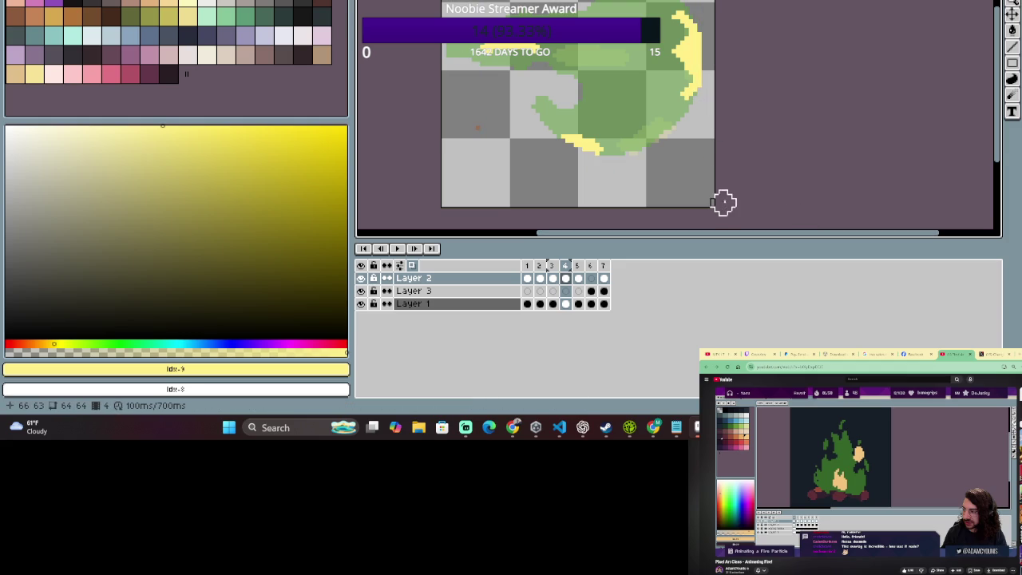
pyautogui.scroll(-1, 715, 170)
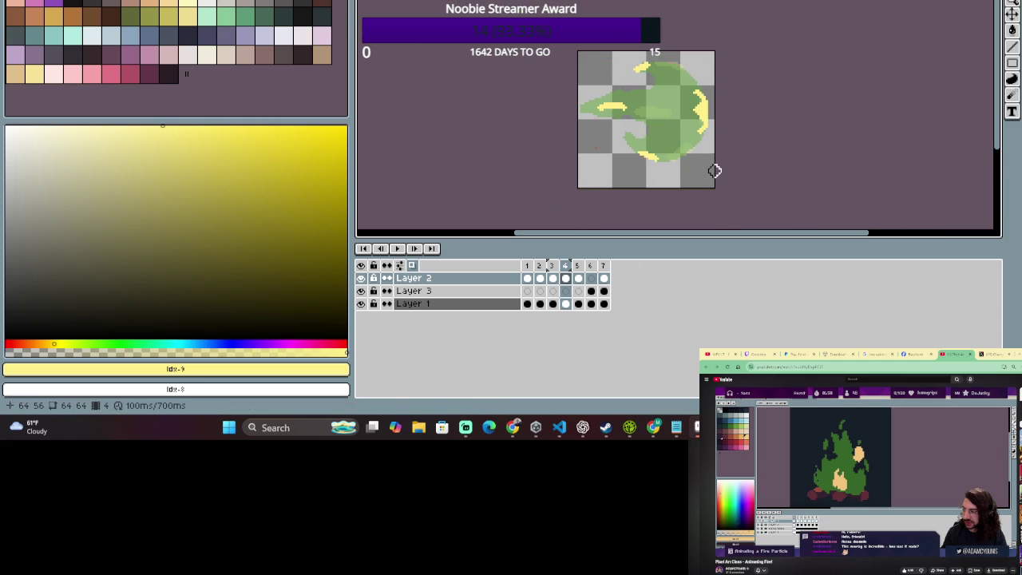
pyautogui.click(569, 271)
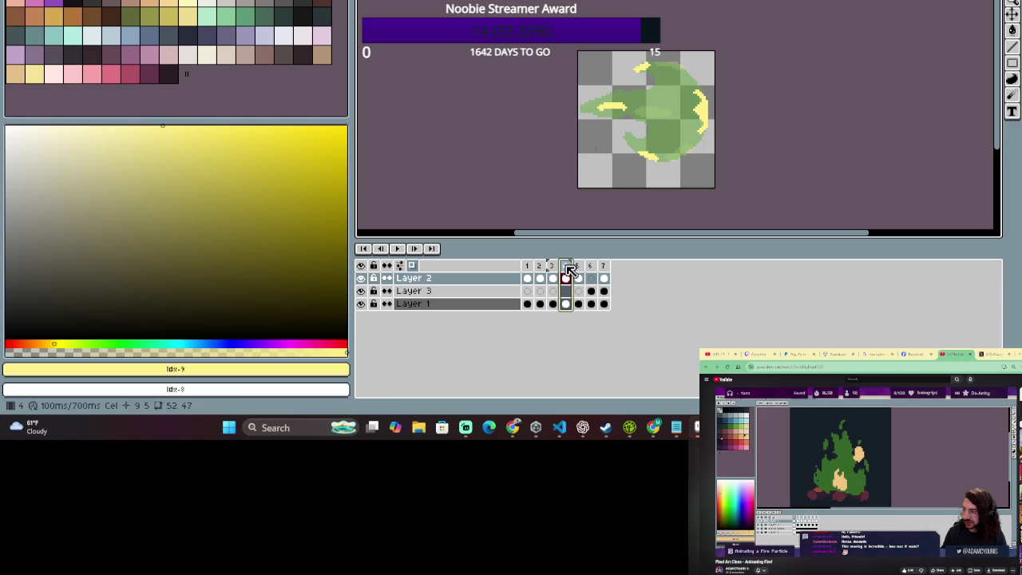
# Dot yellow spark pixels around the blob on frame 5 with the Pencil.
pyautogui.click(580, 272)
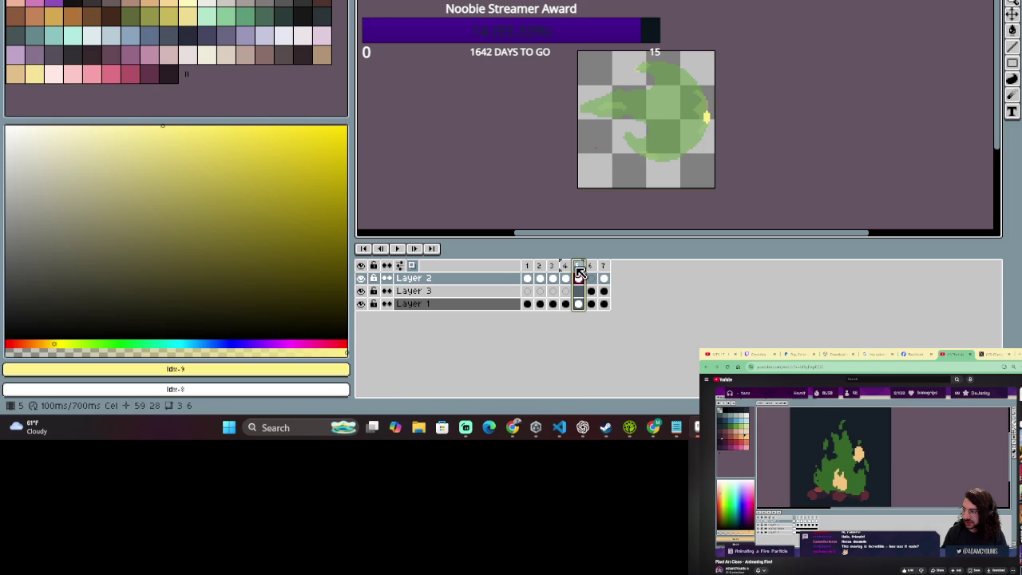
pyautogui.scroll(1, 622, 71)
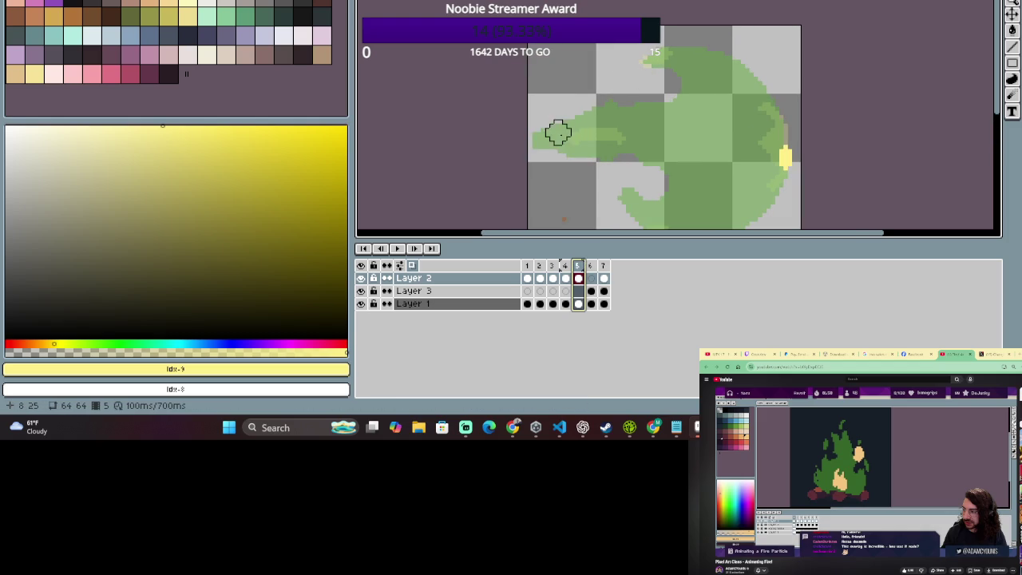
pyautogui.press('b')
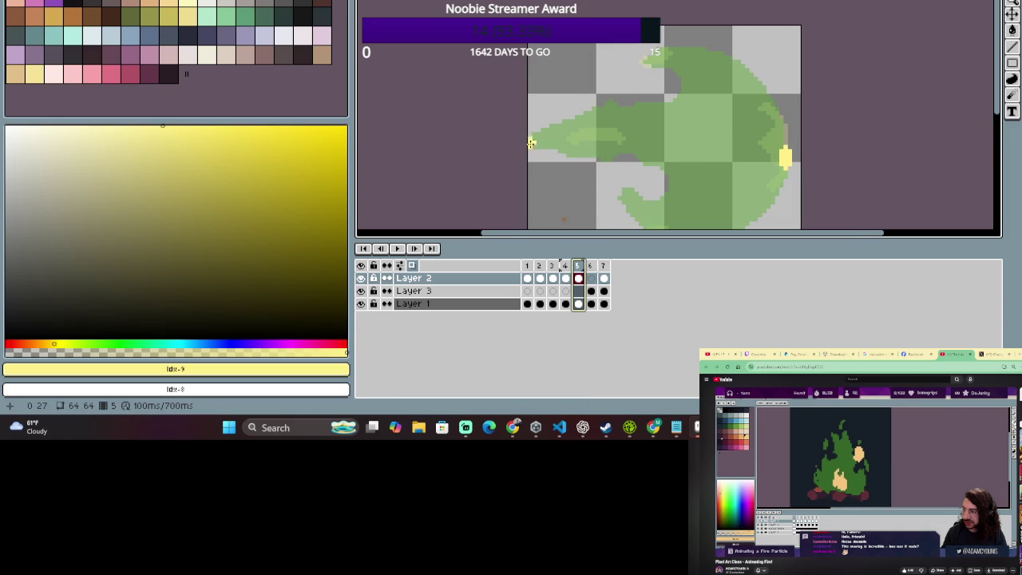
pyautogui.click(533, 146)
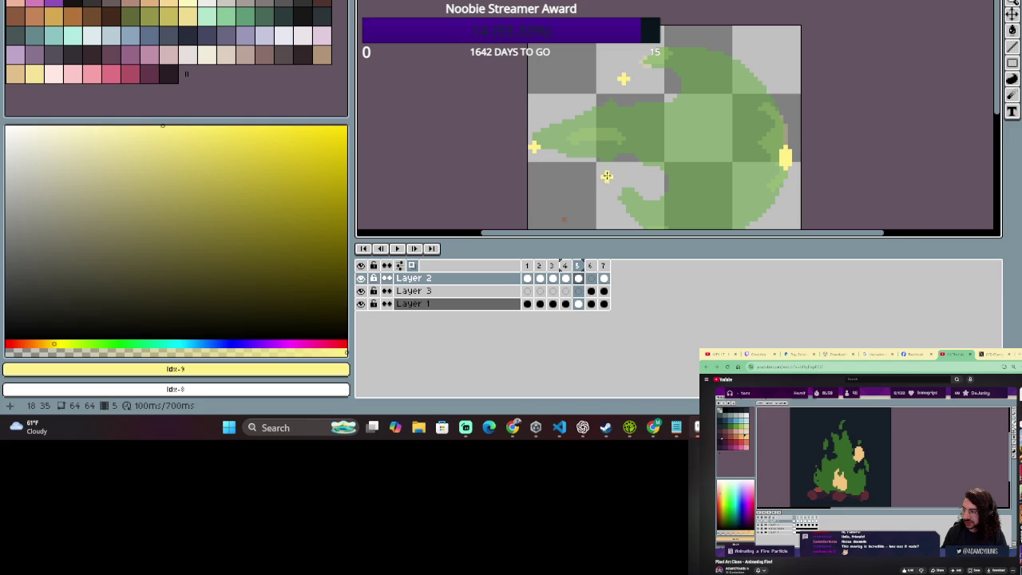
pyautogui.moveTo(607, 176); pyautogui.dragTo(572, 126)
pyautogui.click(587, 127)
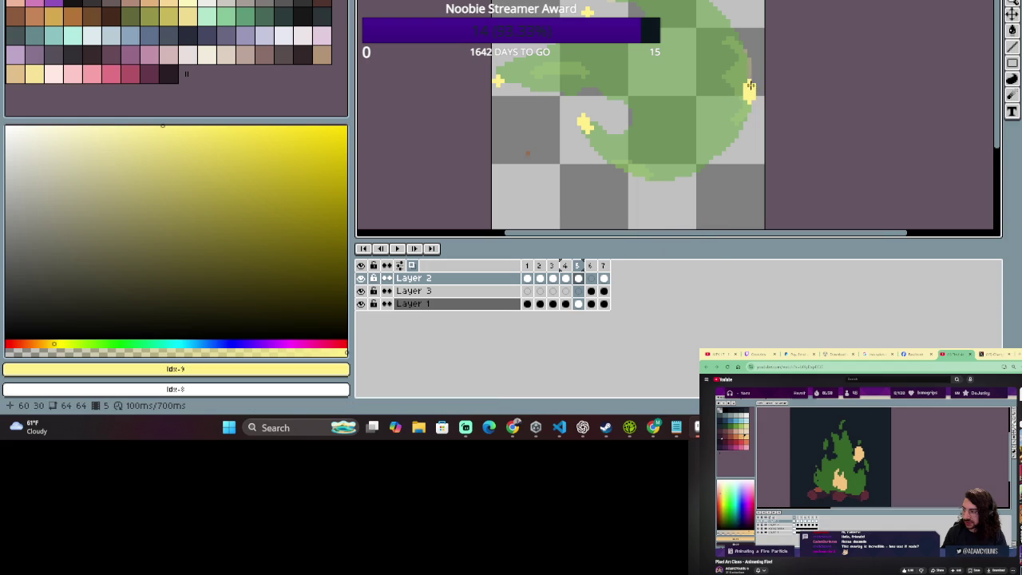
pyautogui.click(731, 34)
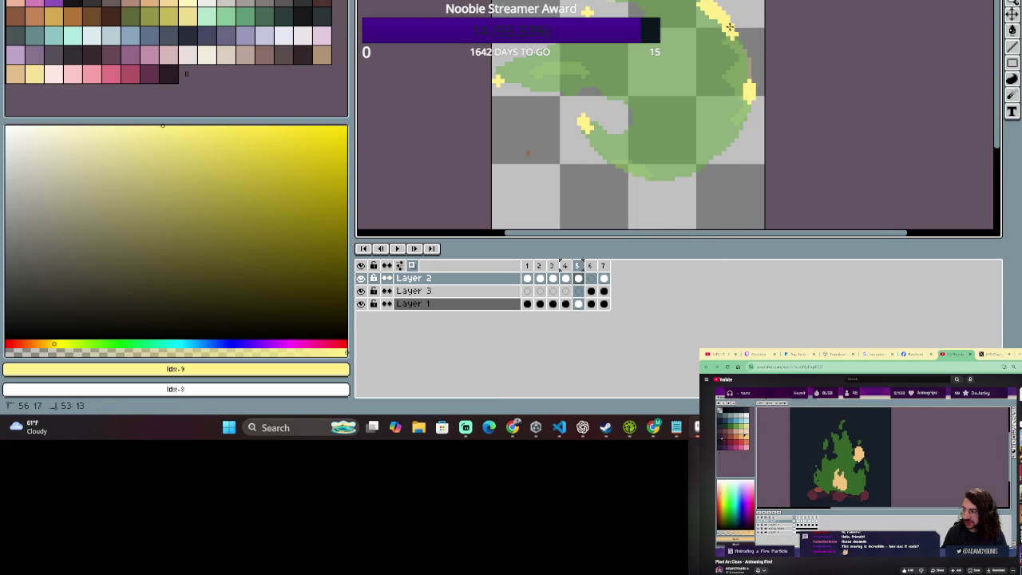
# Draw yellow streaks along the blob's lower right edge and across its middle.
pyautogui.click(730, 130)
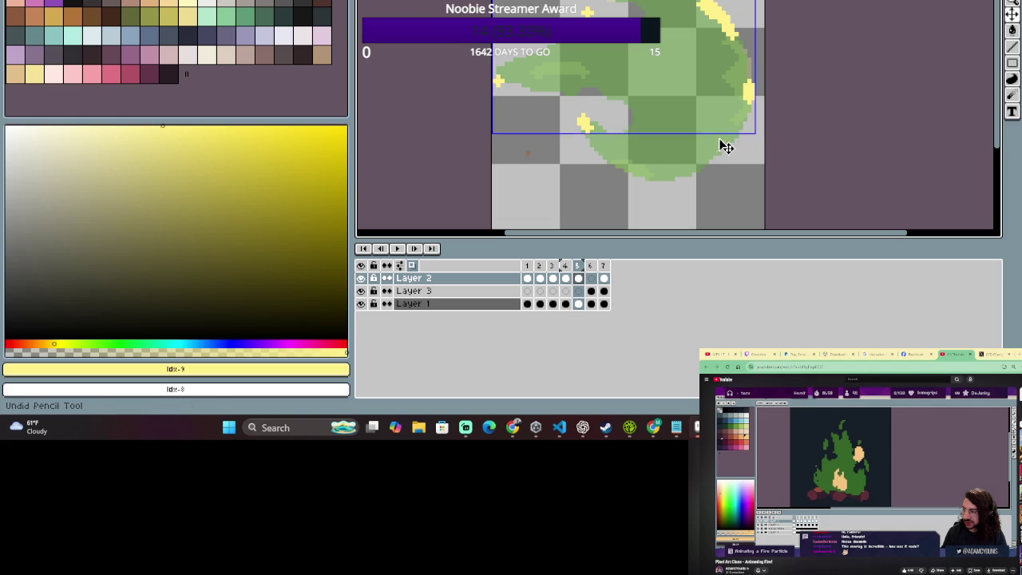
pyautogui.moveTo(710, 151)
pyautogui.mouseDown()
pyautogui.moveTo(703, 159)
pyautogui.moveTo(733, 136)
pyautogui.mouseUp()
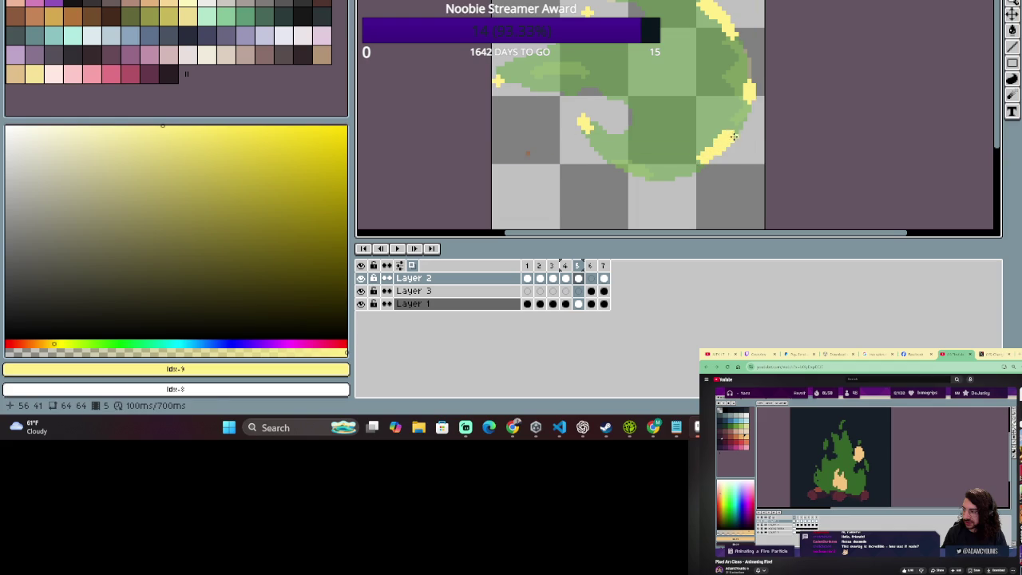
pyautogui.click(705, 81)
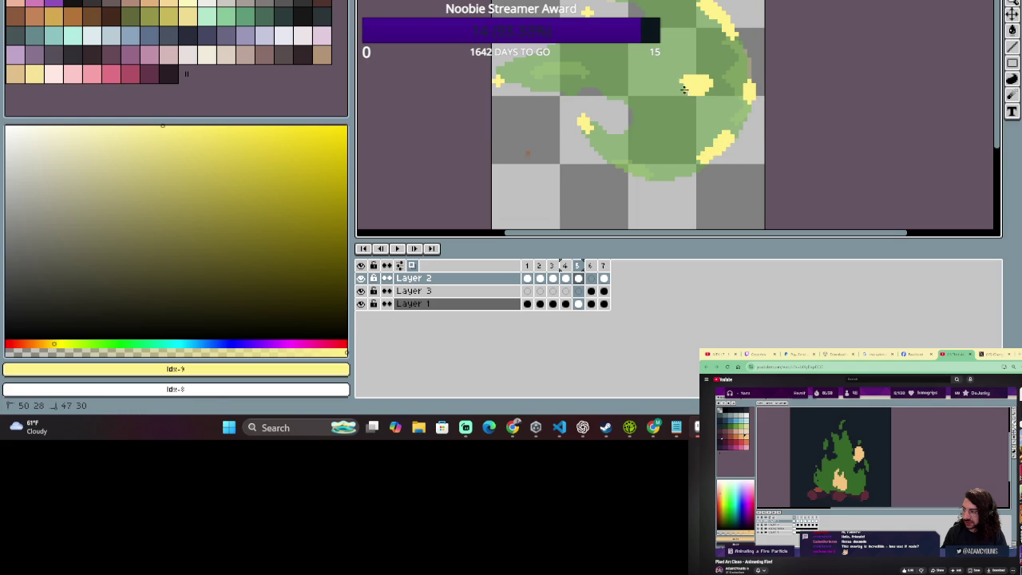
pyautogui.moveTo(672, 88); pyautogui.dragTo(695, 88)
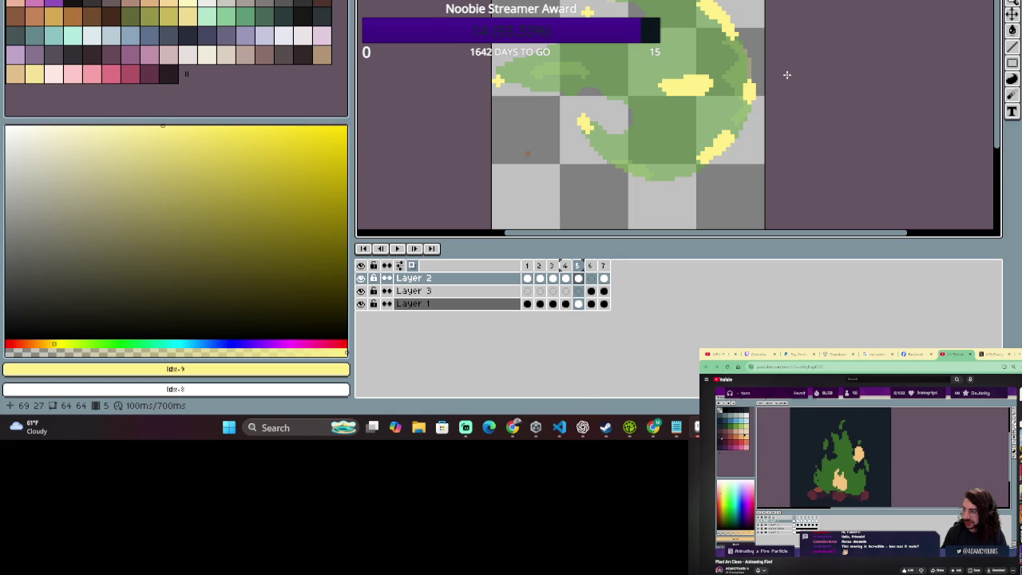
pyautogui.click(591, 277)
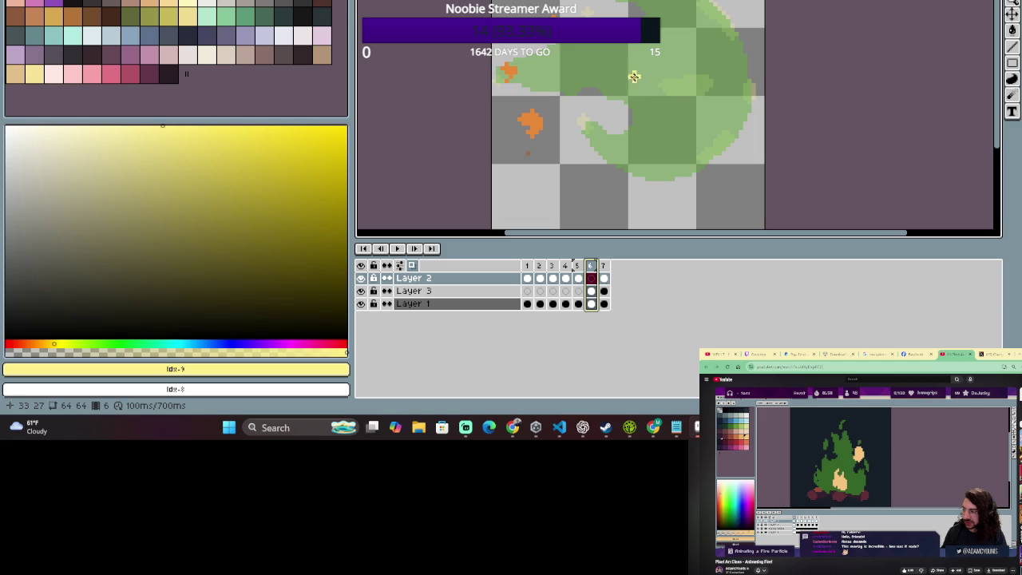
# Add yellow streaks near the top and bottom of the blob on frame 6.
pyautogui.moveTo(633, 77); pyautogui.dragTo(590, 66)
pyautogui.hotkey('ctrl', 'z')
pyautogui.moveTo(629, 94); pyautogui.dragTo(569, 77)
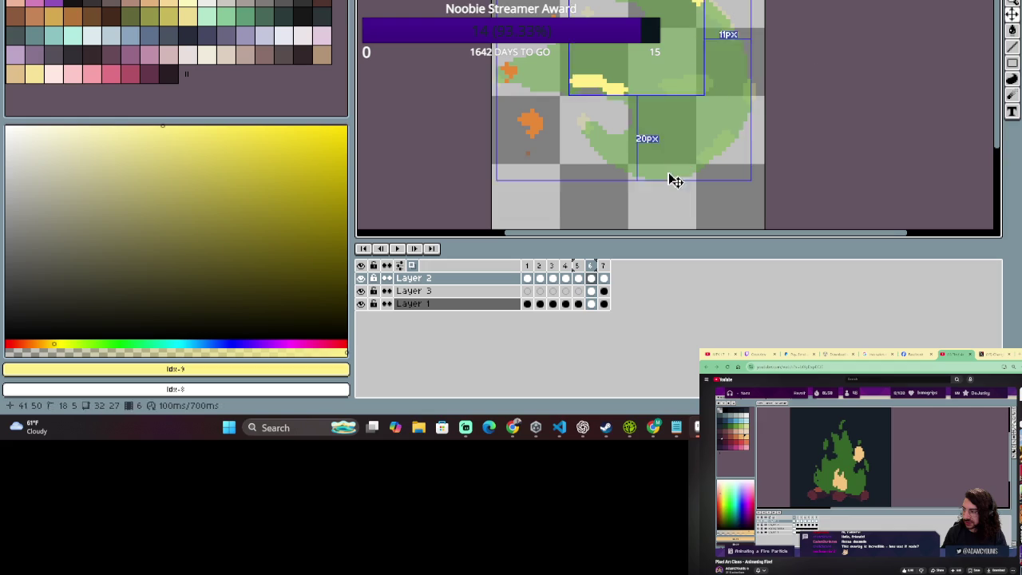
pyautogui.moveTo(679, 173); pyautogui.dragTo(635, 175)
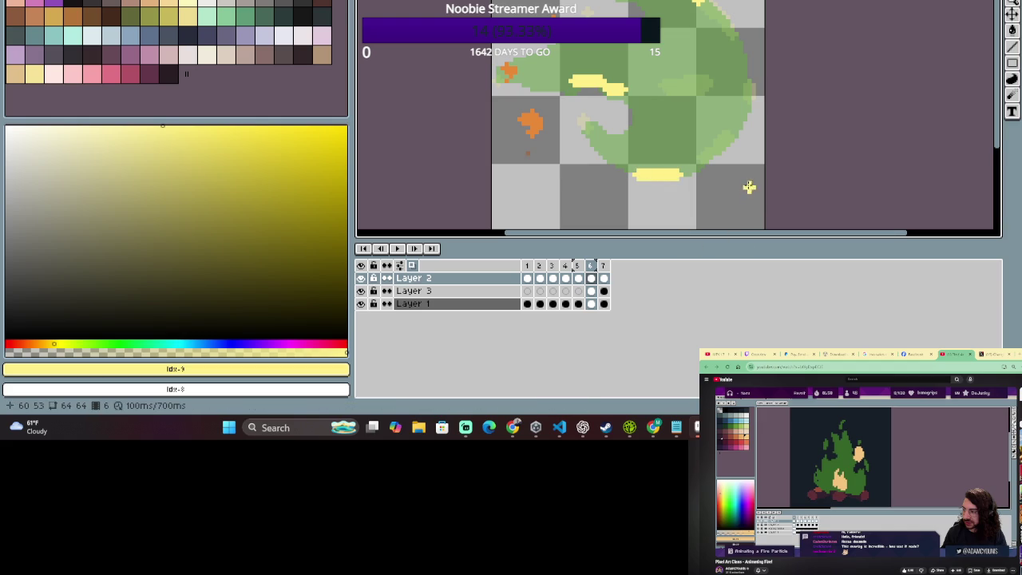
# Draw a diagonal yellow streak over the orange flame on frame 7.
pyautogui.click(603, 273)
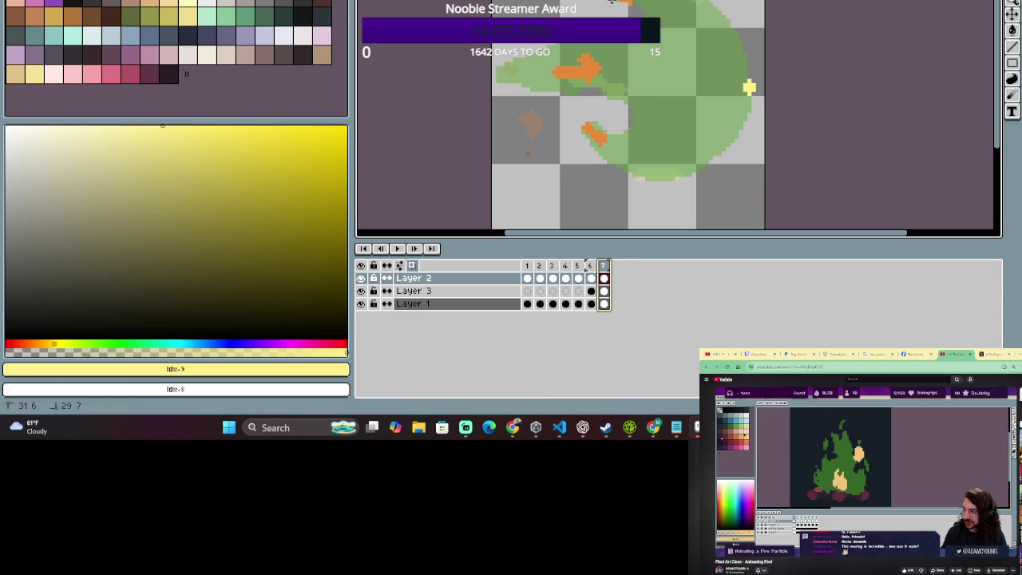
pyautogui.click(616, 3)
pyautogui.moveTo(609, 156); pyautogui.dragTo(588, 134)
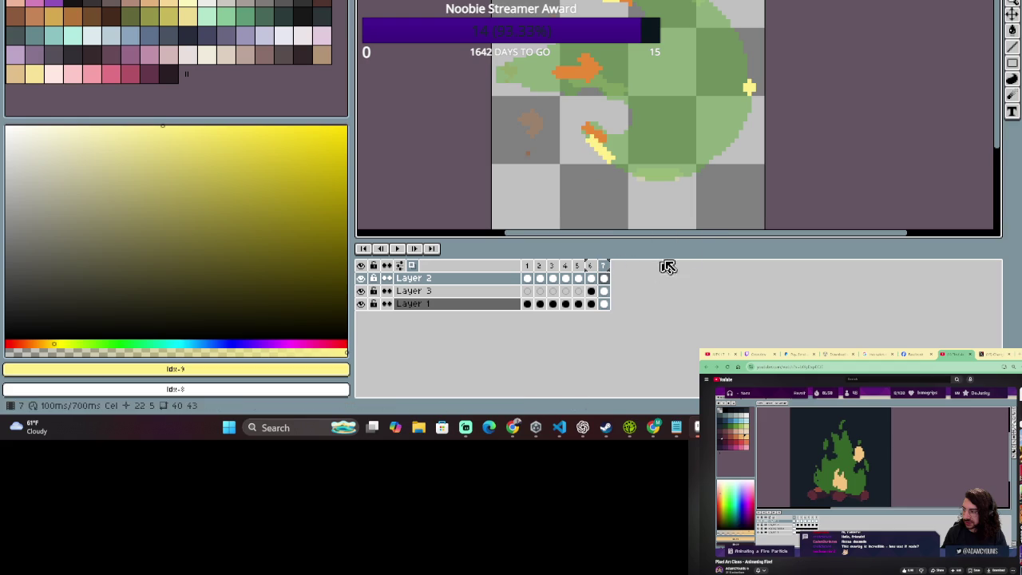
pyautogui.click(527, 277)
# Review frames 1–3 in the timeline and clear the frame range selection.
pyautogui.press('Left')
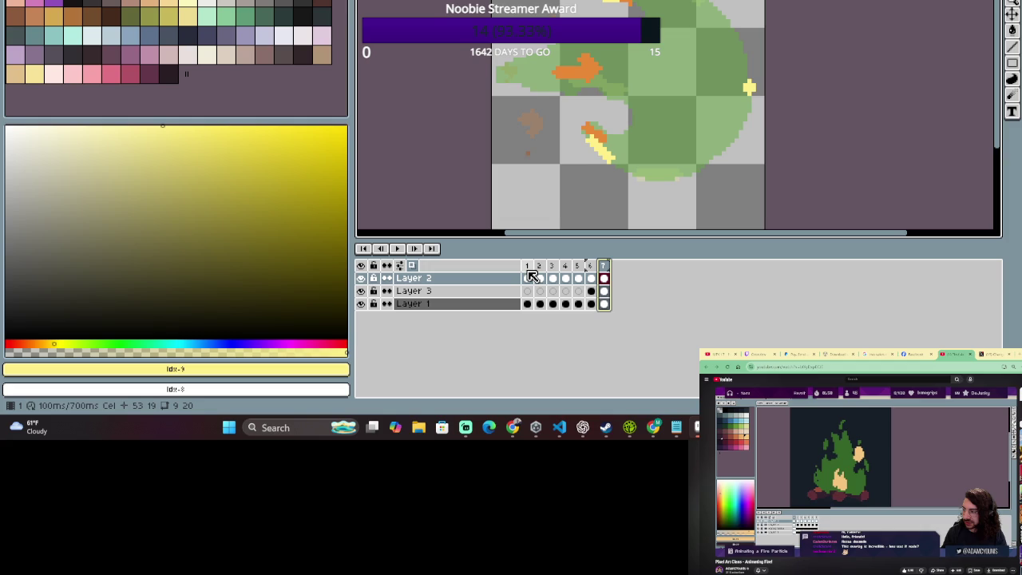
pyautogui.click(529, 277)
pyautogui.press('Right')
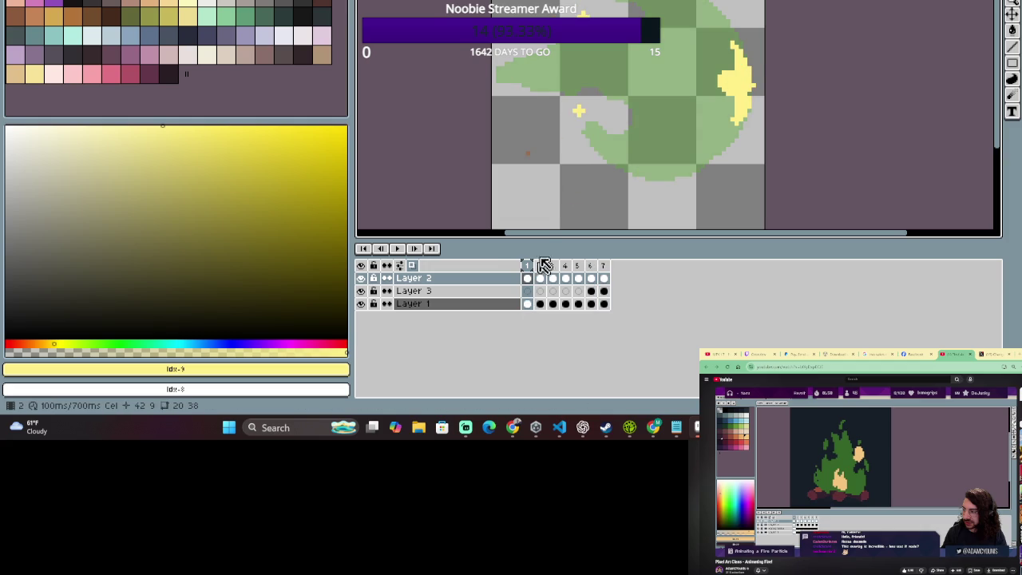
pyautogui.click(542, 265)
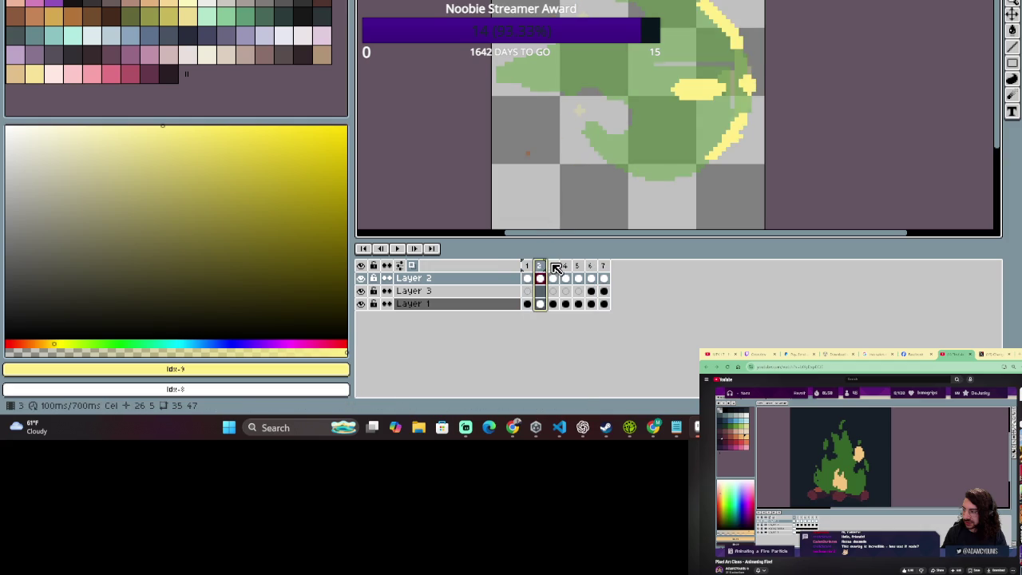
pyautogui.click(557, 268)
pyautogui.moveTo(527, 266); pyautogui.dragTo(605, 270)
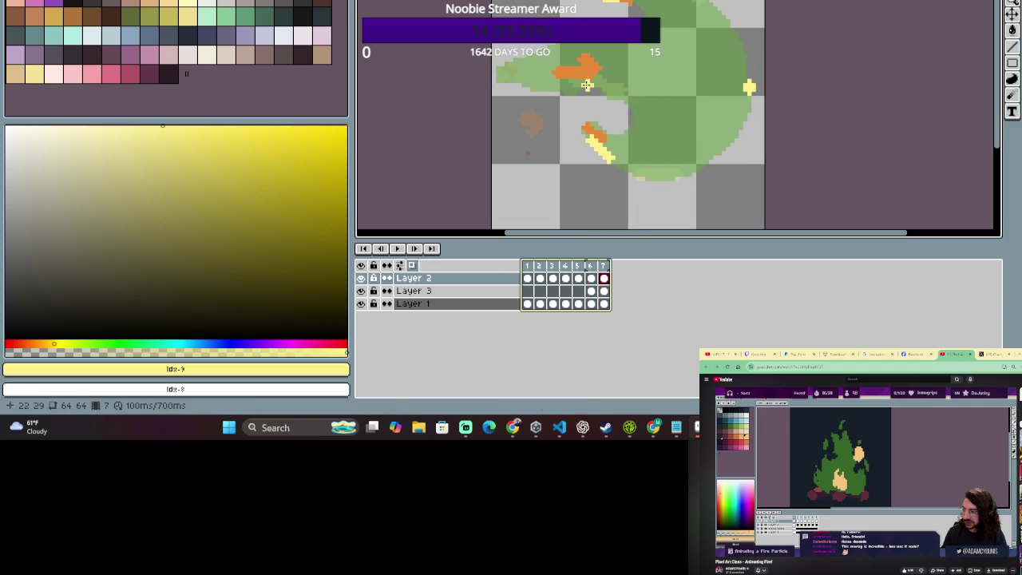
pyautogui.press('Escape')
# Erase the orange flame blobs on frame 6's Layer 3, undo a stray frame 7 stroke, and play.
pyautogui.click(604, 292)
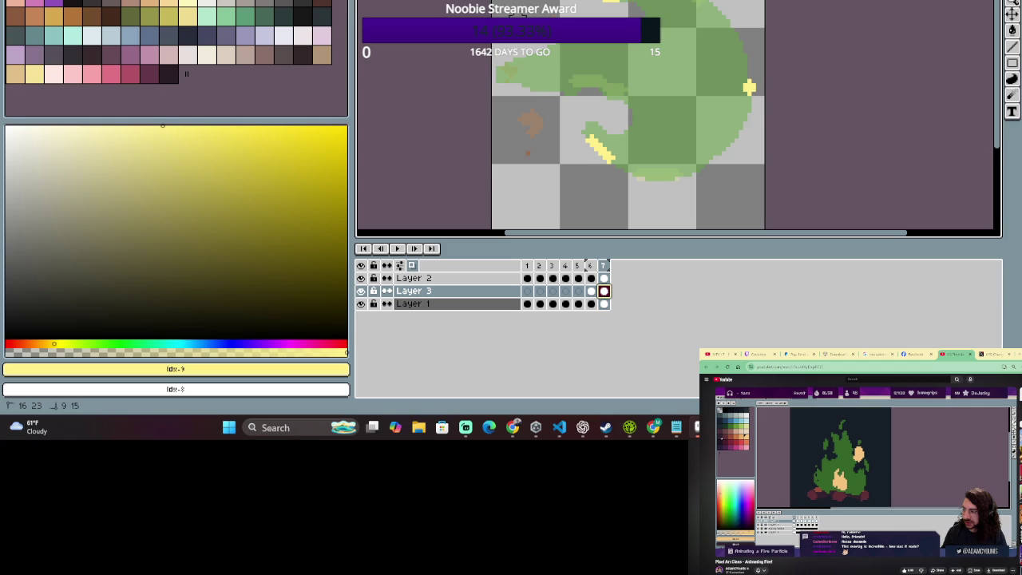
pyautogui.click(591, 291)
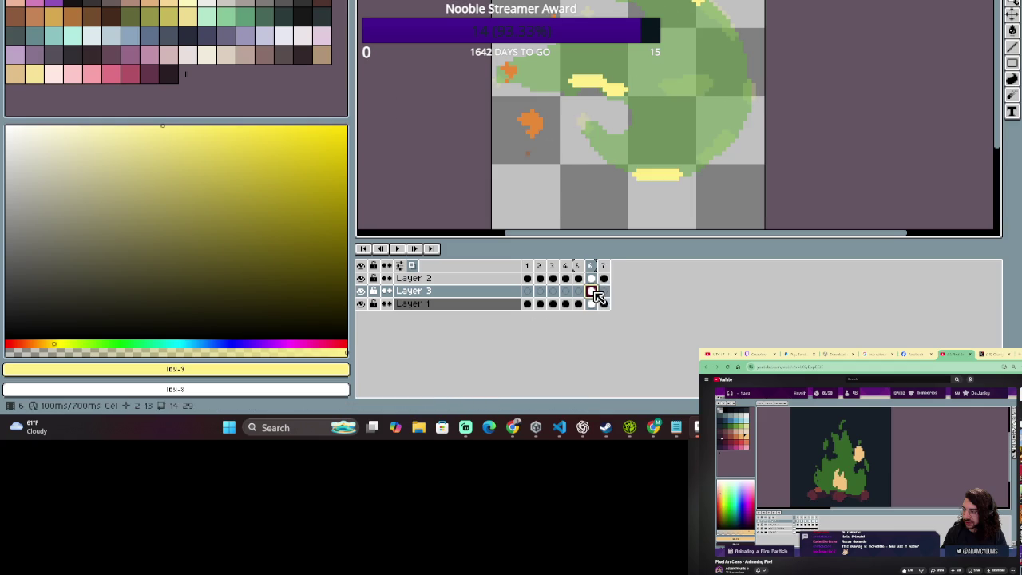
pyautogui.moveTo(546, 70)
pyautogui.mouseDown()
pyautogui.moveTo(484, 69)
pyautogui.moveTo(534, 190)
pyautogui.mouseUp()
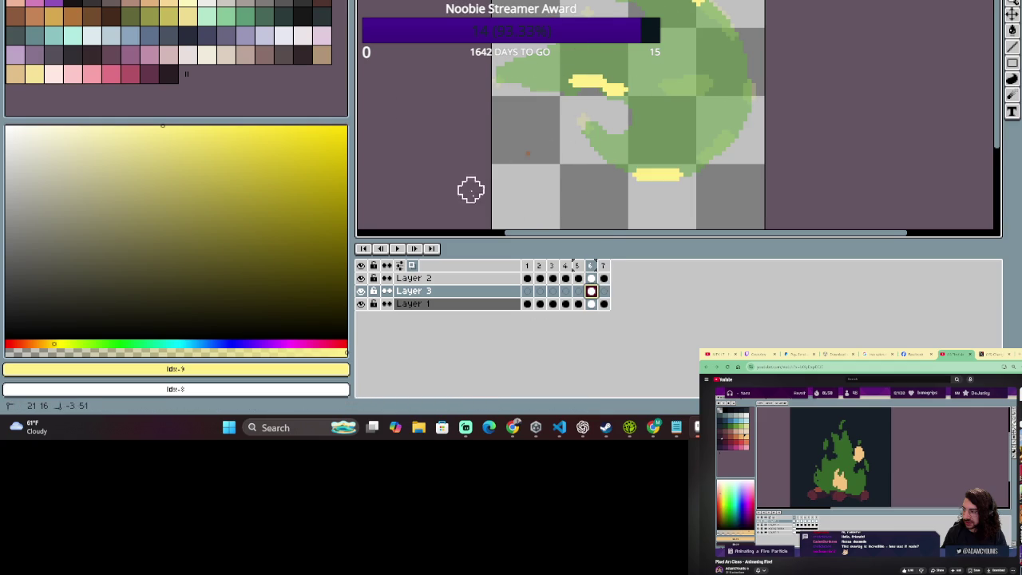
pyautogui.moveTo(487, 85); pyautogui.dragTo(487, 72)
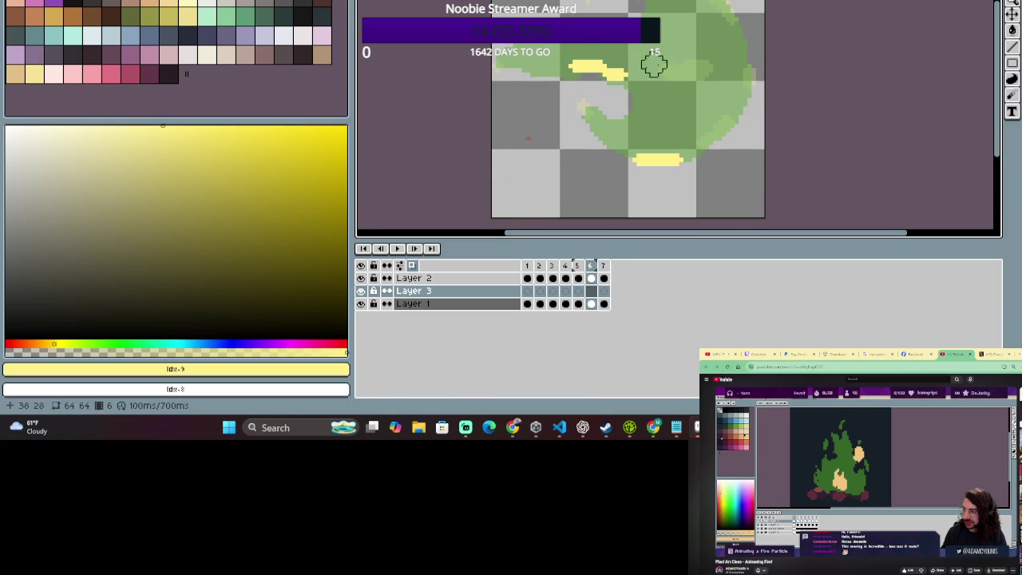
pyautogui.click(604, 267)
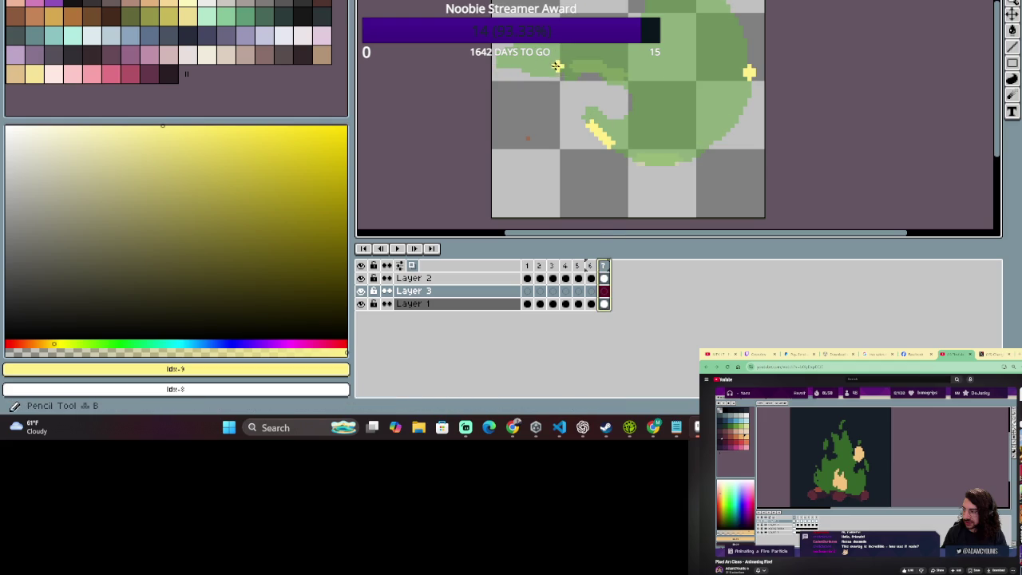
pyautogui.moveTo(547, 65); pyautogui.dragTo(520, 59)
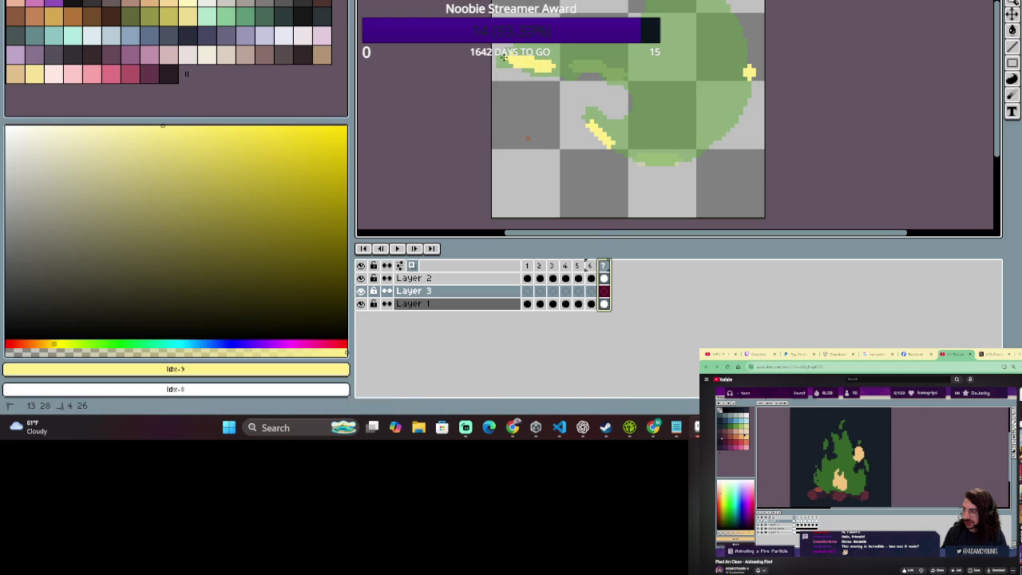
pyautogui.hotkey('ctrl', 'z')
pyautogui.press('Return')
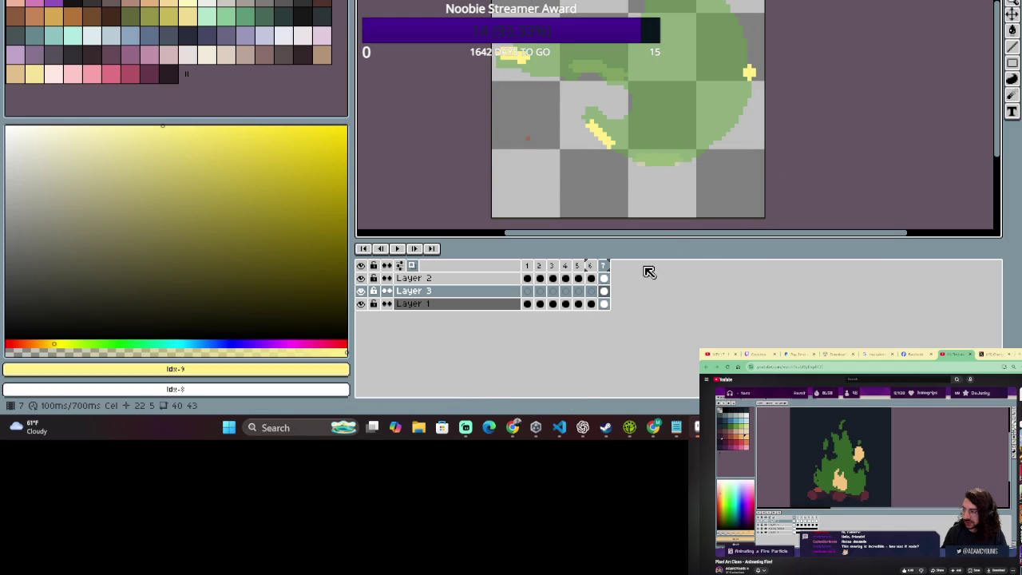
# Jump to the first frame, step to frame 2, and start playback with Enter.
pyautogui.click(415, 248)
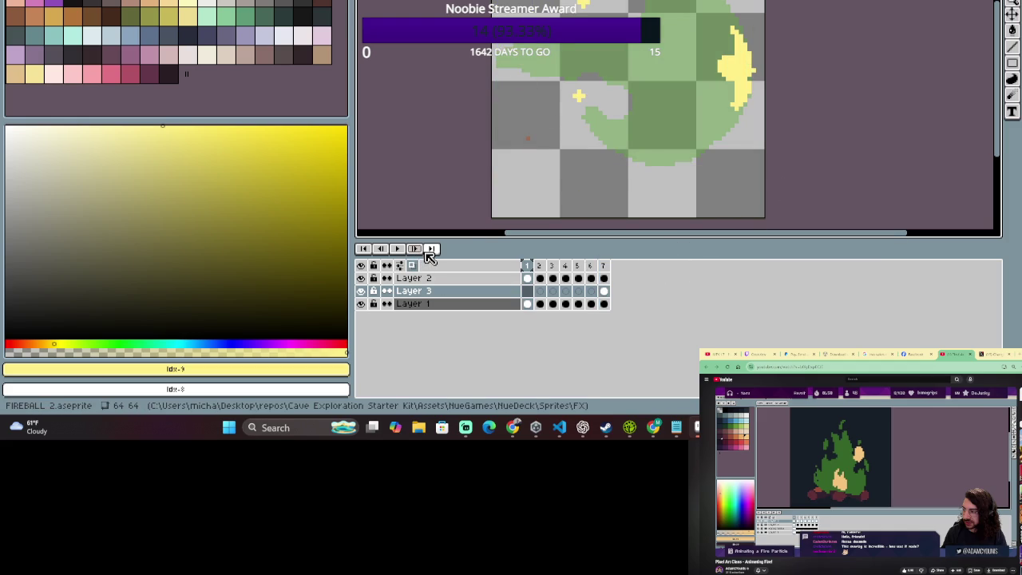
pyautogui.click(422, 250)
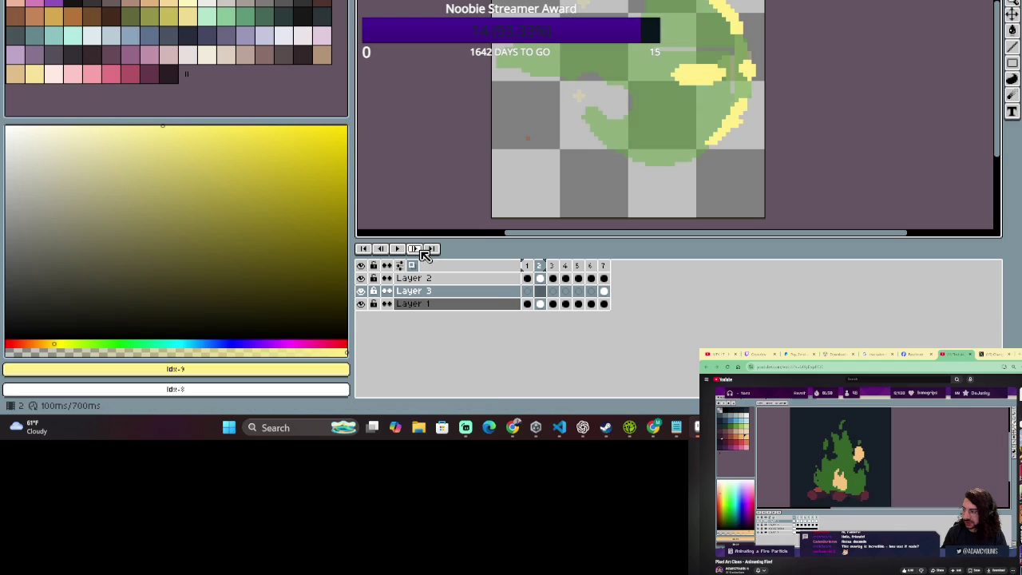
pyautogui.press('Return')
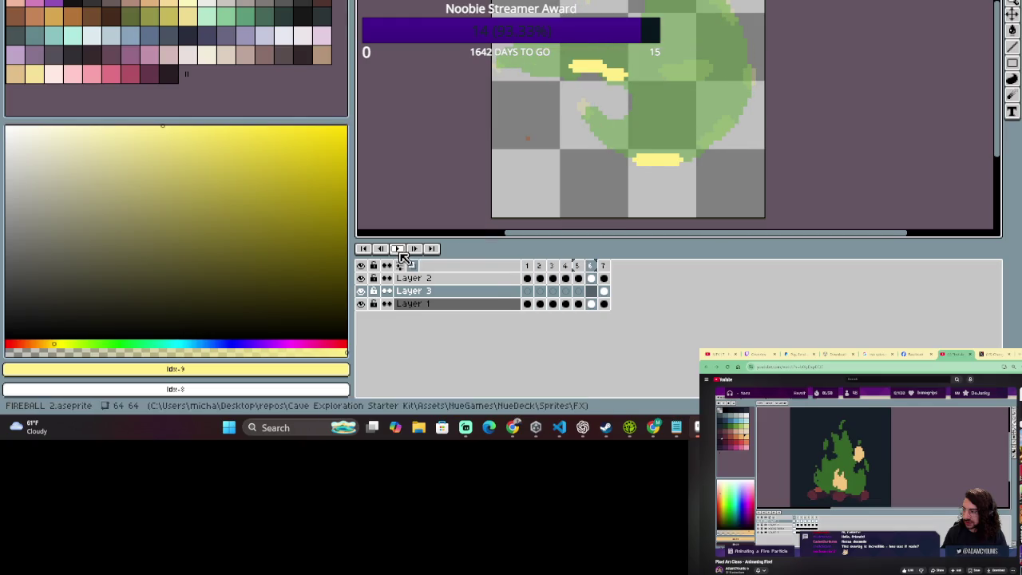
# Stop playback and try yellow streaks near the blob's top and middle, undoing some.
pyautogui.click(527, 265)
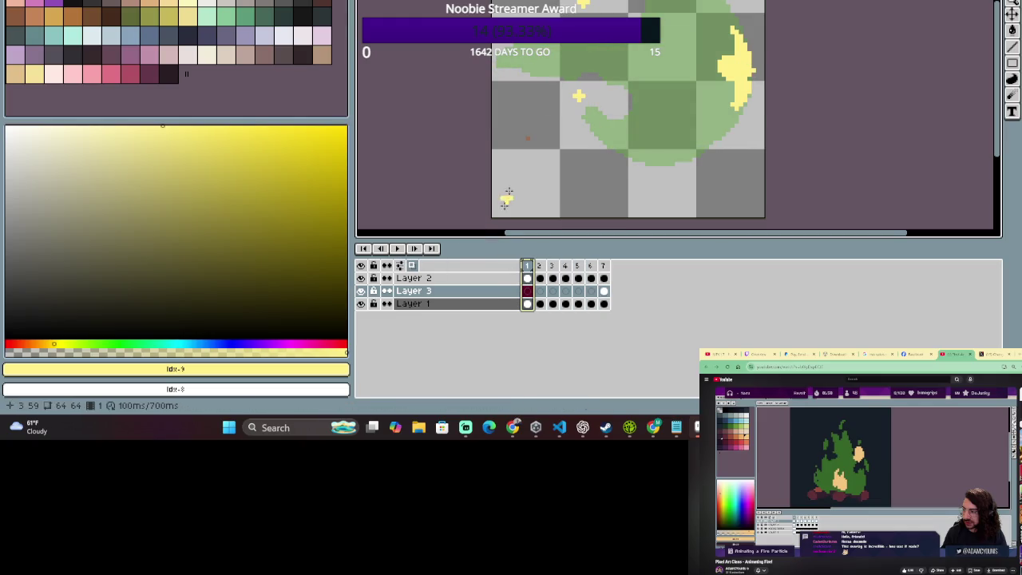
pyautogui.moveTo(668, 46); pyautogui.dragTo(616, 46)
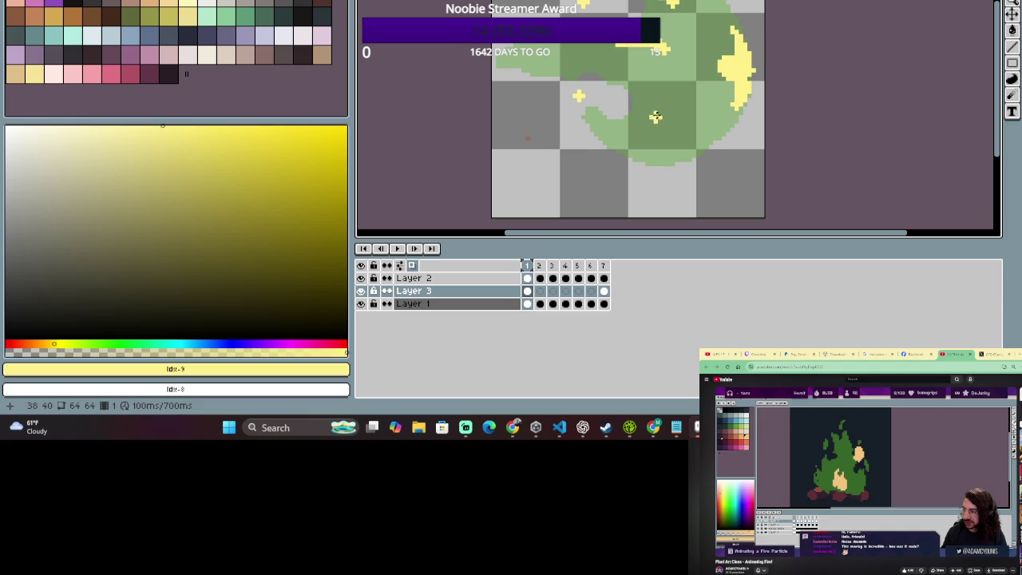
pyautogui.moveTo(650, 113); pyautogui.dragTo(665, 105)
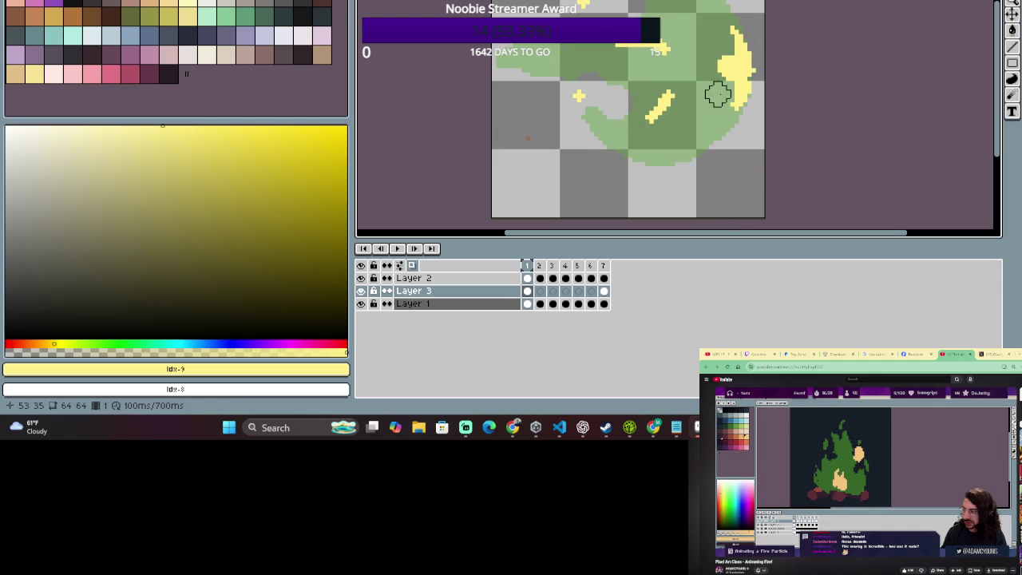
pyautogui.press('e')
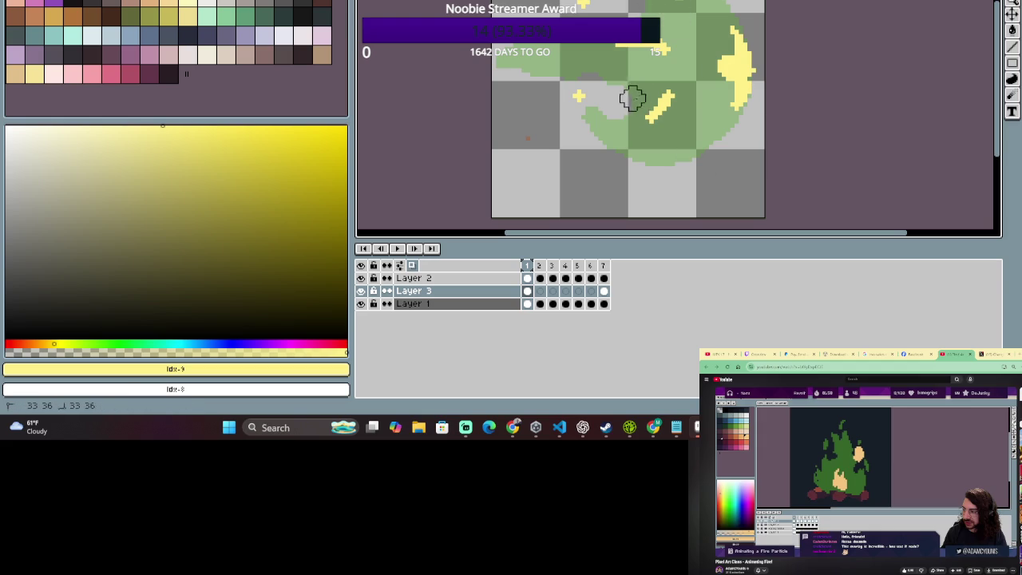
pyautogui.press('b')
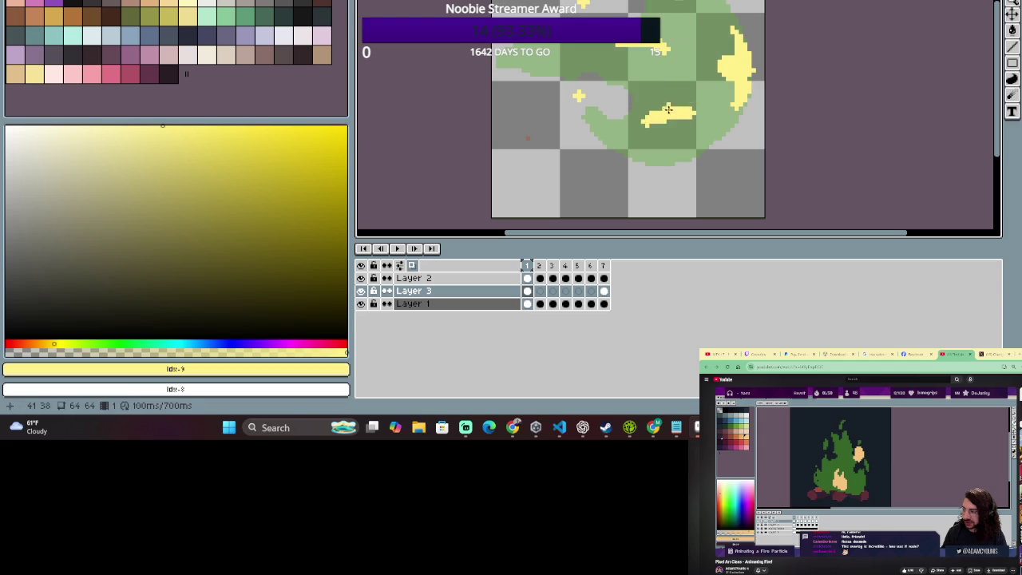
pyautogui.moveTo(647, 116); pyautogui.dragTo(682, 115)
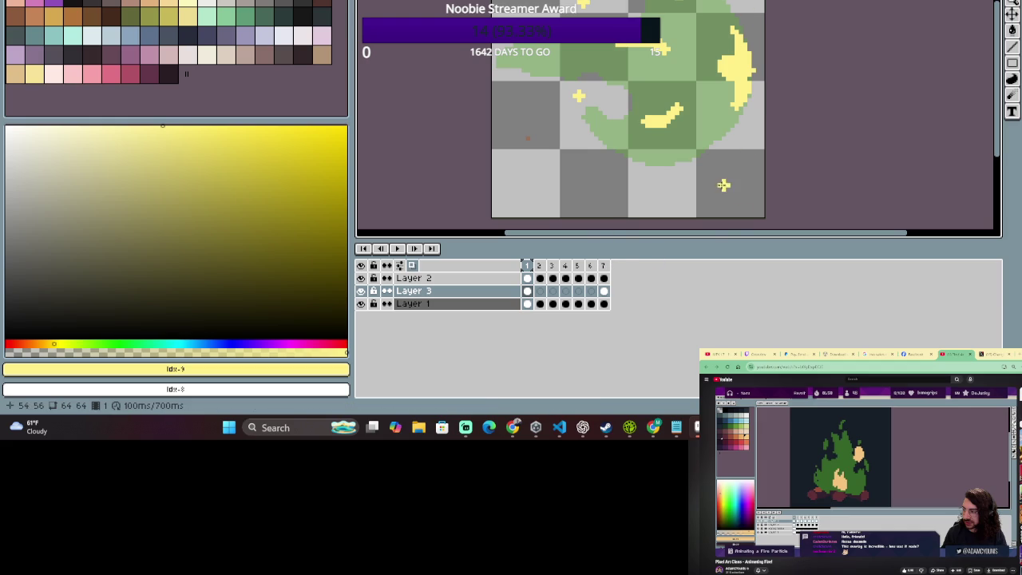
pyautogui.hotkey('ctrl', 'z')
pyautogui.moveTo(682, 124); pyautogui.dragTo(652, 137)
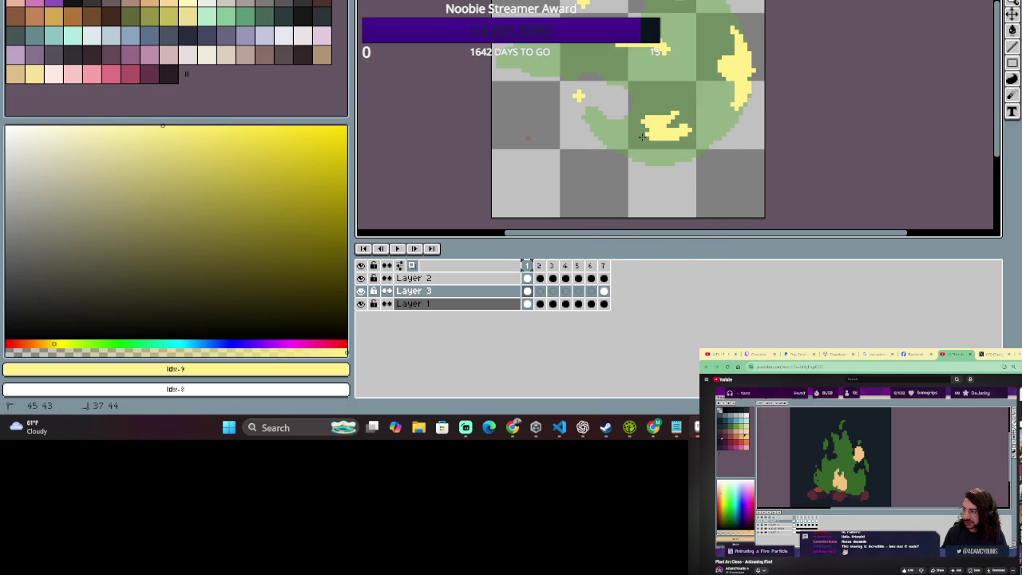
pyautogui.hotkey('ctrl', 'z')
# Marquee-select the area holding the trial yellow strokes.
pyautogui.scroll(-2, 810, 16)
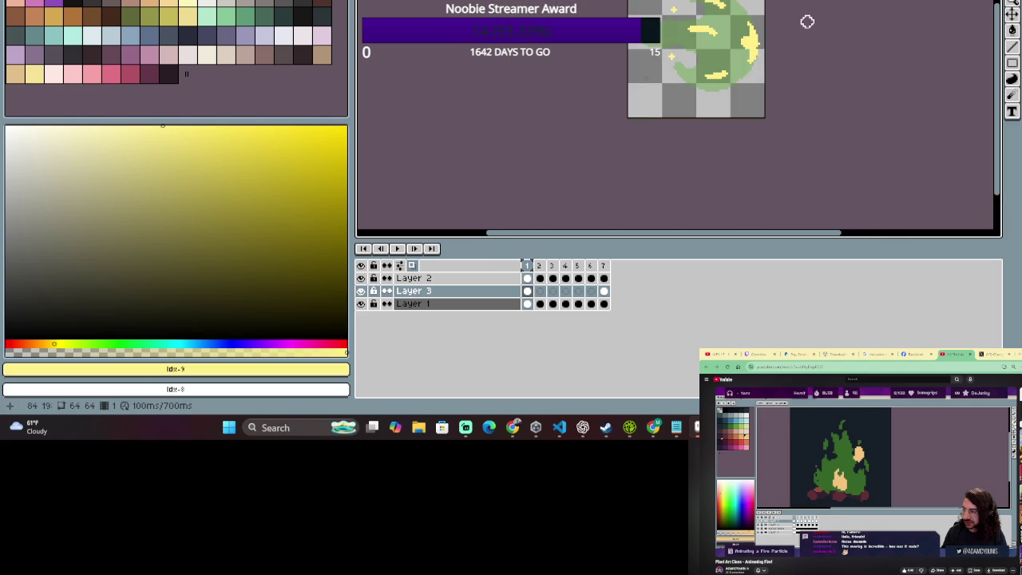
pyautogui.scroll(1, 814, 48)
pyautogui.moveTo(725, 86); pyautogui.dragTo(626, 57)
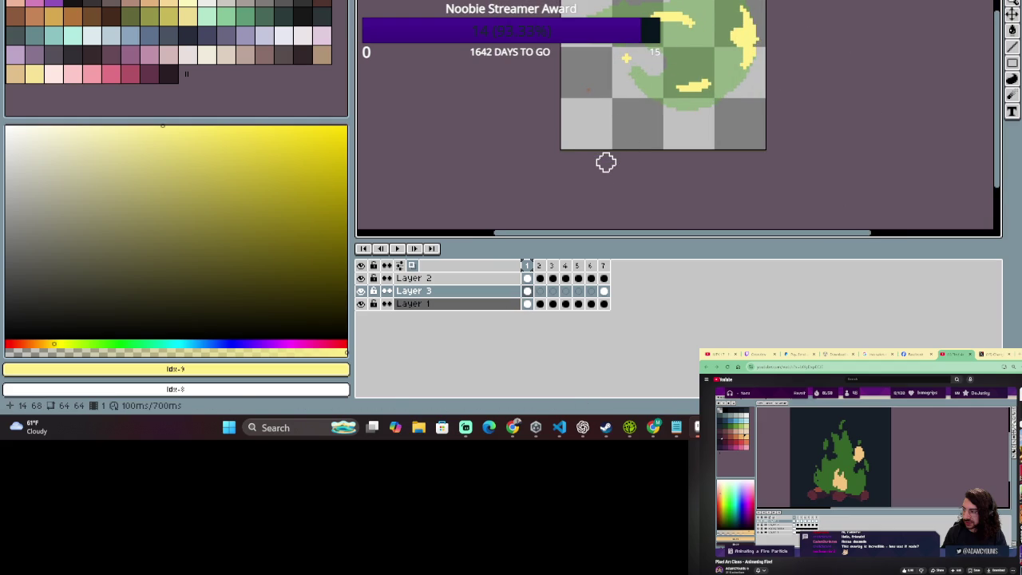
pyautogui.hotkey('ctrl', 'a')
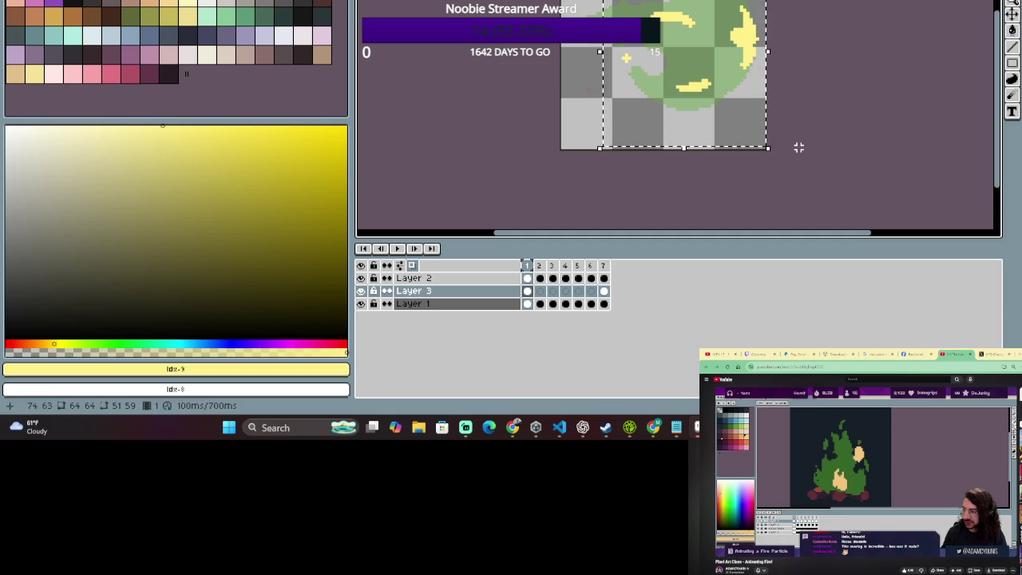
# Delete the selected trial strokes, then inspect the Layer 2 and Layer 3 cels on frame 2.
pyautogui.press('Delete')
pyautogui.hotkey('ctrl', 'd')
pyautogui.click(540, 266)
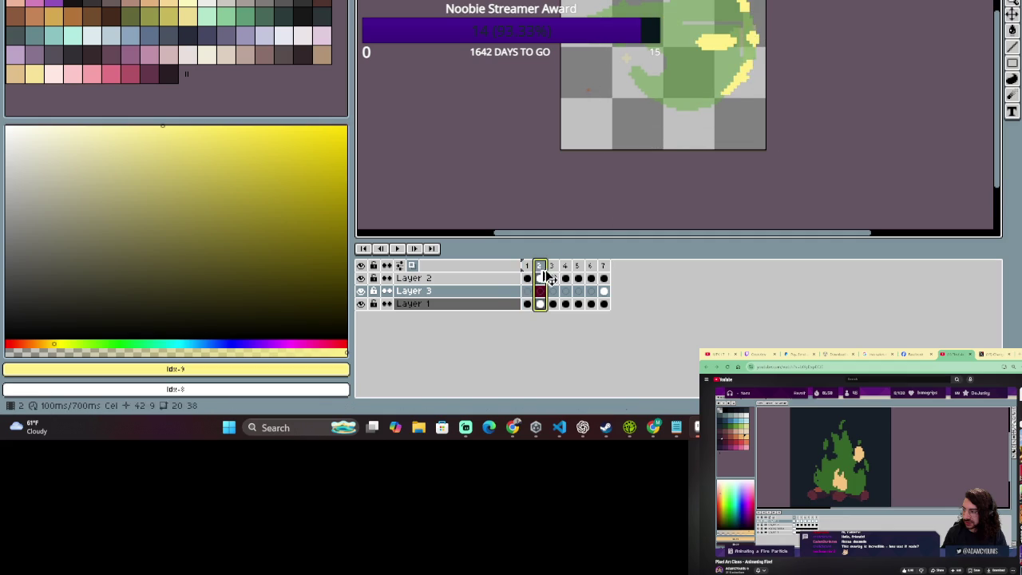
pyautogui.click(611, 100)
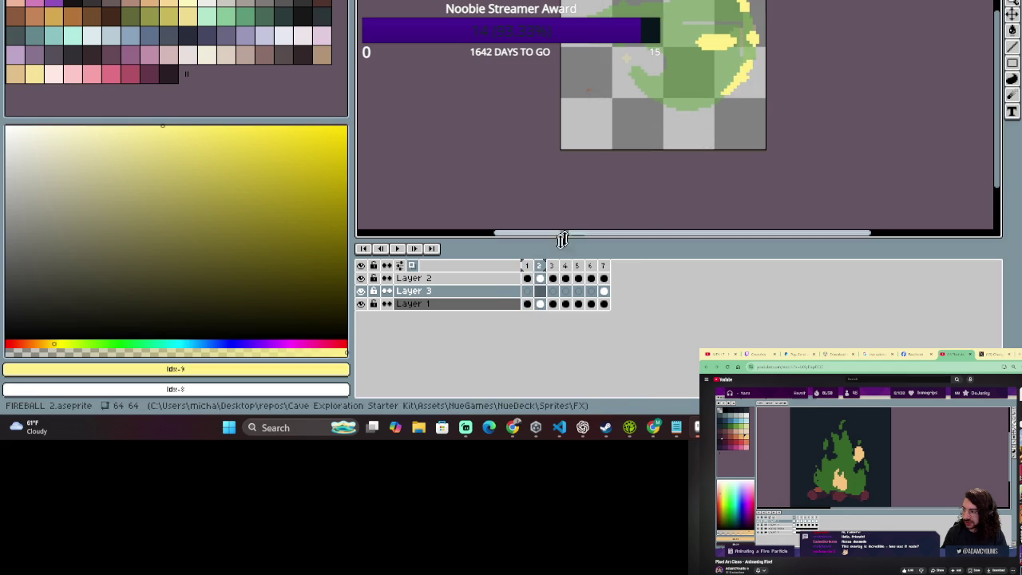
pyautogui.click(539, 278)
pyautogui.press('e')
pyautogui.scroll(2, 648, 104)
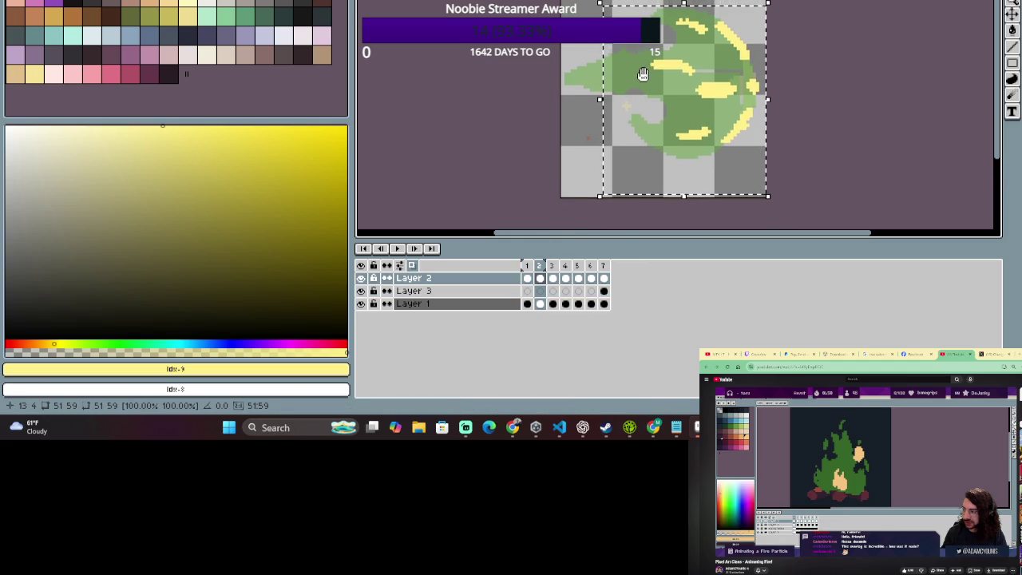
pyautogui.click(541, 291)
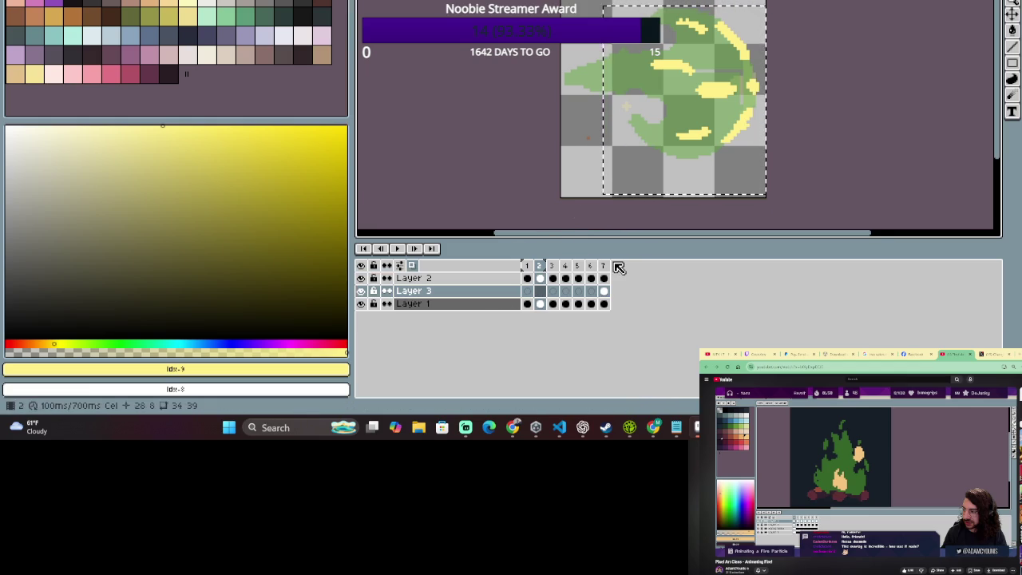
pyautogui.click(540, 278)
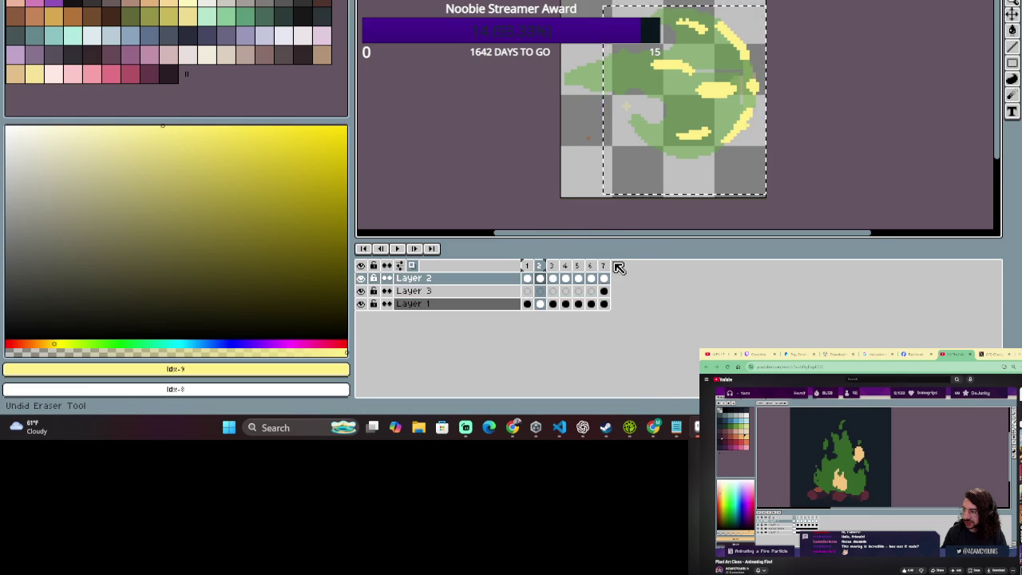
# Dot a small cross-shaped yellow sparkle on the blob's left in frame 1's Layer 2.
pyautogui.click(528, 278)
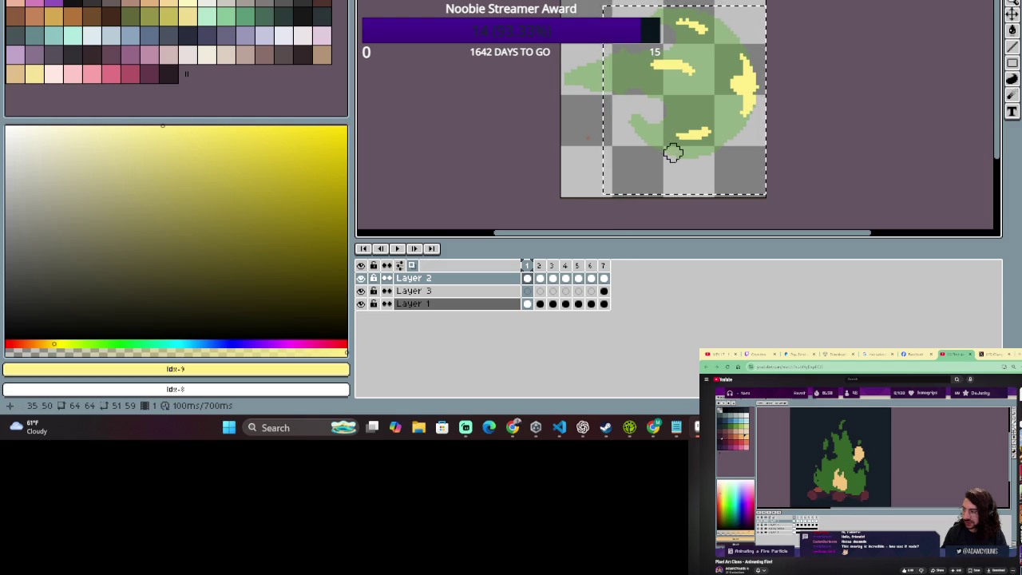
pyautogui.press('b')
pyautogui.click(635, 119)
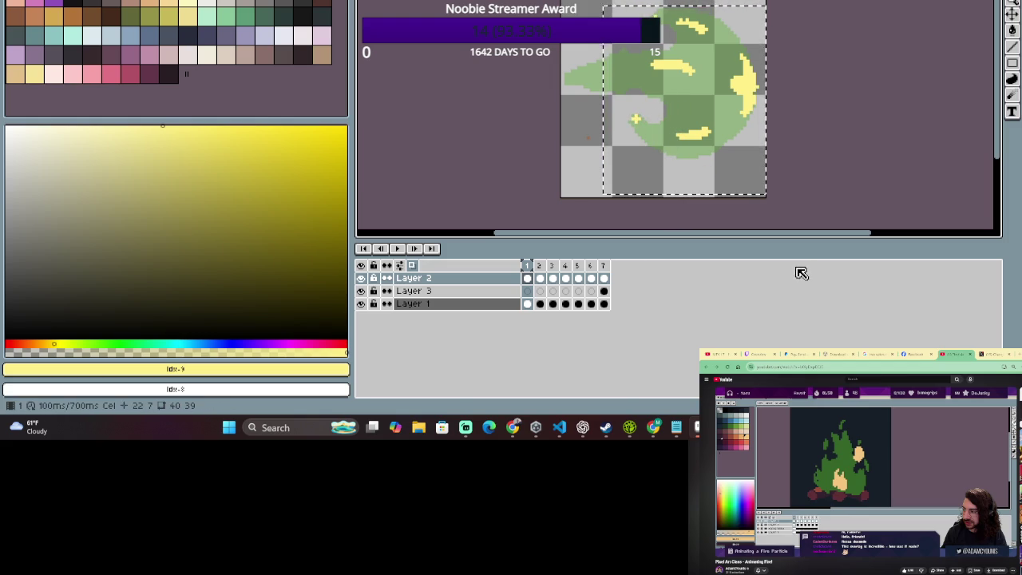
pyautogui.click(540, 266)
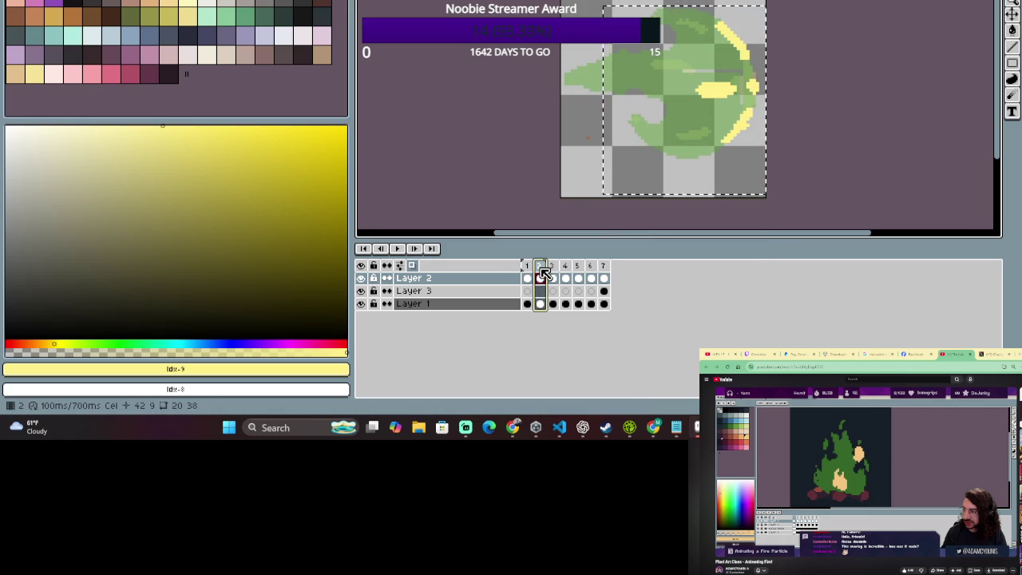
# Draw a short yellow streak across the blob's left tail on frame 1.
pyautogui.click(527, 269)
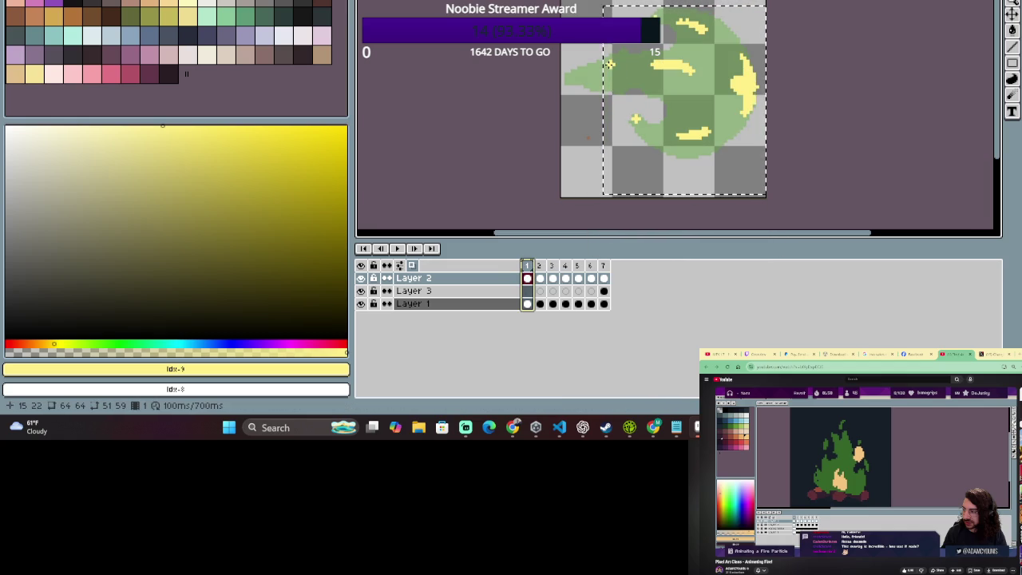
pyautogui.moveTo(609, 58); pyautogui.dragTo(638, 56)
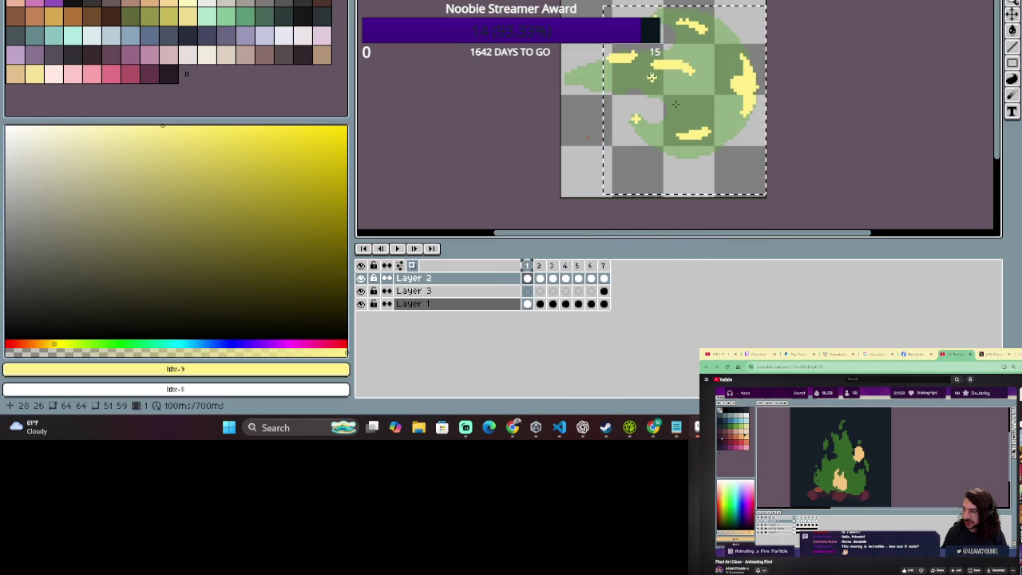
pyautogui.click(610, 57)
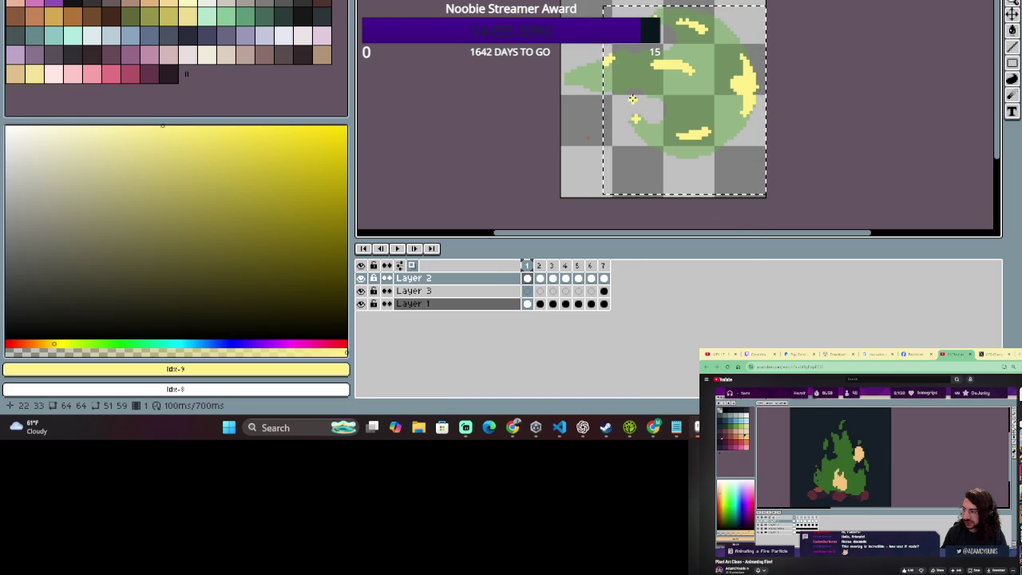
pyautogui.press('m')
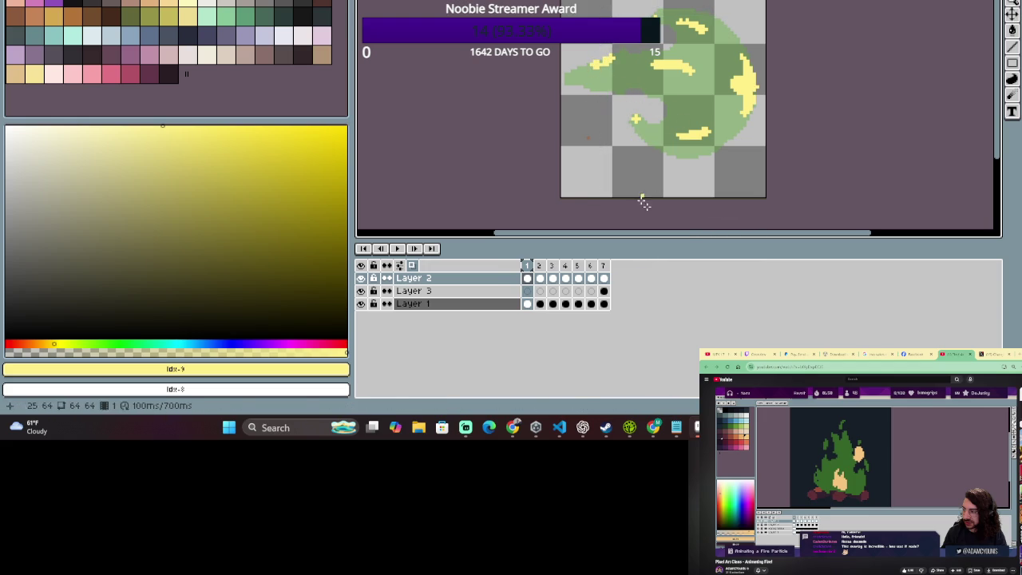
pyautogui.scroll(-3, 656, 144)
pyautogui.scroll(2, 657, 145)
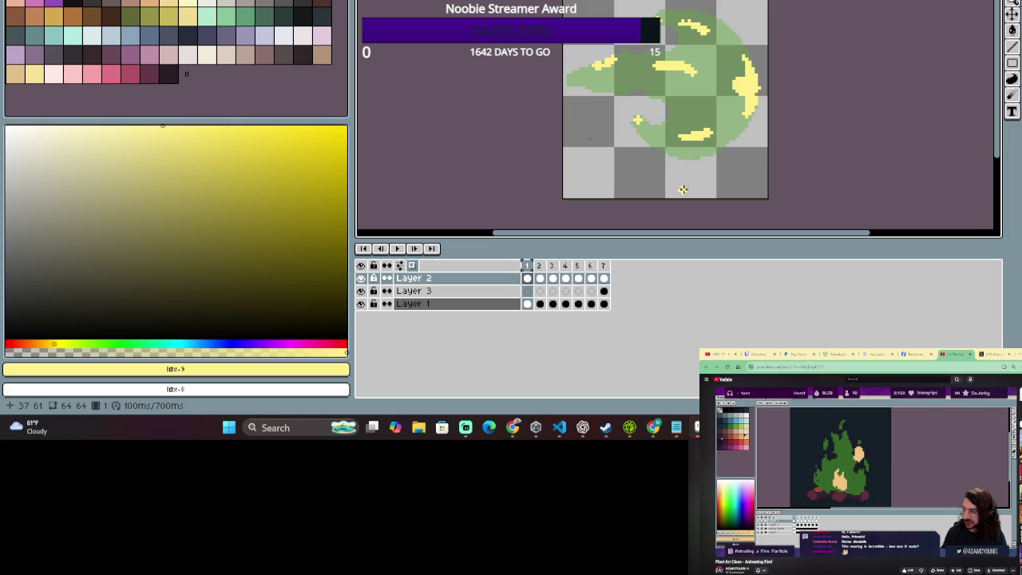
pyautogui.click(539, 267)
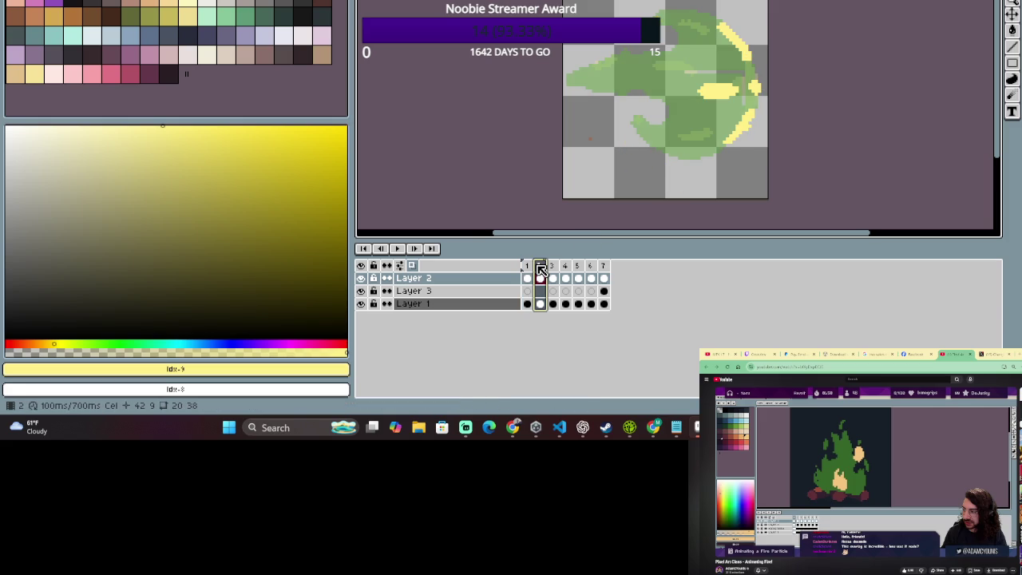
# Paint yellow pixels along the top flame edge and near the blob's top in frame 2.
pyautogui.scroll(1, 586, 205)
pyautogui.scroll(2, 586, 205)
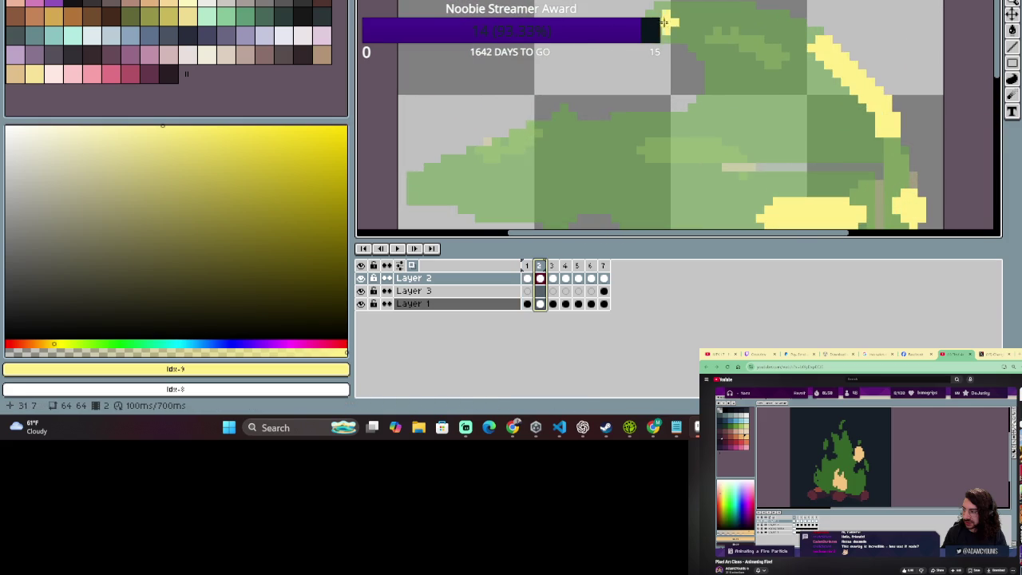
pyautogui.moveTo(666, 26); pyautogui.dragTo(686, 36)
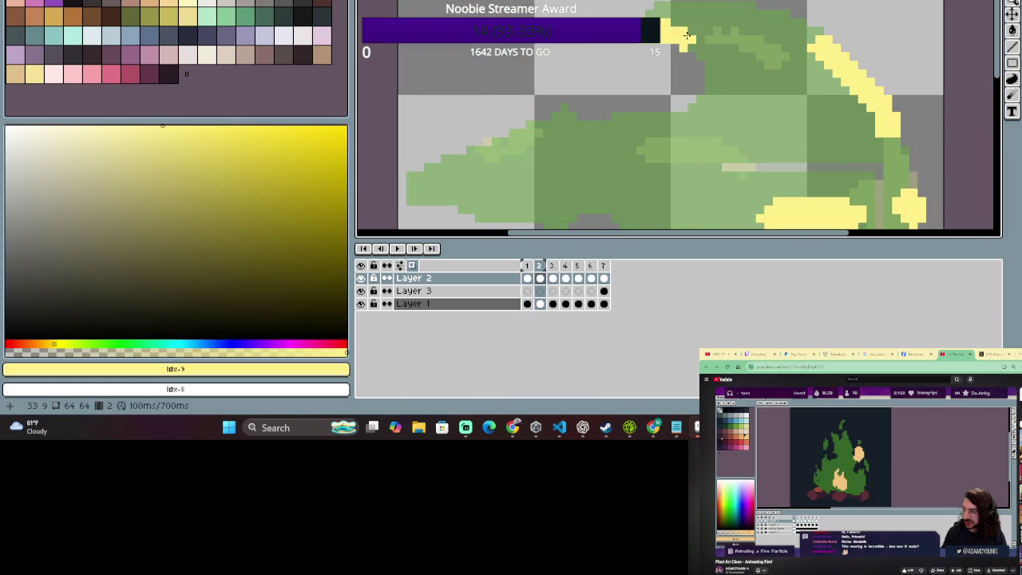
pyautogui.click(679, 36)
pyautogui.click(696, 41)
pyautogui.click(683, 88)
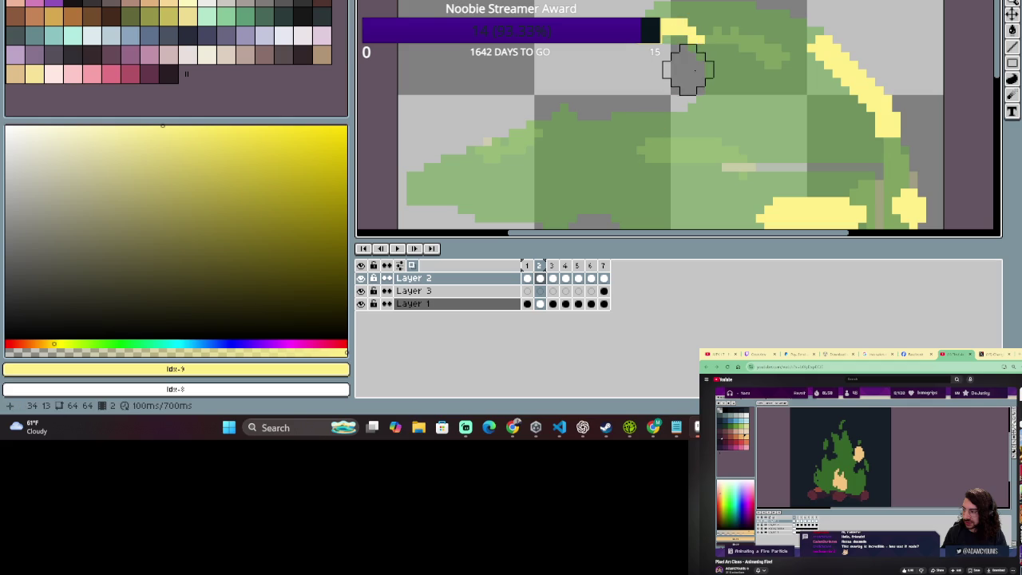
pyautogui.scroll(-1, 653, 88)
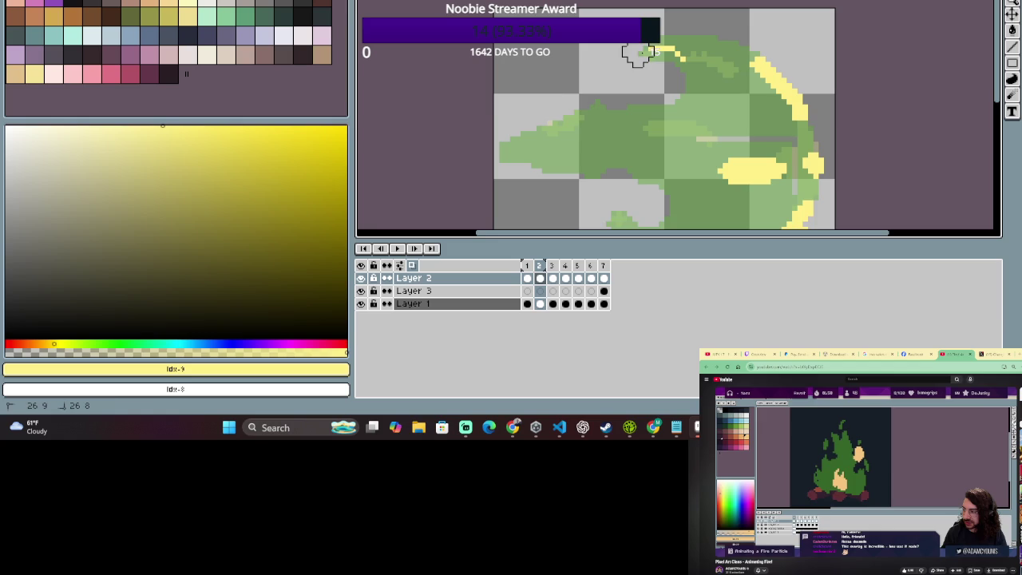
pyautogui.scroll(-1, 622, 94)
pyautogui.scroll(1, 692, 60)
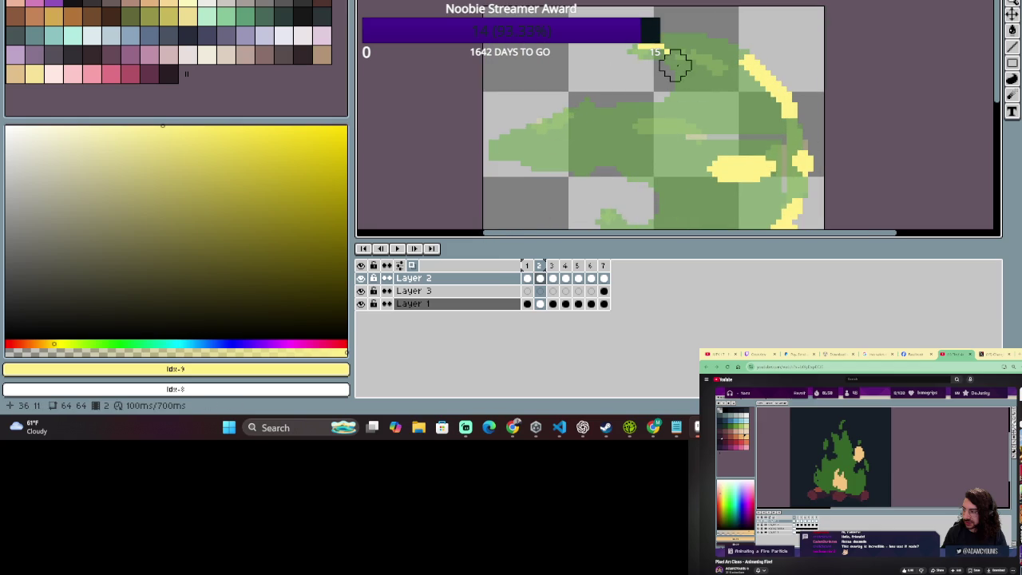
pyautogui.moveTo(640, 53); pyautogui.dragTo(635, 51)
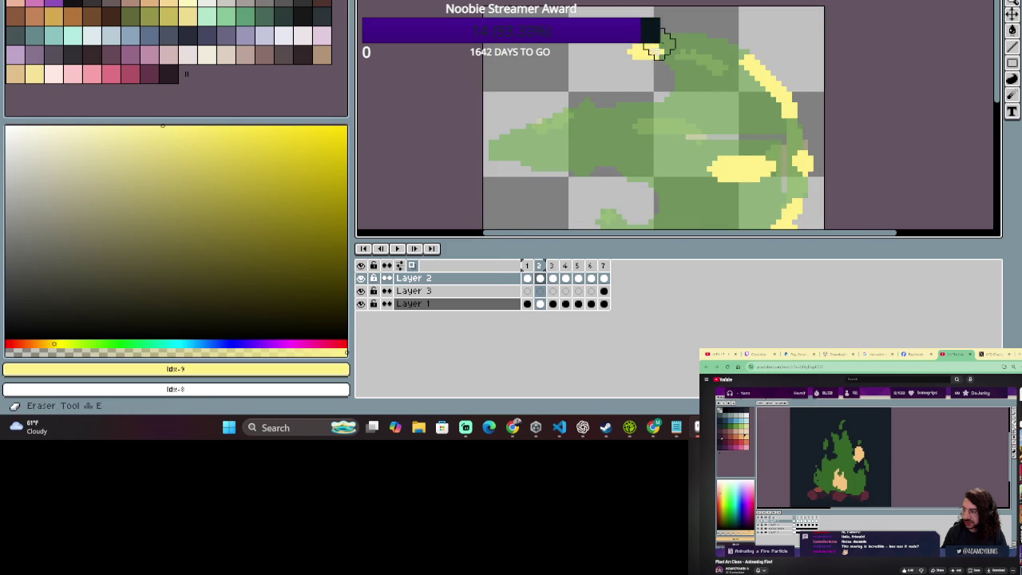
# Select the whole canvas, then clear the selection while adjusting the zoom.
pyautogui.press('ctrl')
pyautogui.scroll(1, 660, 38)
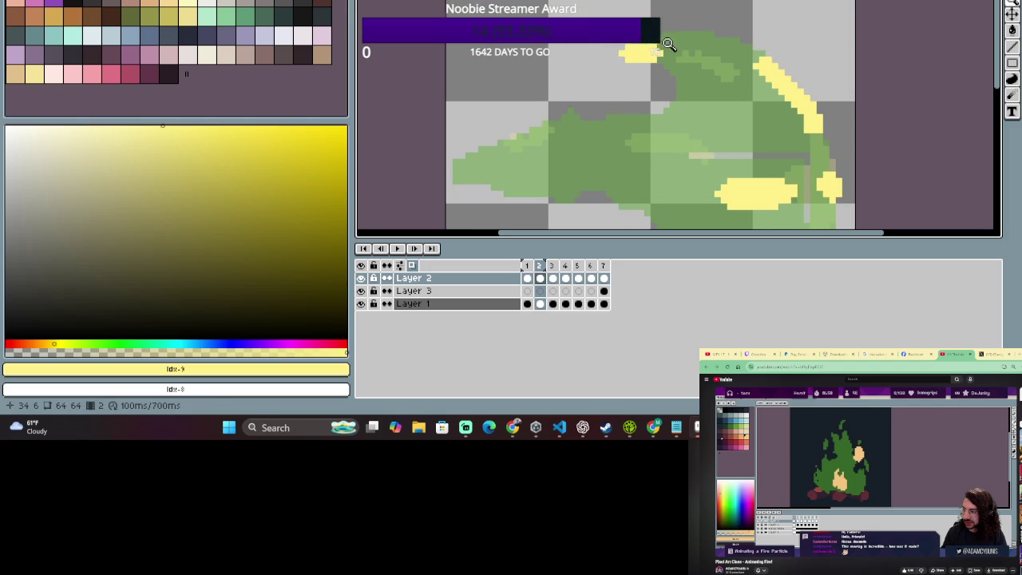
pyautogui.hotkey('ctrl', 'a')
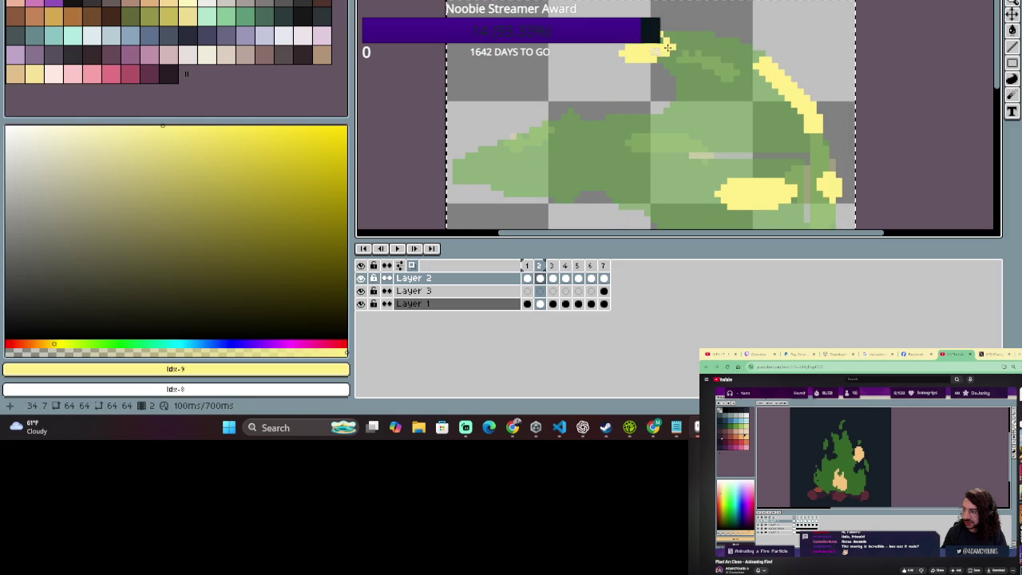
pyautogui.hotkey('ctrl', 'd')
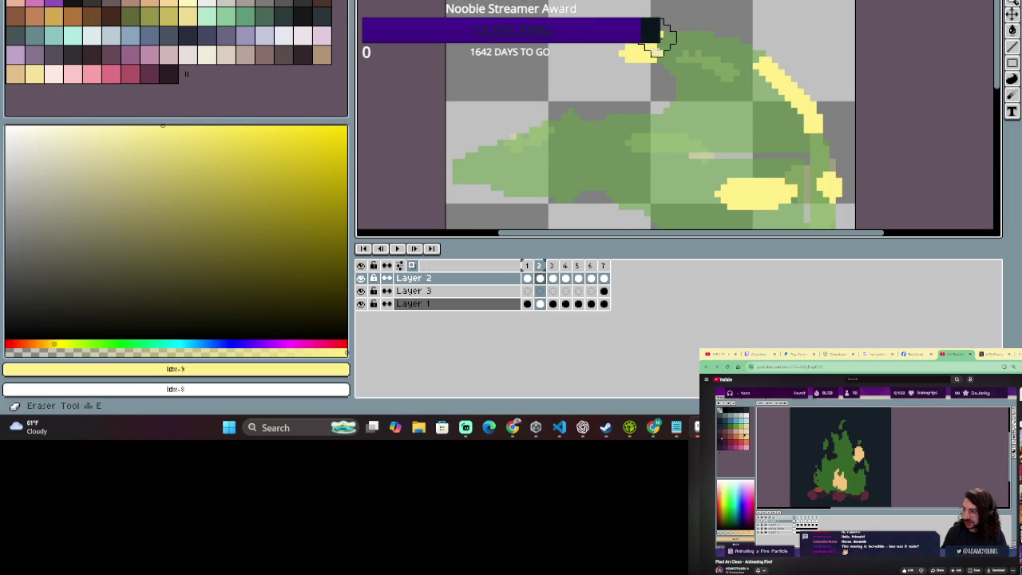
pyautogui.scroll(-1, 731, 93)
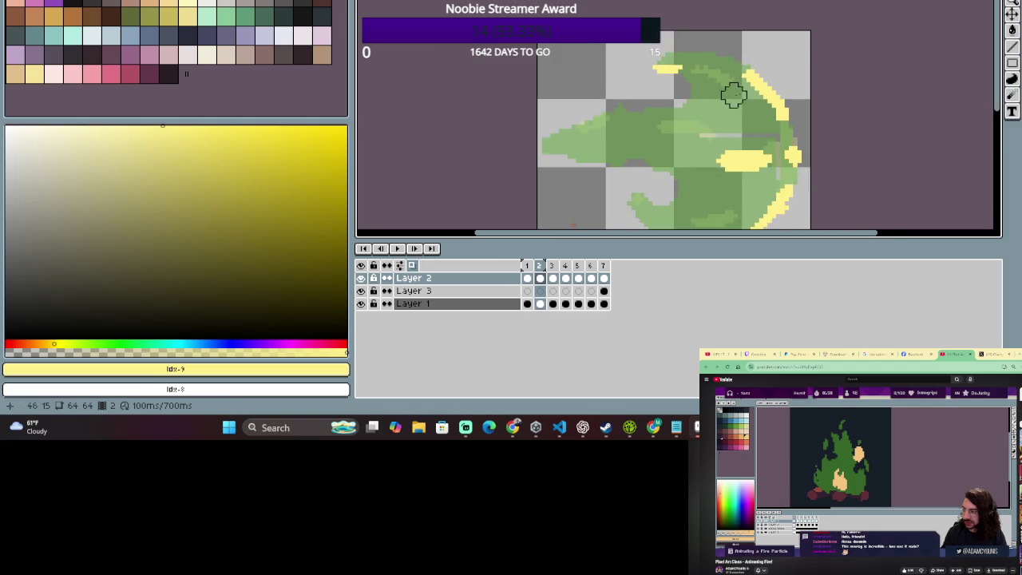
pyautogui.scroll(-1, 732, 93)
pyautogui.scroll(1, 765, 142)
pyautogui.scroll(1, 764, 142)
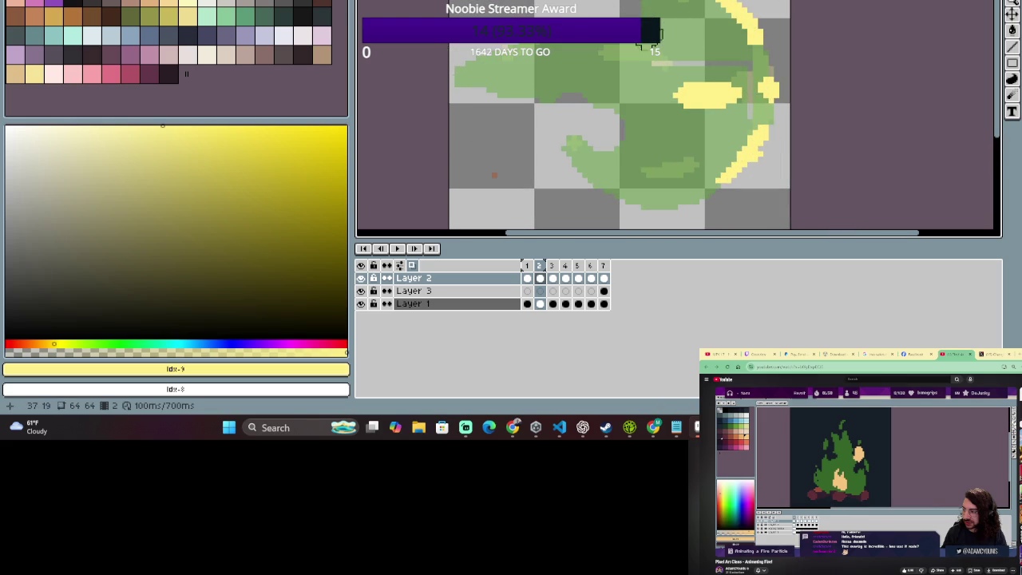
pyautogui.scroll(-1, 645, 44)
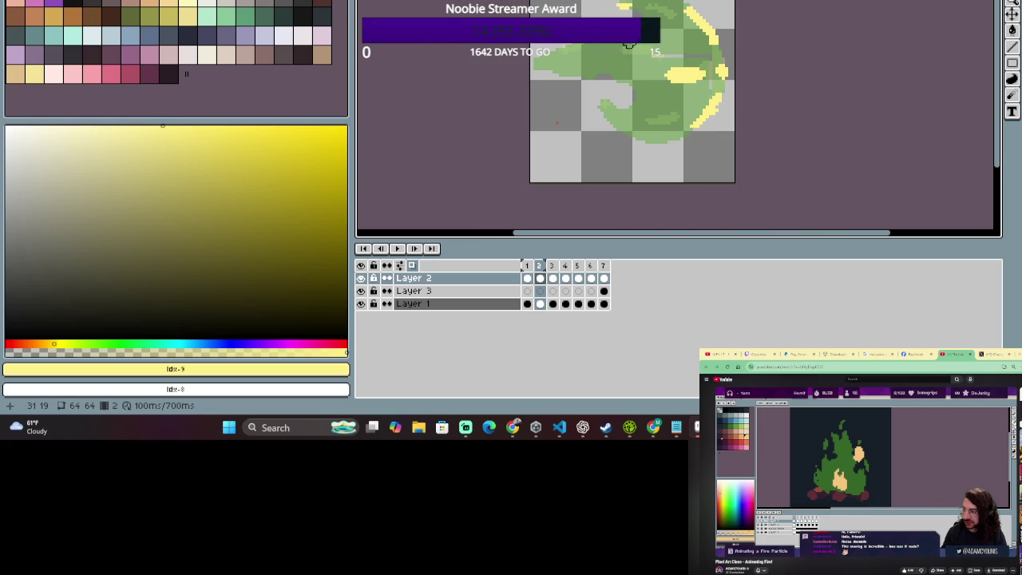
pyautogui.scroll(2, 629, 44)
pyautogui.scroll(-1, 621, 106)
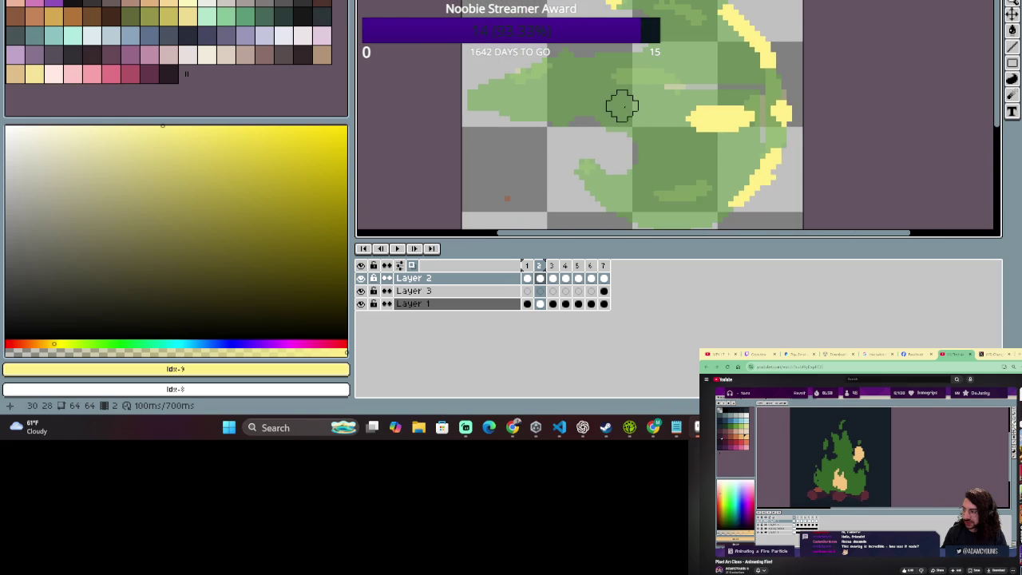
pyautogui.scroll(1, 706, 185)
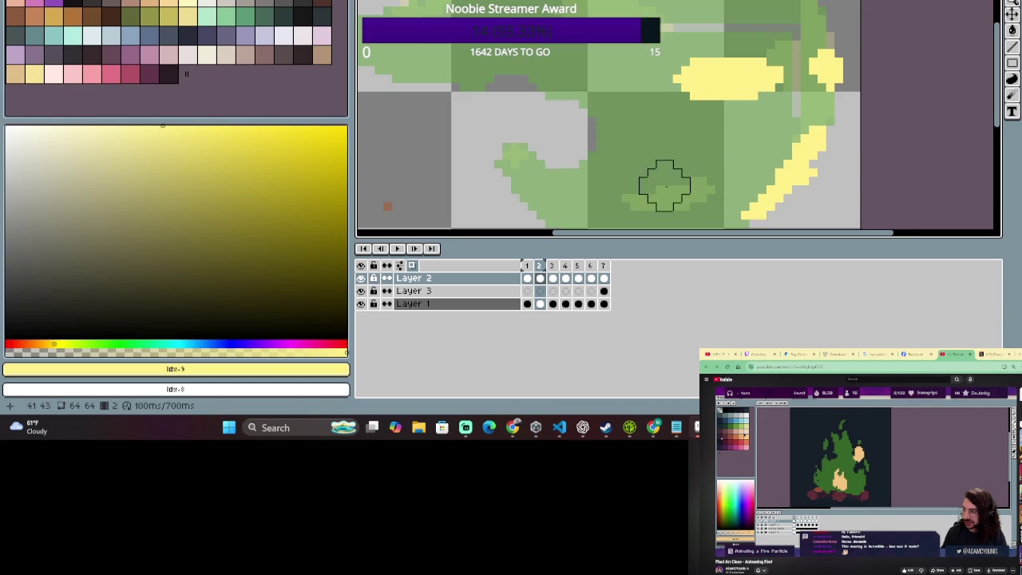
# Paint a short yellow streak and single yellow pixels near the lower-left curl.
pyautogui.moveTo(520, 155); pyautogui.dragTo(519, 75)
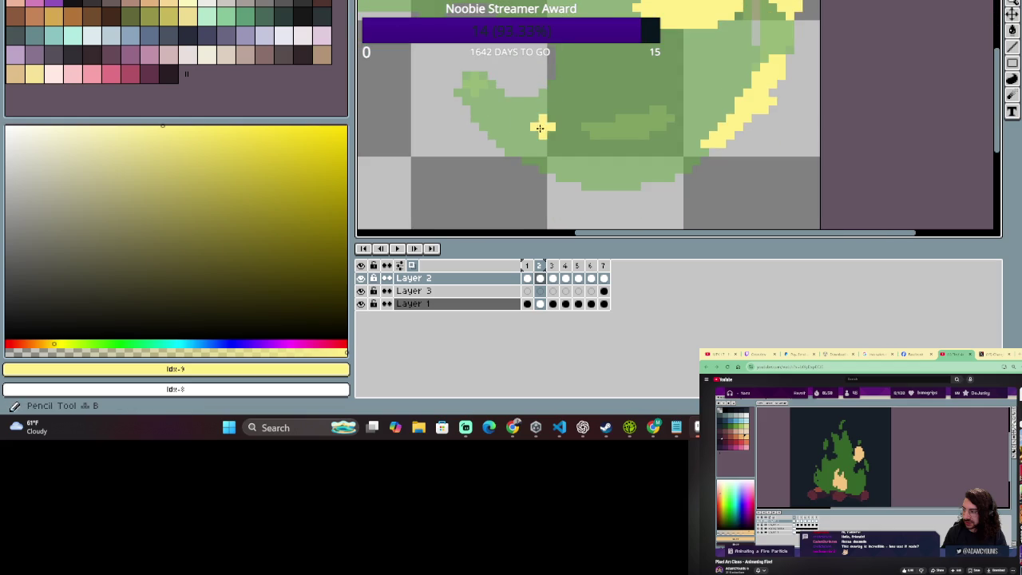
pyautogui.moveTo(539, 128); pyautogui.dragTo(520, 99)
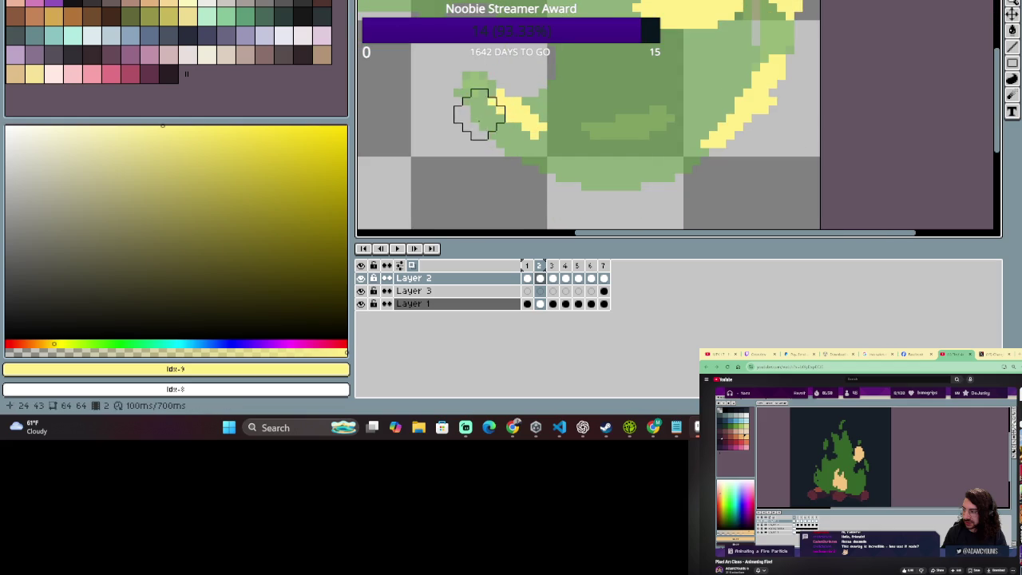
pyautogui.click(522, 157)
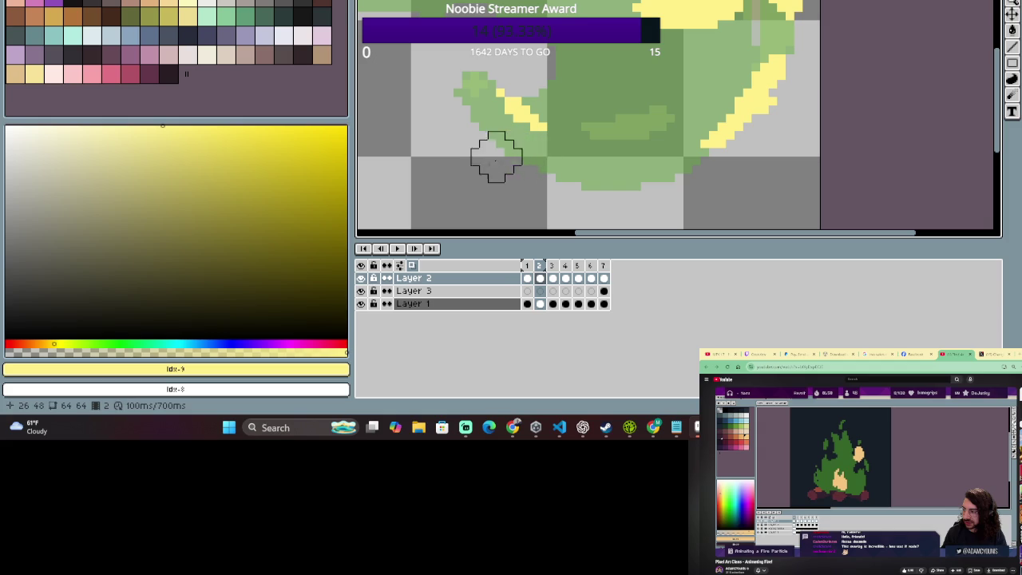
pyautogui.press('b')
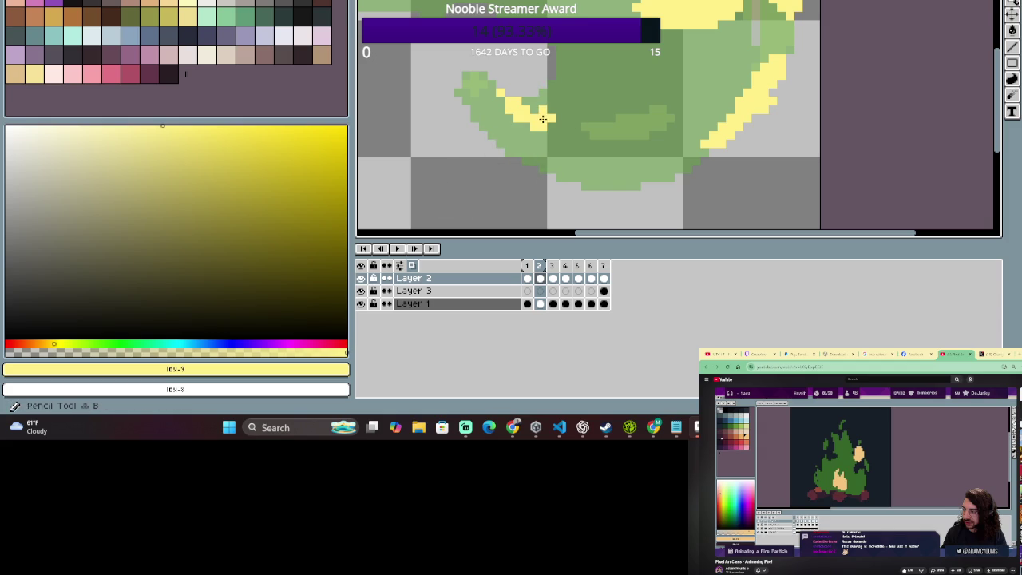
pyautogui.moveTo(531, 116); pyautogui.dragTo(530, 125)
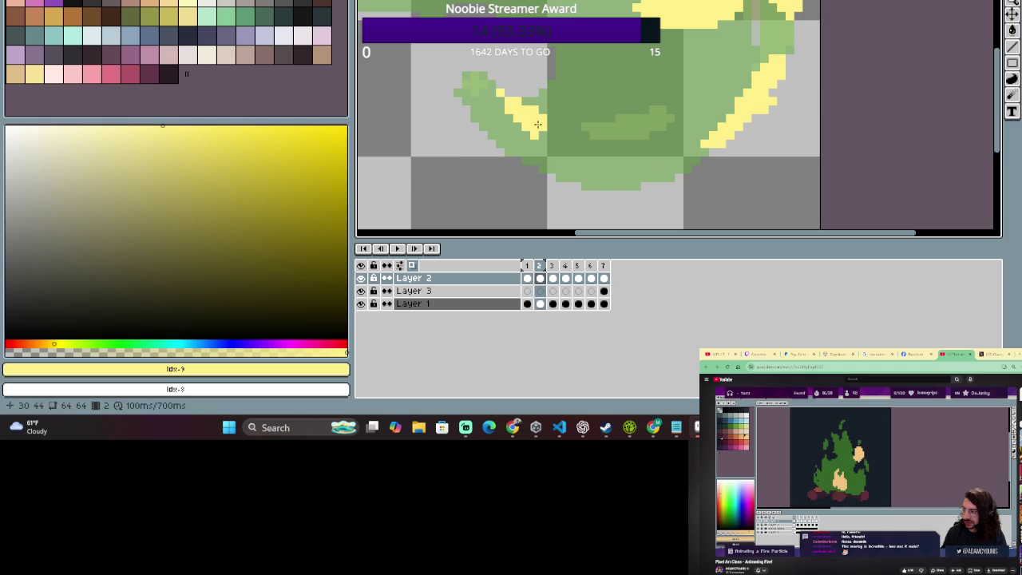
pyautogui.press('+')
pyautogui.press('+')
pyautogui.press('+')
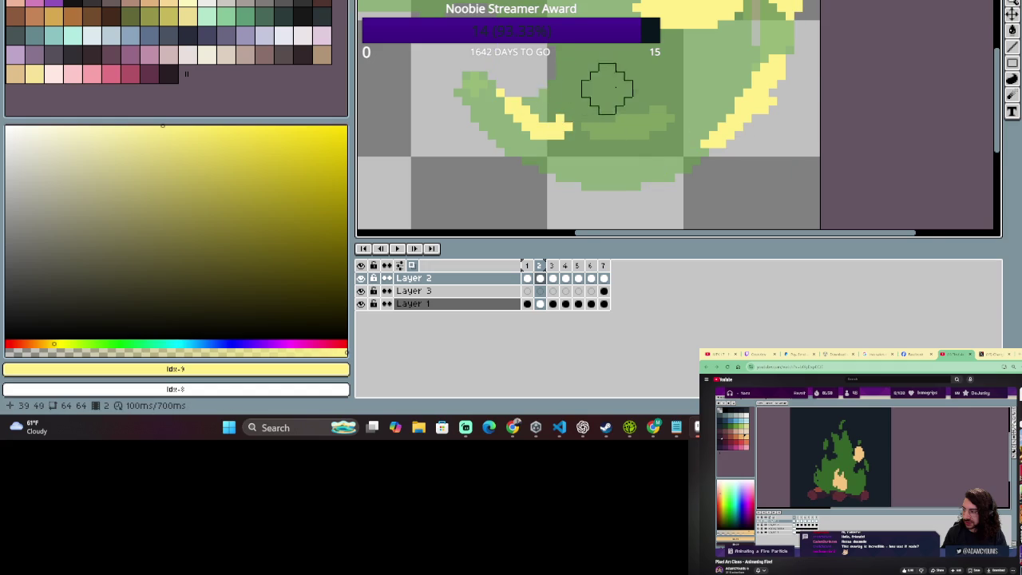
# Paint a yellow streak along the blob's upper-left arm.
pyautogui.scroll(-1, 615, 88)
pyautogui.scroll(-1, 615, 85)
pyautogui.scroll(-1, 615, 85)
pyautogui.scroll(2, 619, 96)
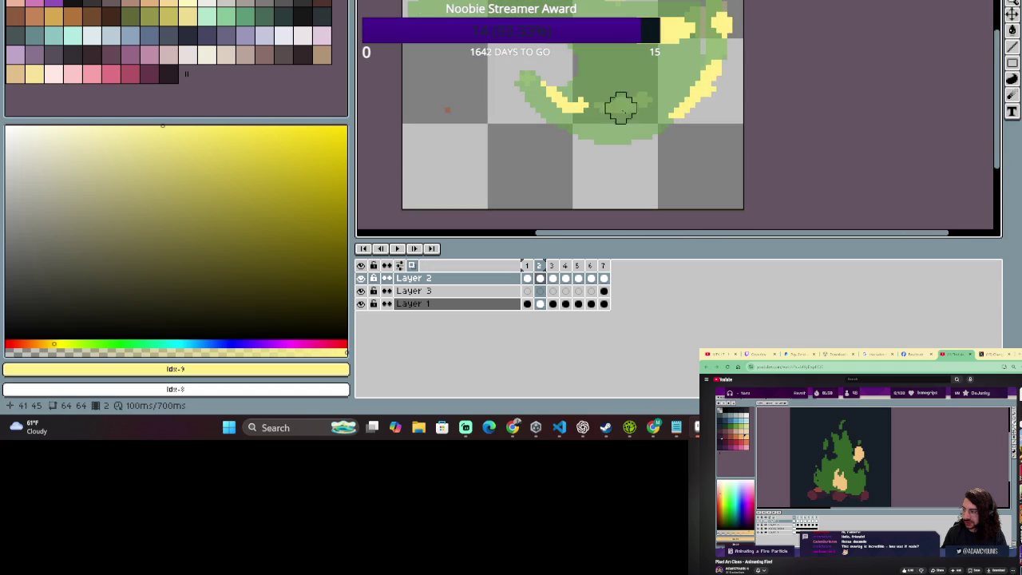
pyautogui.scroll(1, 579, 60)
pyautogui.scroll(1, 543, 88)
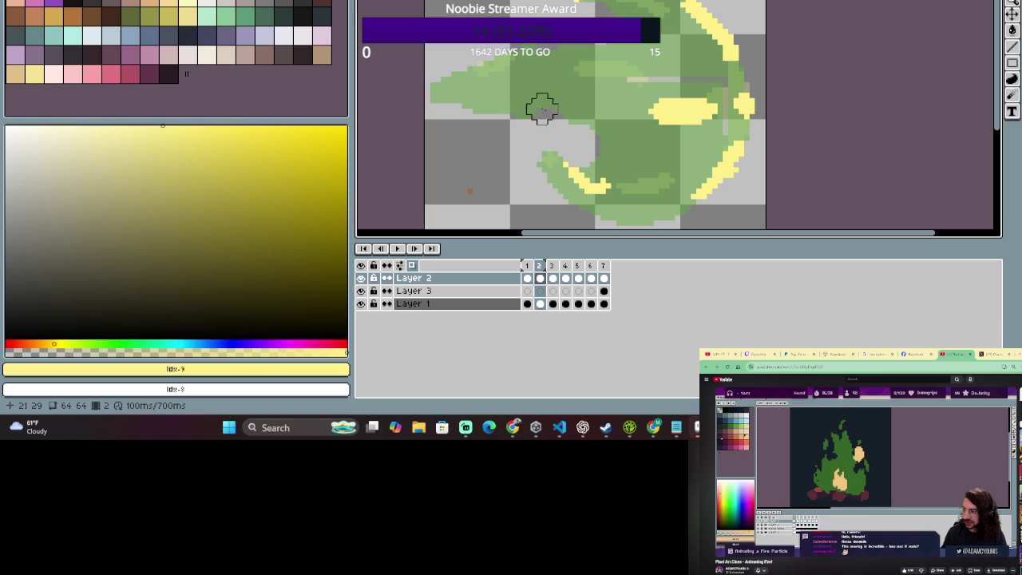
pyautogui.press('v')
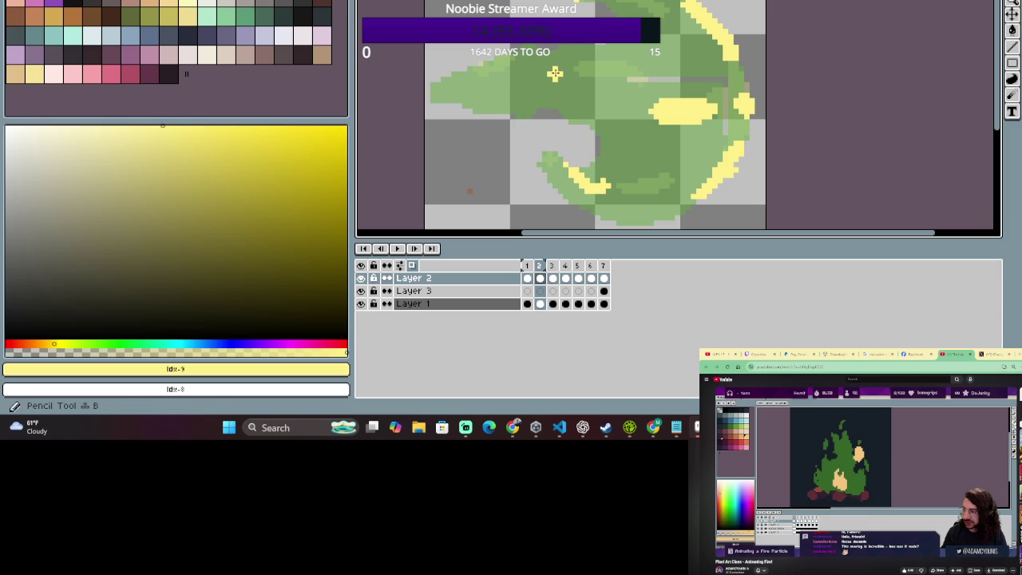
pyautogui.press('b')
pyautogui.moveTo(540, 77); pyautogui.dragTo(491, 85)
# Marquee-select the lower curl's streak, shift it up-left, and deselect.
pyautogui.moveTo(624, 165)
pyautogui.mouseDown()
pyautogui.moveTo(585, 68)
pyautogui.moveTo(543, 97)
pyautogui.mouseUp()
pyautogui.scroll(2, 565, 80)
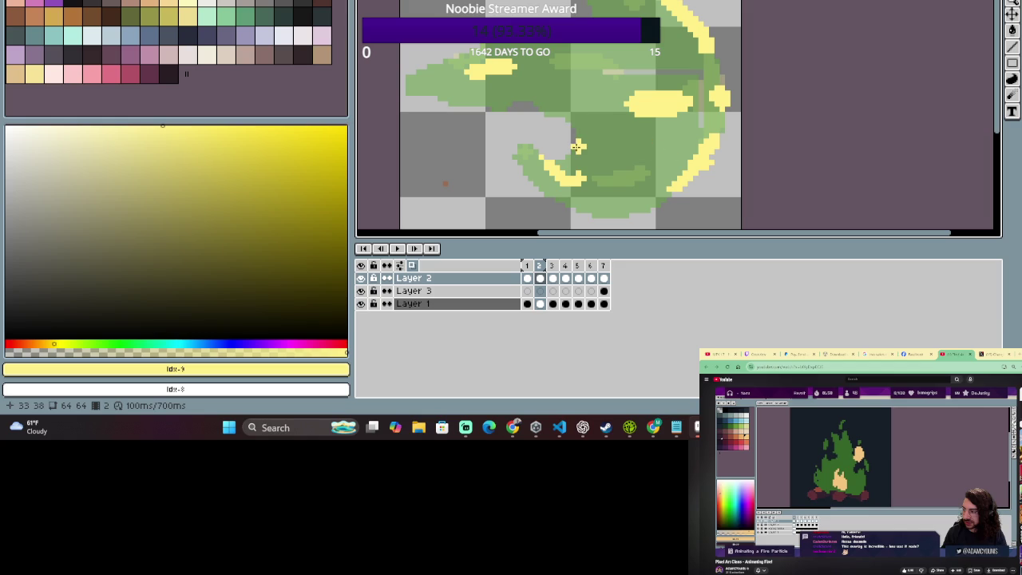
pyautogui.press('m')
pyautogui.moveTo(521, 142)
pyautogui.mouseDown()
pyautogui.moveTo(607, 198)
pyautogui.moveTo(584, 186)
pyautogui.mouseUp()
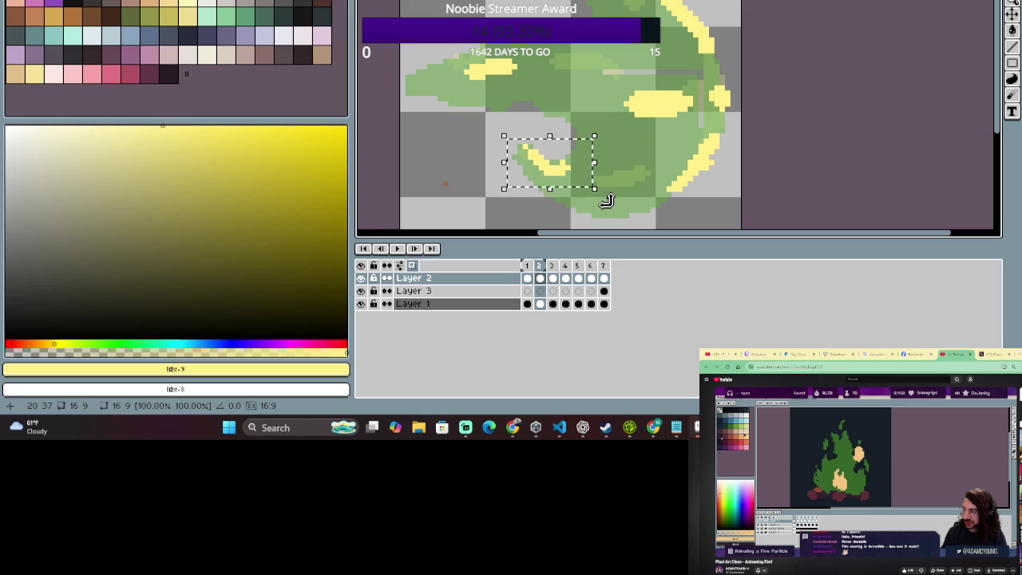
pyautogui.hotkey('ctrl', 'd')
pyautogui.press('b')
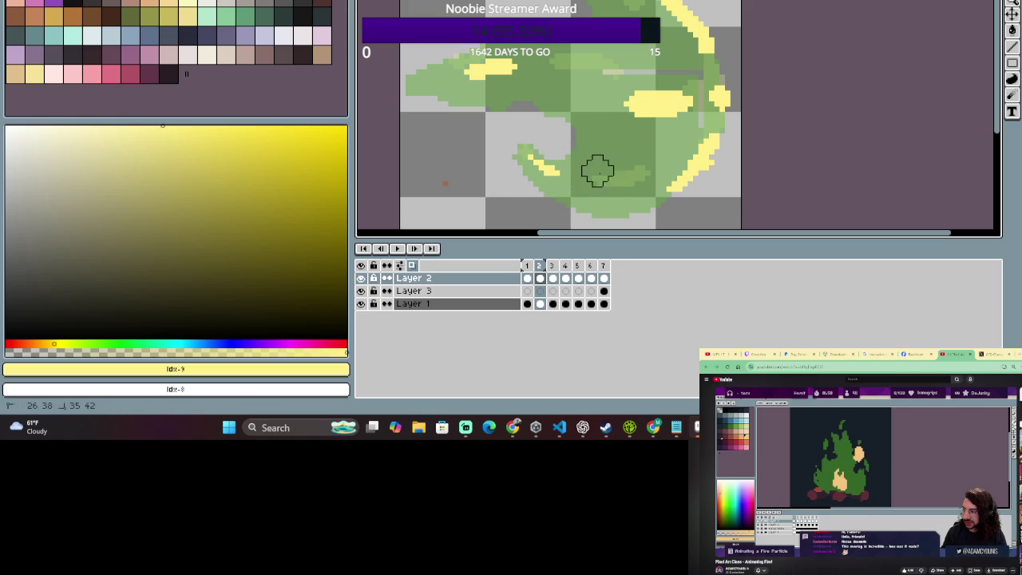
pyautogui.scroll(-3, 562, 139)
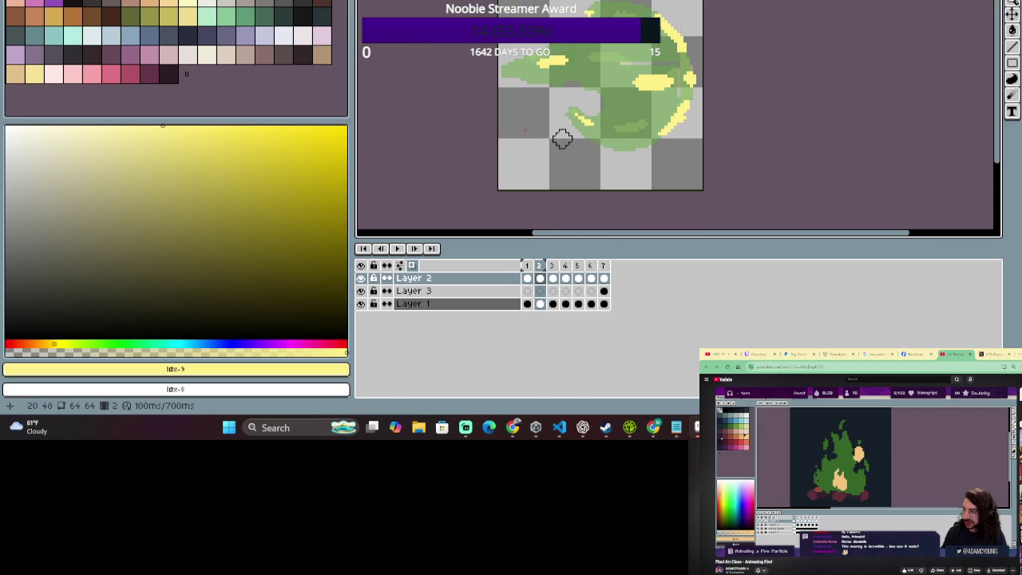
# Flip repeatedly between frames 1 and 2, finishing on frame 1 with the Pencil active.
pyautogui.click(527, 265)
pyautogui.click(539, 265)
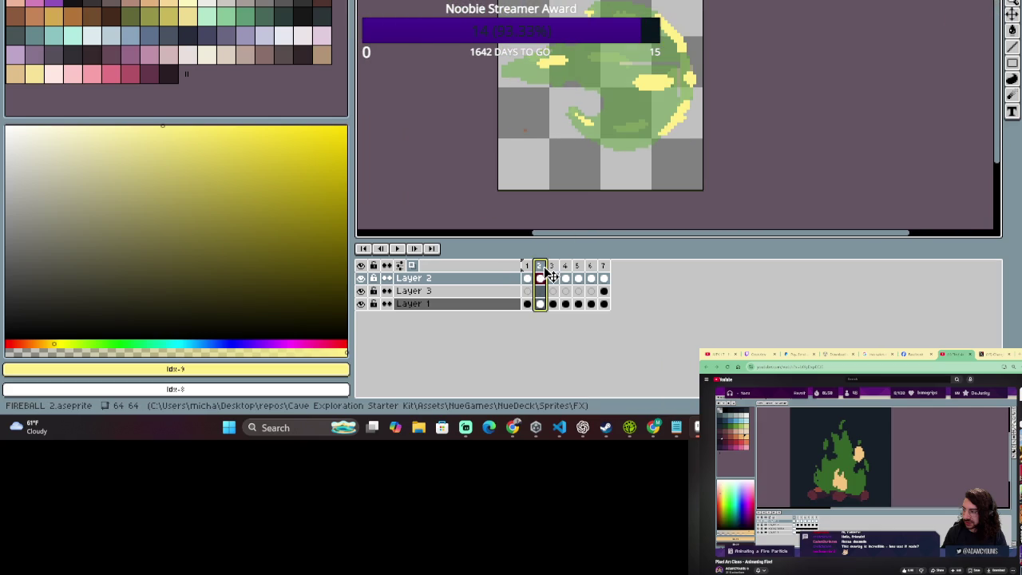
pyautogui.click(529, 271)
pyautogui.click(539, 271)
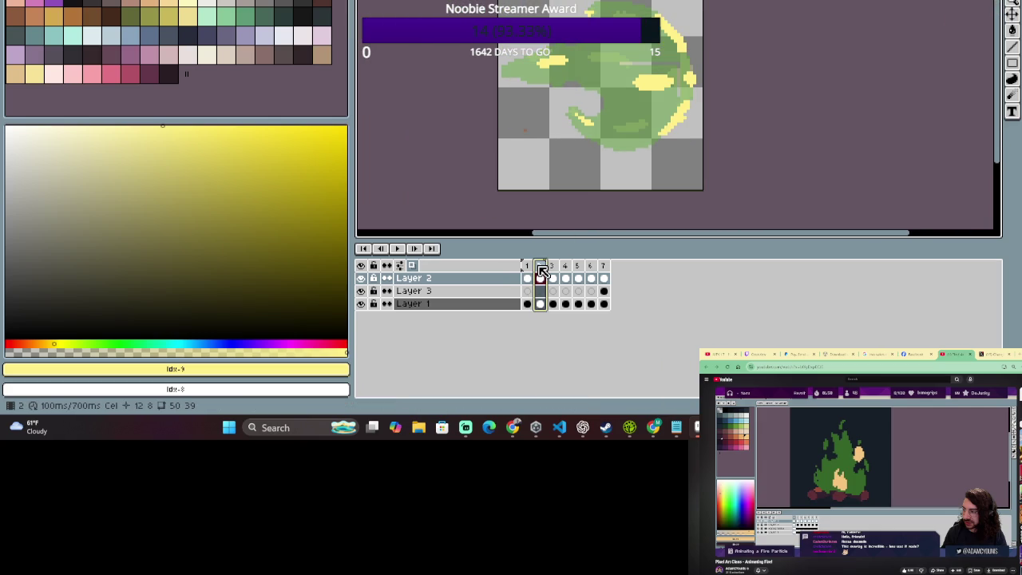
pyautogui.click(528, 271)
pyautogui.click(540, 271)
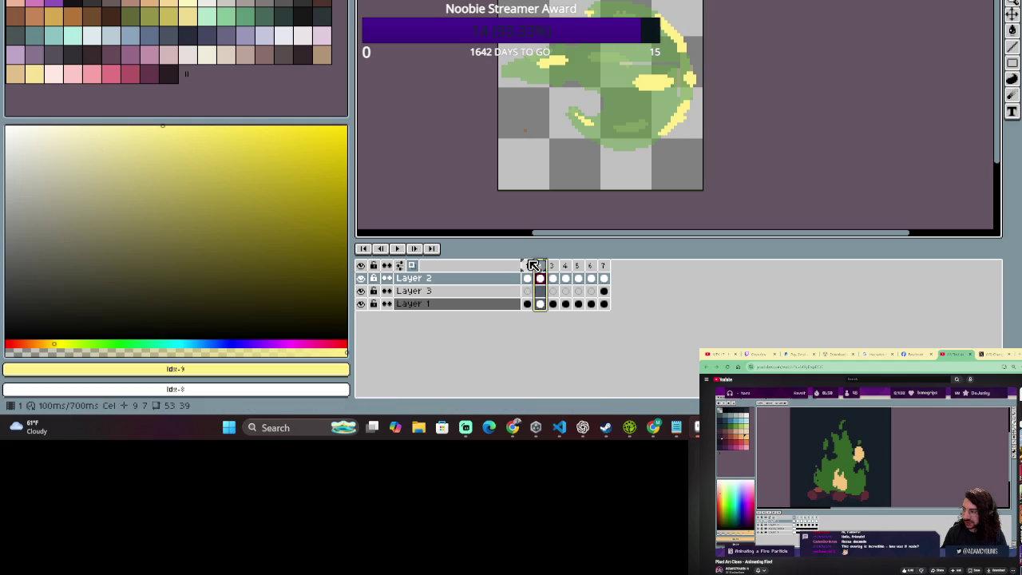
pyautogui.click(528, 265)
pyautogui.click(544, 268)
pyautogui.click(529, 267)
pyautogui.click(540, 270)
pyautogui.click(528, 268)
pyautogui.click(541, 270)
pyautogui.click(529, 266)
pyautogui.click(540, 269)
pyautogui.click(528, 267)
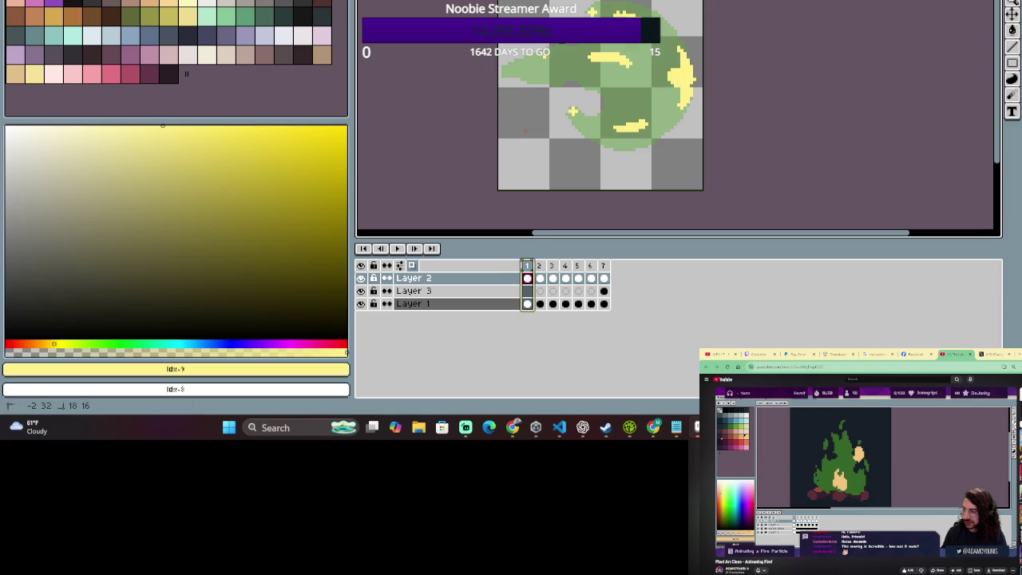
pyautogui.press('b')
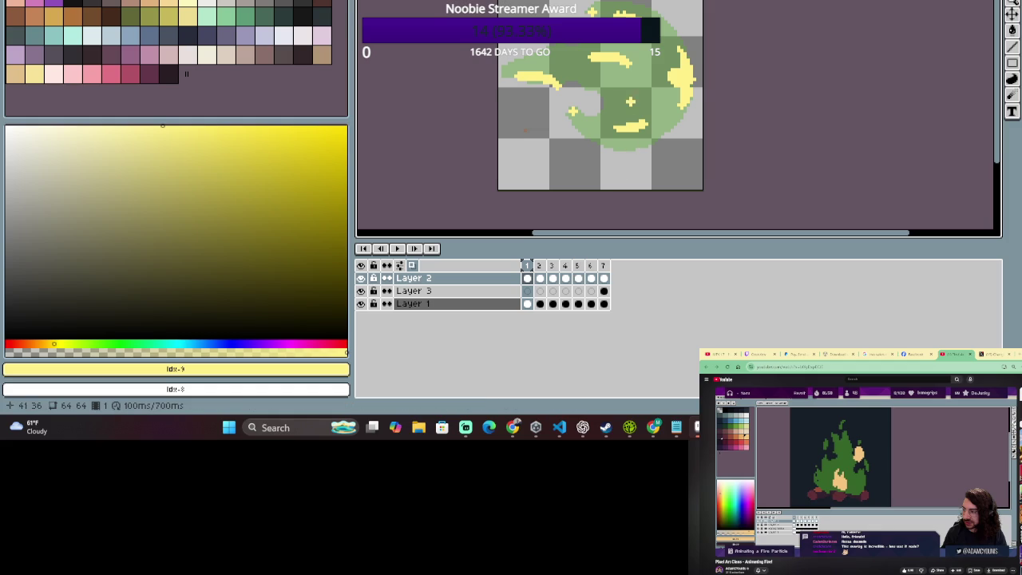
# Cycle the active layer through Layers 3 and 1, ending on Layer 2.
pyautogui.click(471, 291)
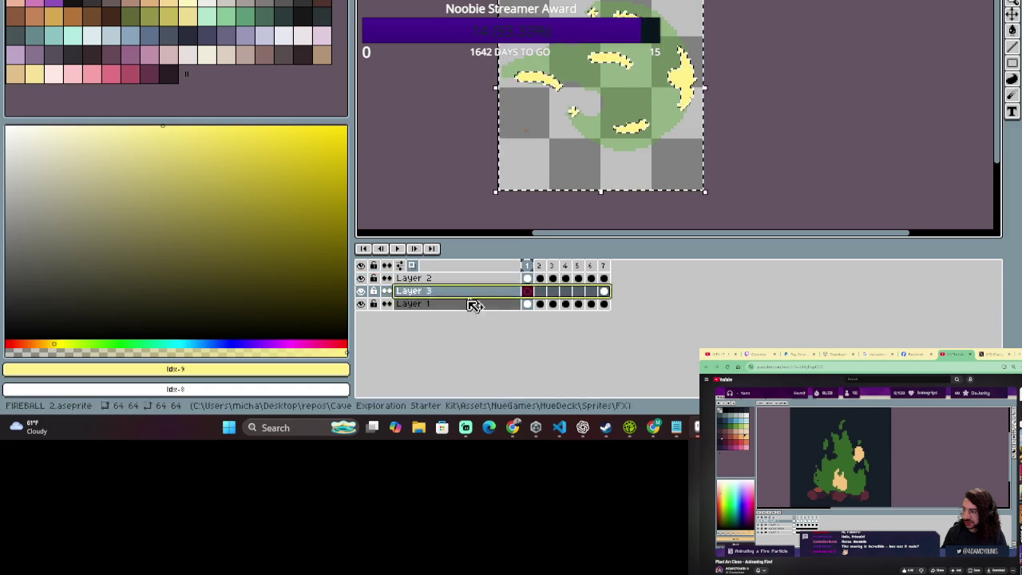
pyautogui.click(473, 304)
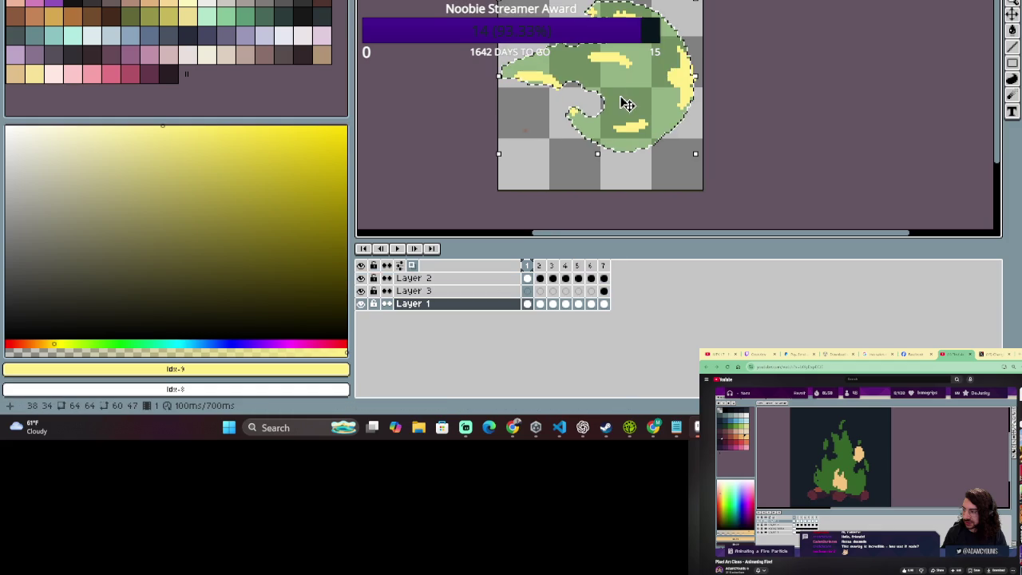
pyautogui.click(456, 291)
pyautogui.click(461, 279)
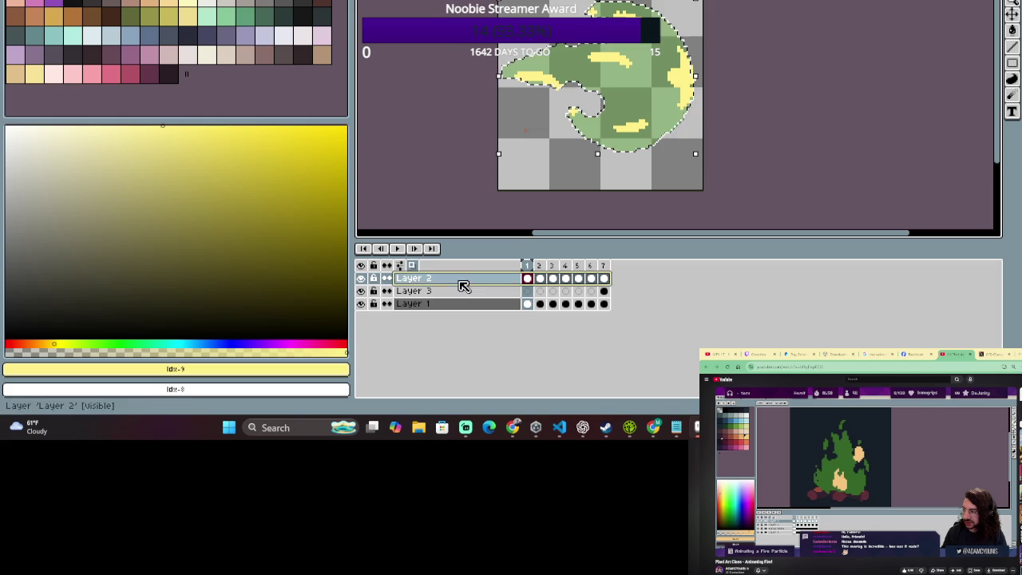
# Adjust the canvas zoom, then switch to frame 2.
pyautogui.scroll(1, 563, 102)
pyautogui.scroll(1, 547, 104)
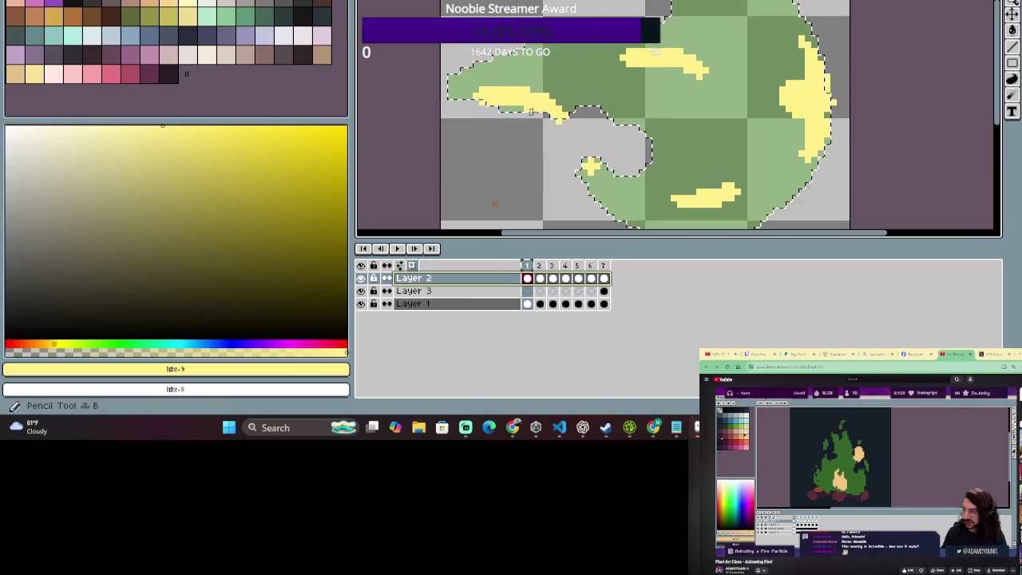
pyautogui.scroll(-1, 539, 162)
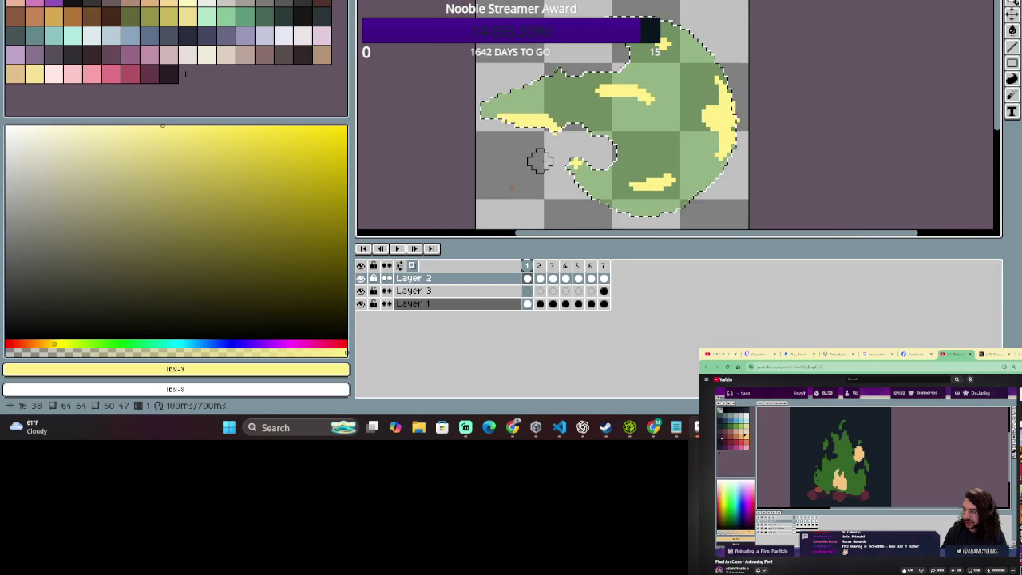
pyautogui.scroll(-1, 541, 164)
pyautogui.scroll(1, 802, 159)
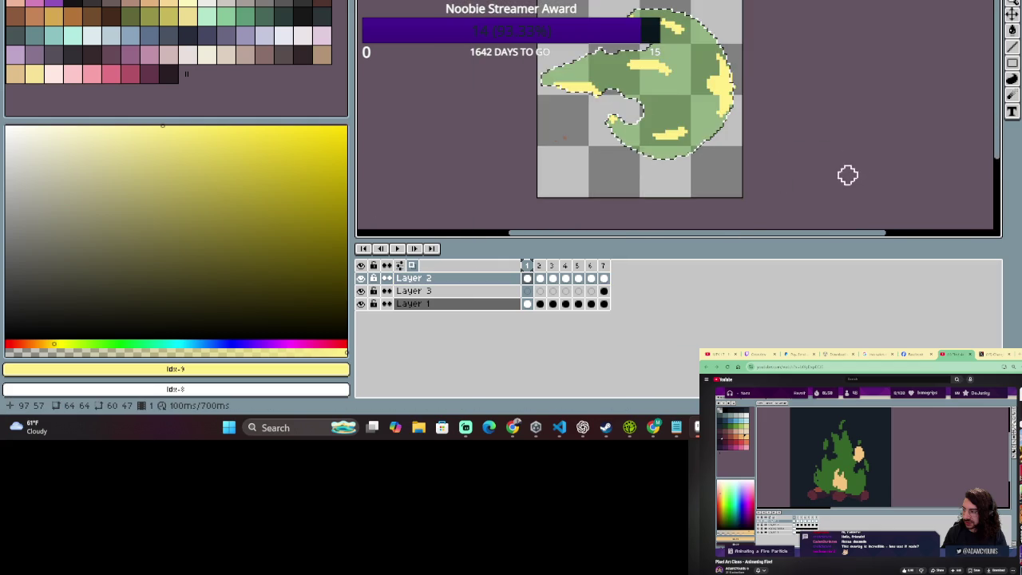
pyautogui.scroll(1, 785, 155)
pyautogui.scroll(-1, 722, 107)
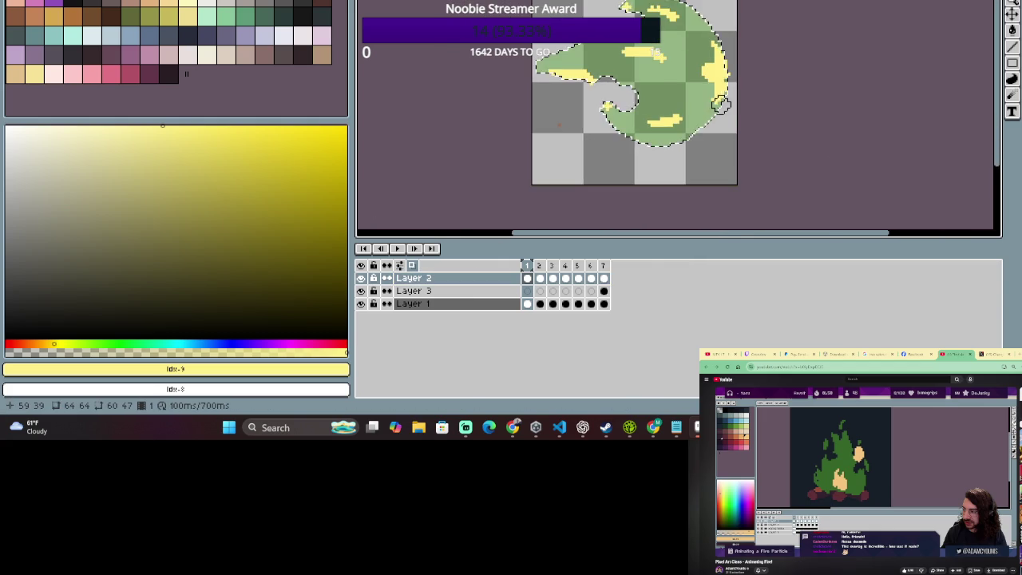
pyautogui.scroll(-1, 707, 124)
pyautogui.scroll(1, 703, 129)
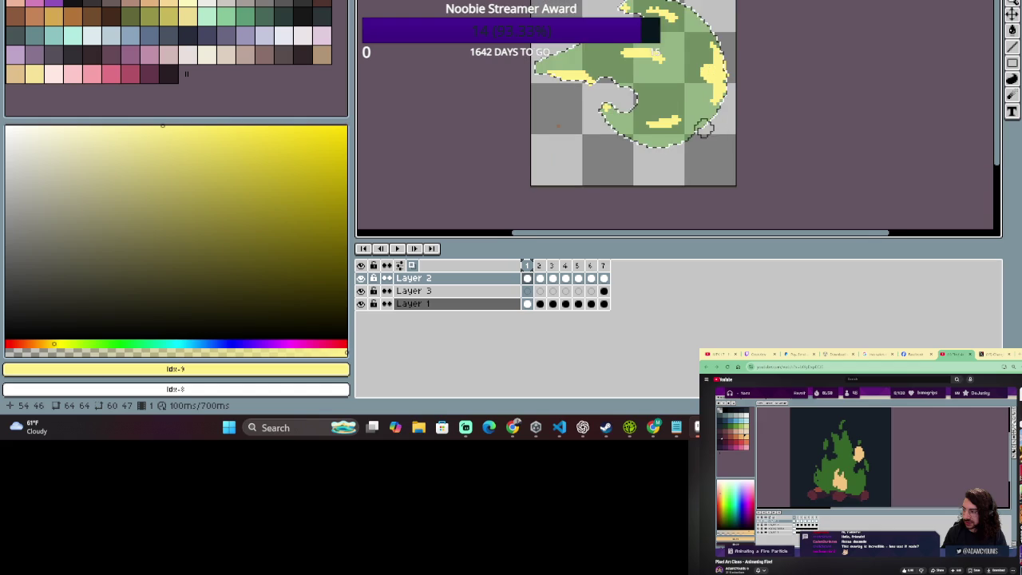
pyautogui.click(540, 273)
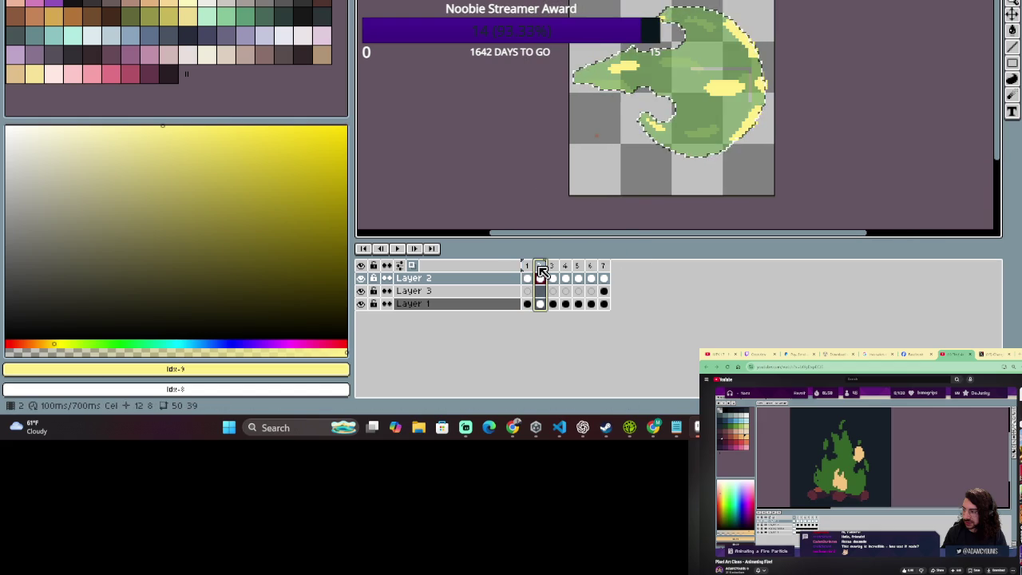
# Flip between frames 1 and 2 with the arrow keys to compare them.
pyautogui.press('Left')
pyautogui.press('Right')
pyautogui.press('Left')
pyautogui.press('Right')
pyautogui.press('Left')
pyautogui.press('Right')
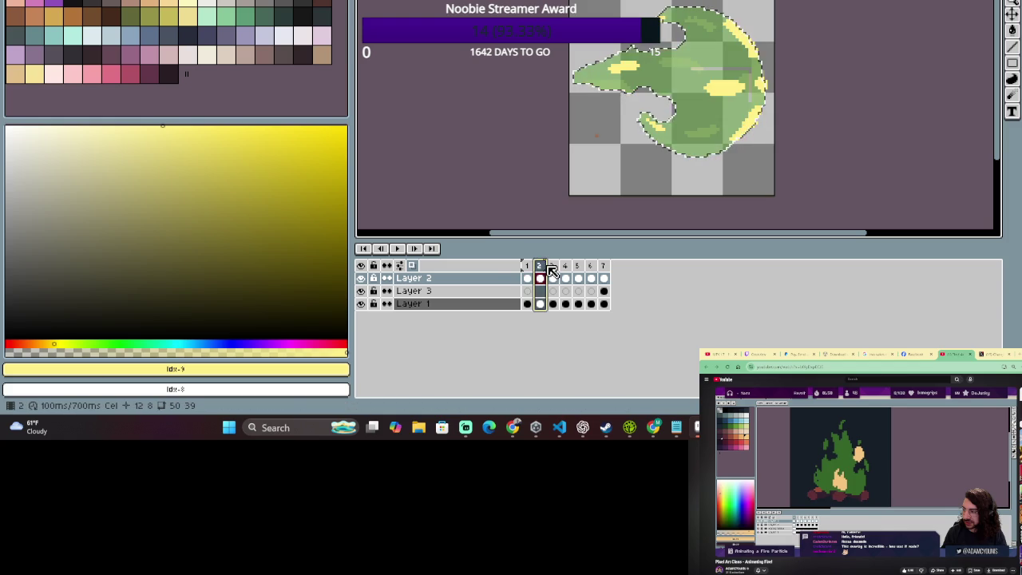
pyautogui.press('Left')
pyautogui.press('Right')
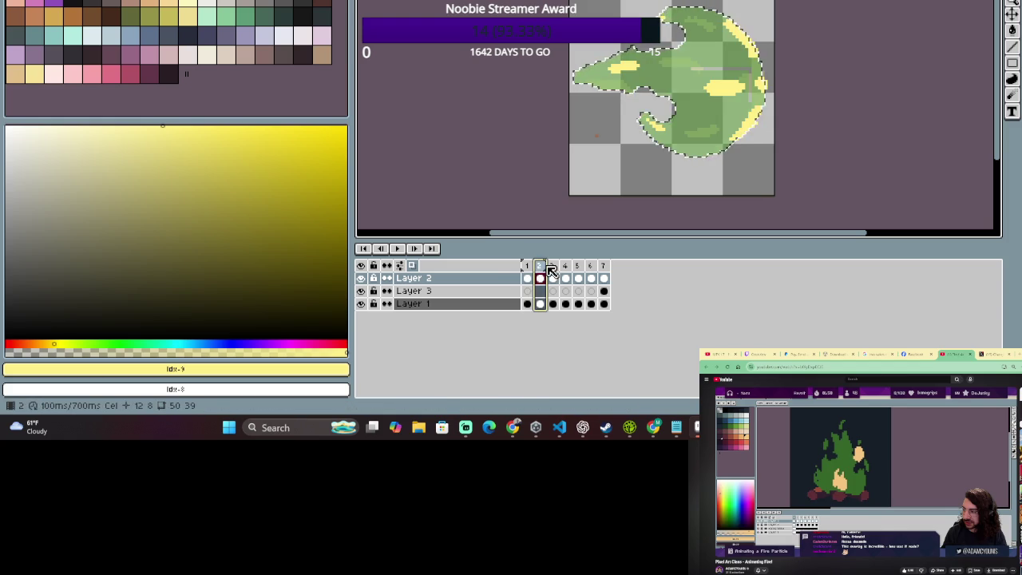
pyautogui.press('Left')
# Back on frame 2, draw yellow streaks along the fireball's left tail.
pyautogui.press('e')
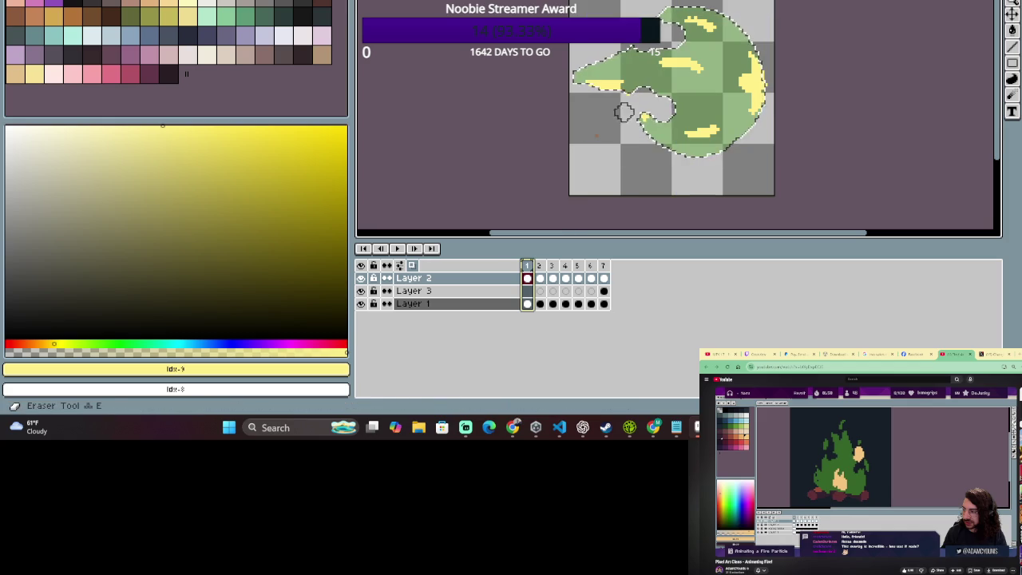
pyautogui.click(665, 20)
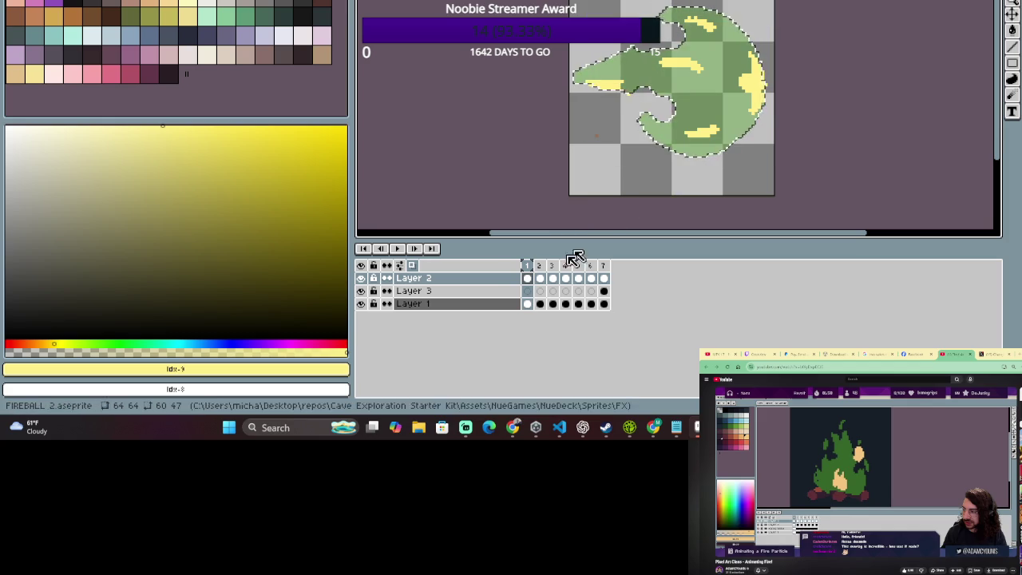
pyautogui.click(539, 266)
pyautogui.click(528, 266)
pyautogui.click(541, 268)
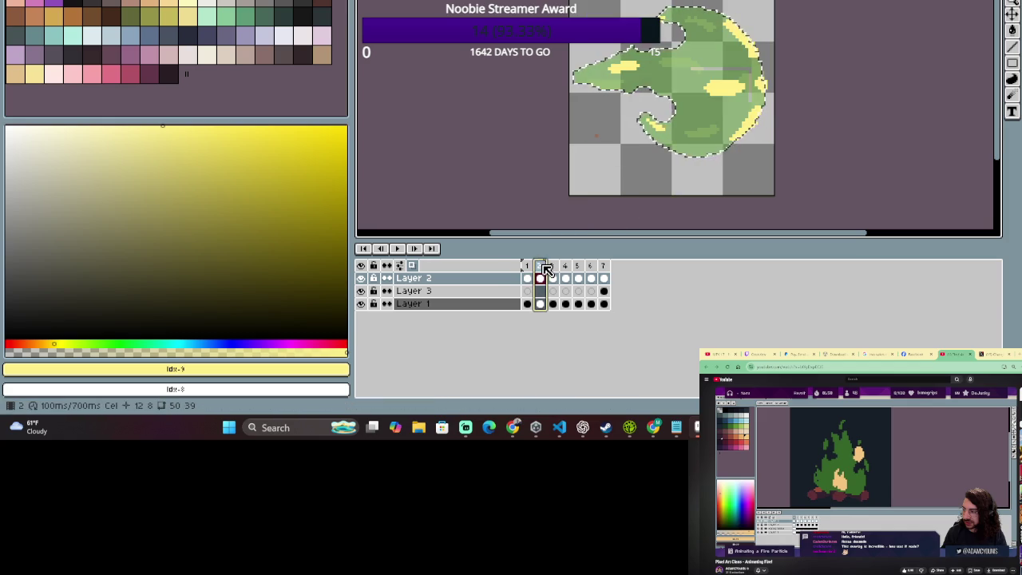
pyautogui.click(590, 76)
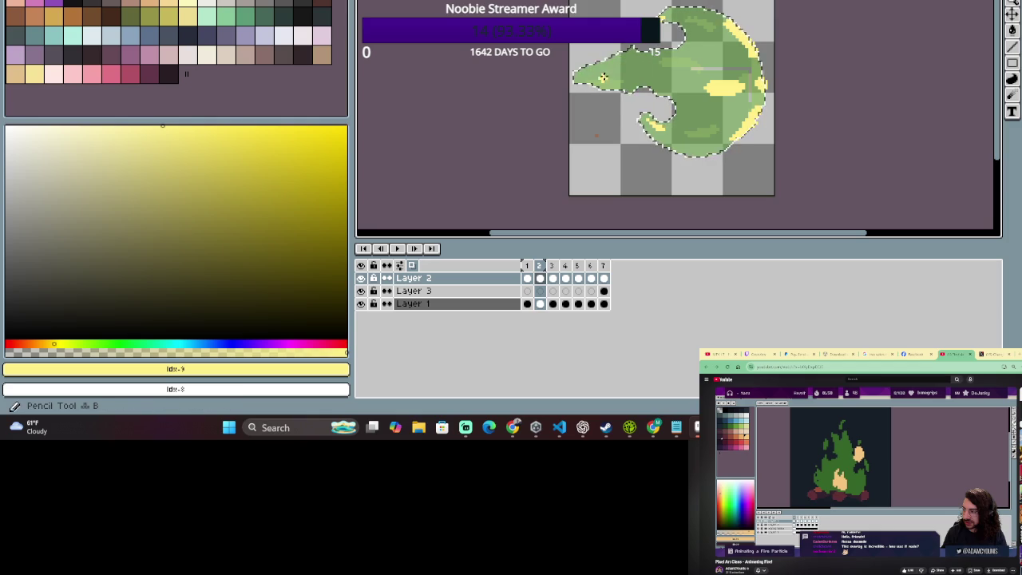
pyautogui.moveTo(592, 75); pyautogui.dragTo(627, 67)
pyautogui.click(542, 268)
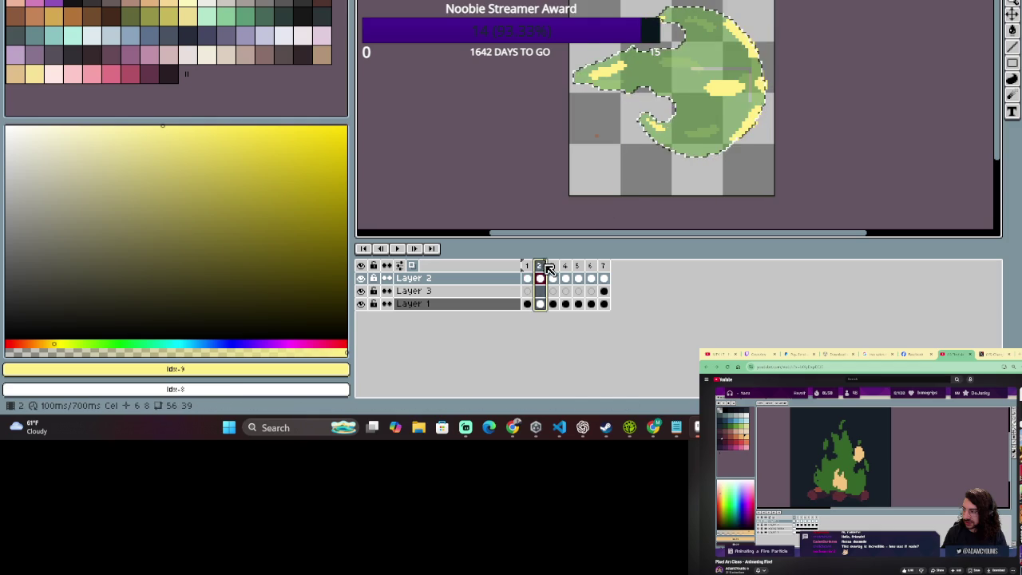
# Compare frame 2 against frame 1 again, then move on to frame 3.
pyautogui.click(527, 266)
pyautogui.click(541, 271)
pyautogui.press('e')
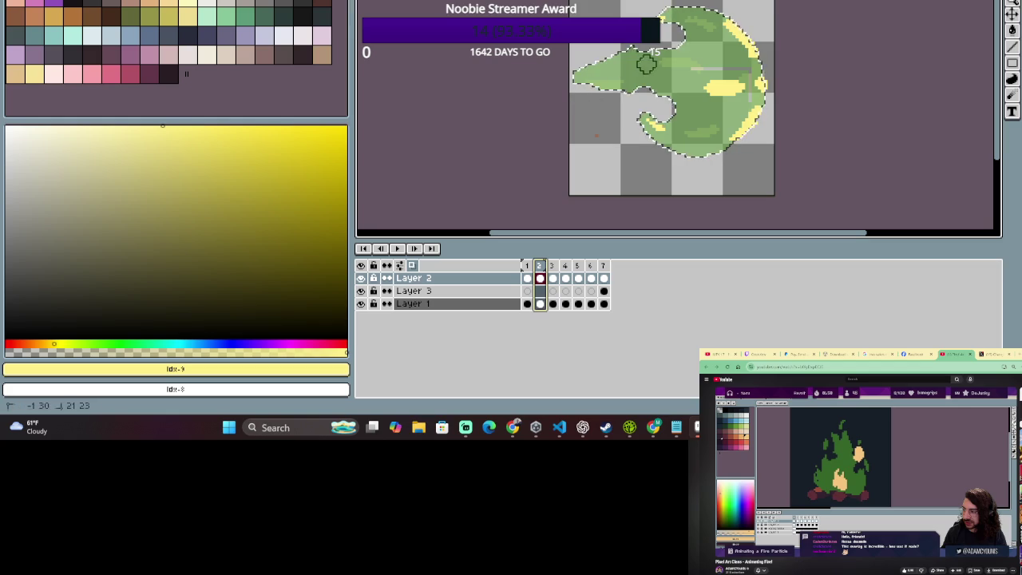
pyautogui.click(531, 266)
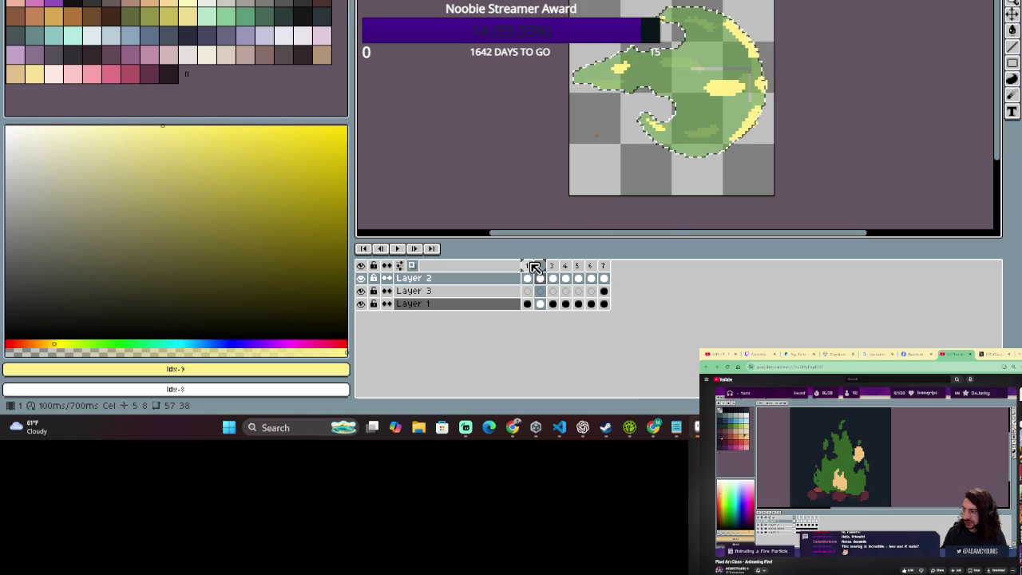
pyautogui.click(541, 272)
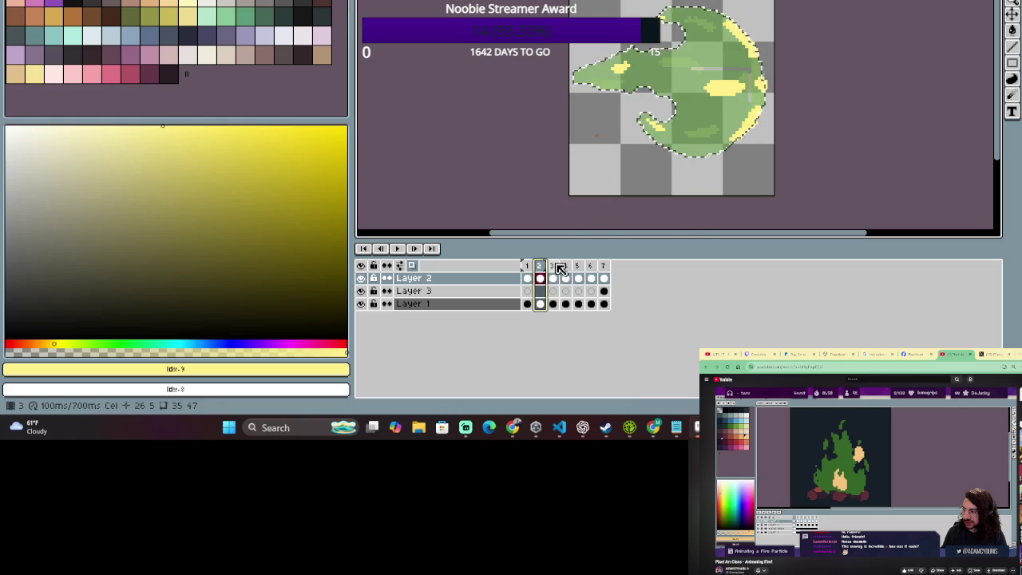
pyautogui.click(558, 267)
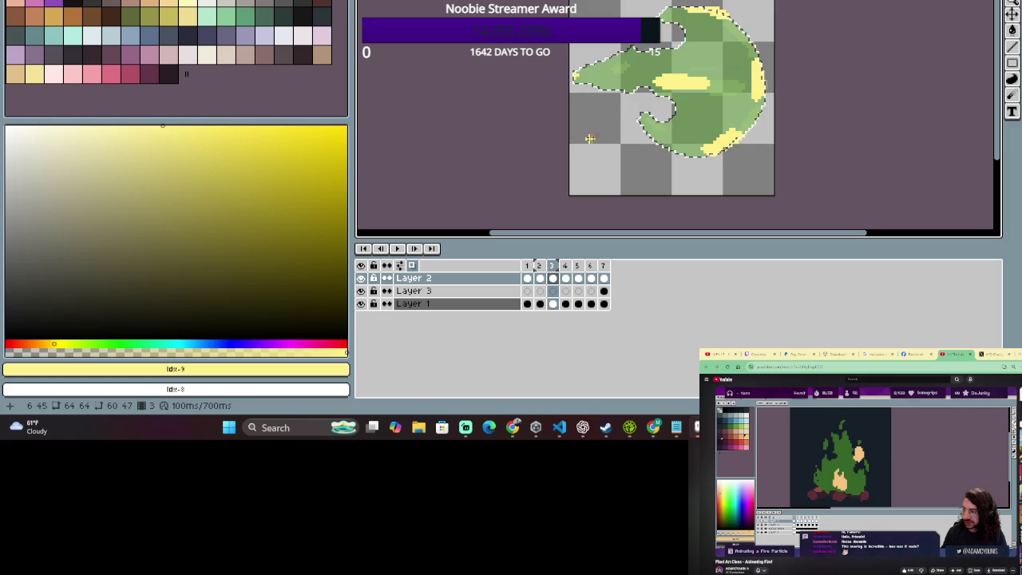
# Select frames 1–4, then marquee the left flame tail on frame 4.
pyautogui.click(529, 269)
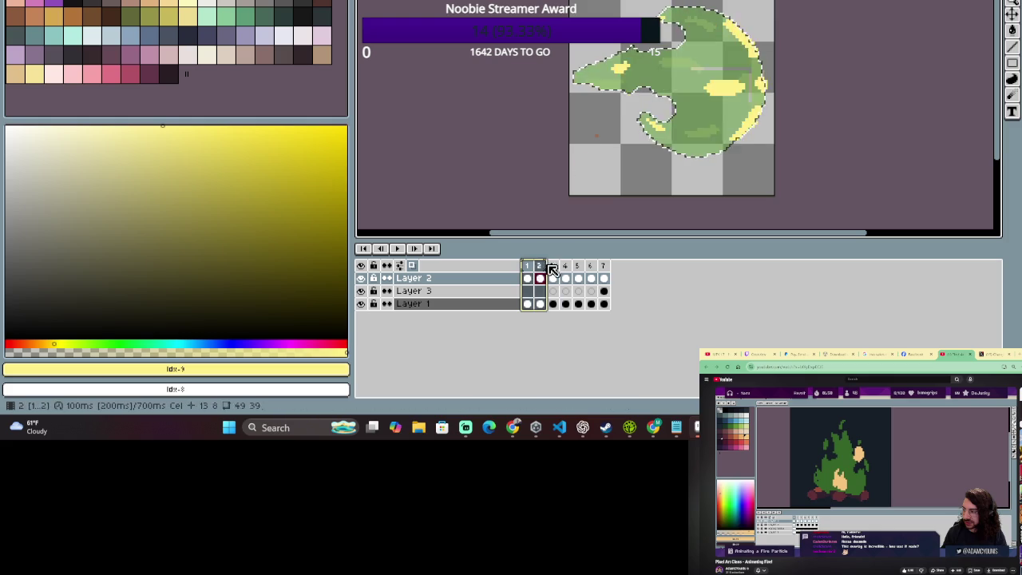
pyautogui.moveTo(529, 269); pyautogui.dragTo(566, 271)
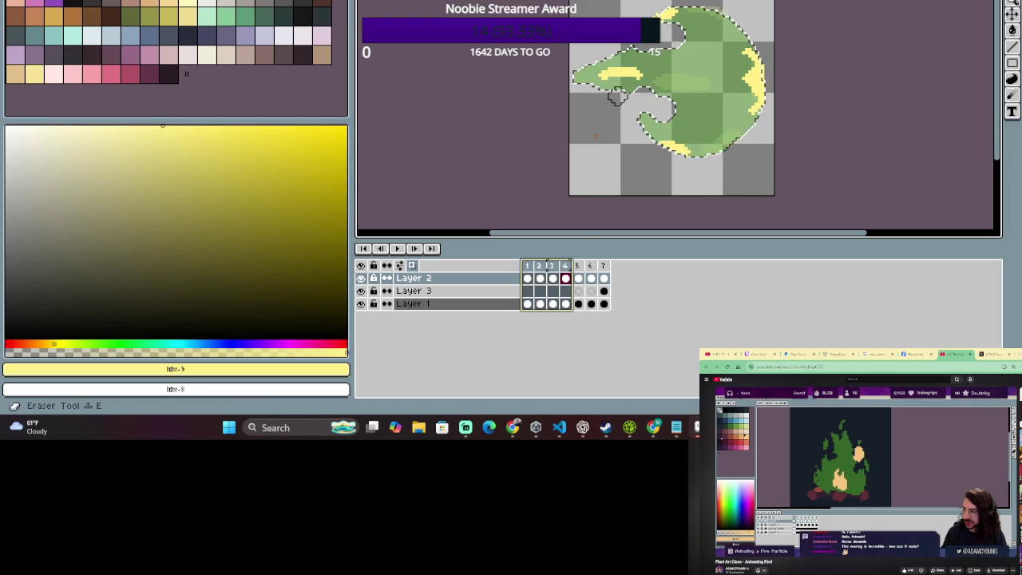
pyautogui.click(621, 102)
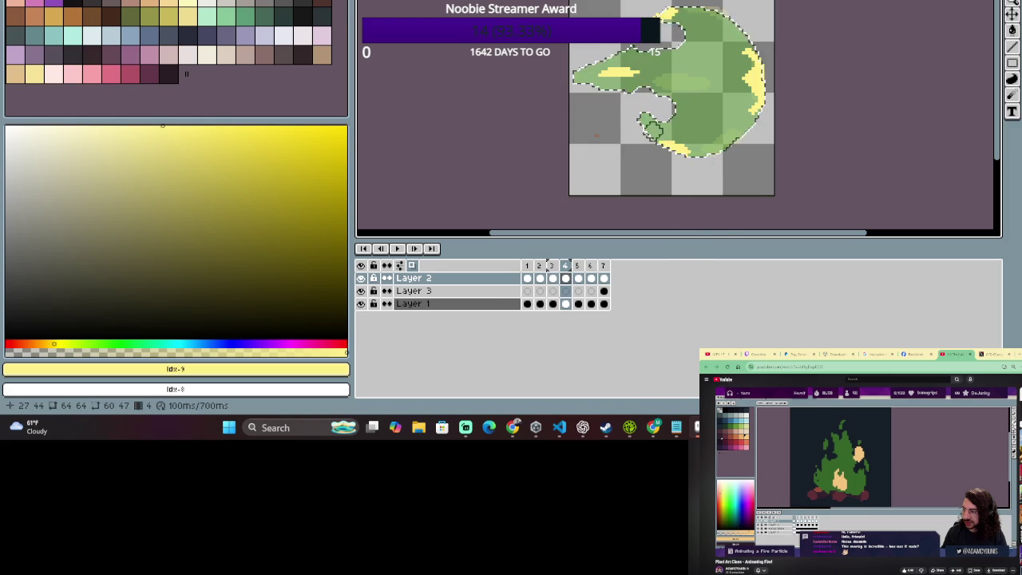
pyautogui.moveTo(575, 48); pyautogui.dragTo(674, 108)
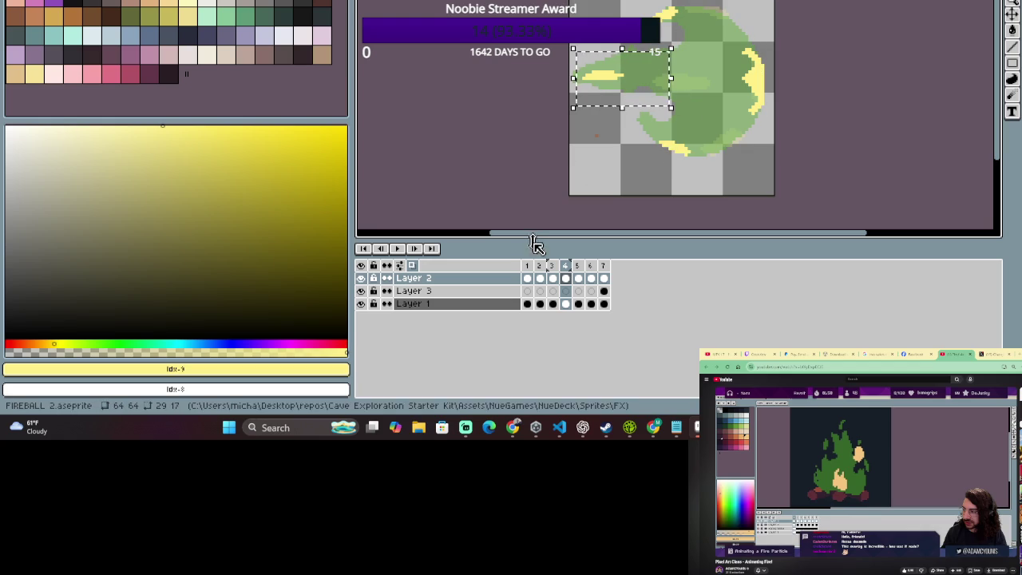
pyautogui.click(565, 273)
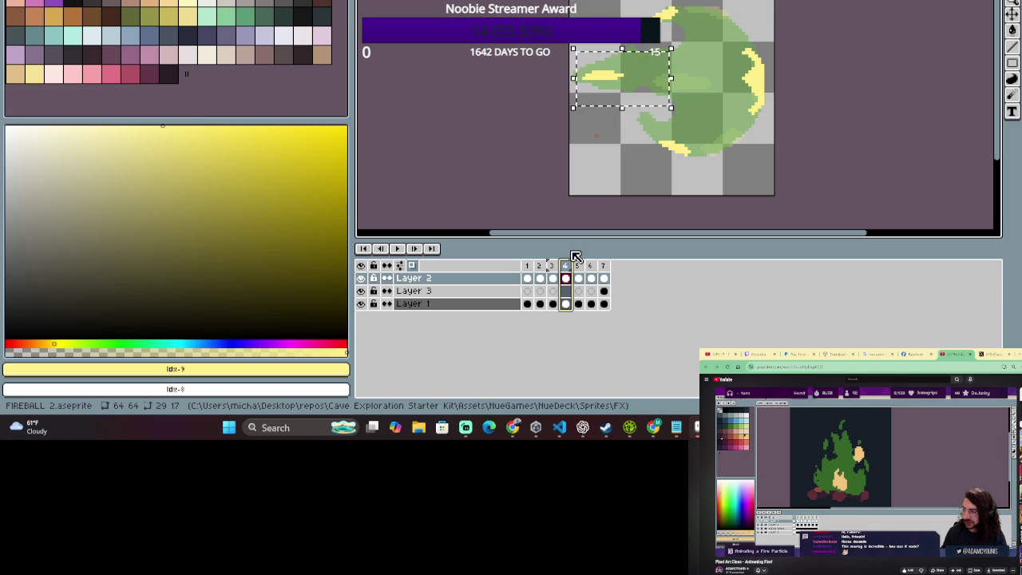
# Advance to frame 5 and drop the rectangular selection.
pyautogui.press('.')
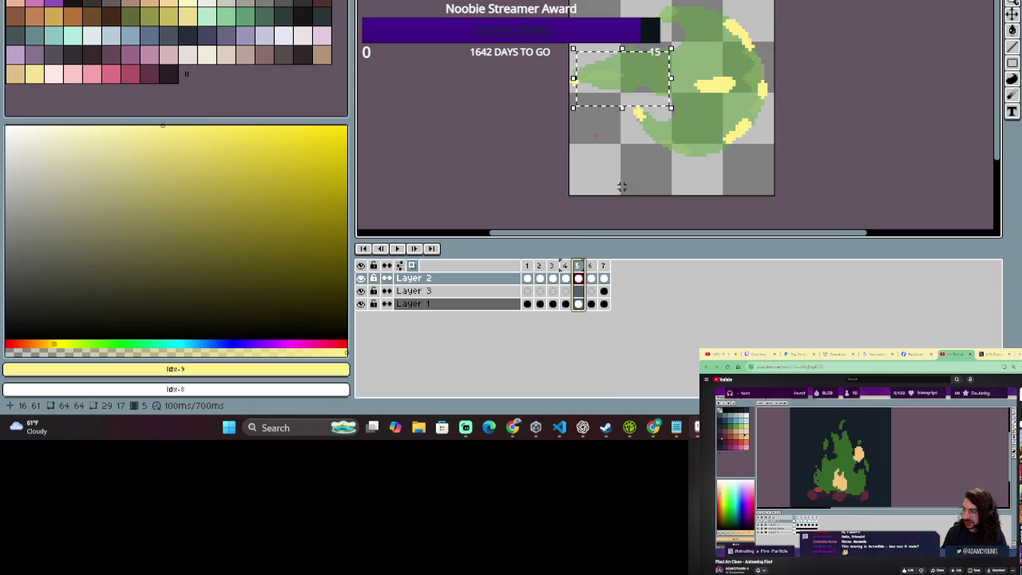
pyautogui.press('m')
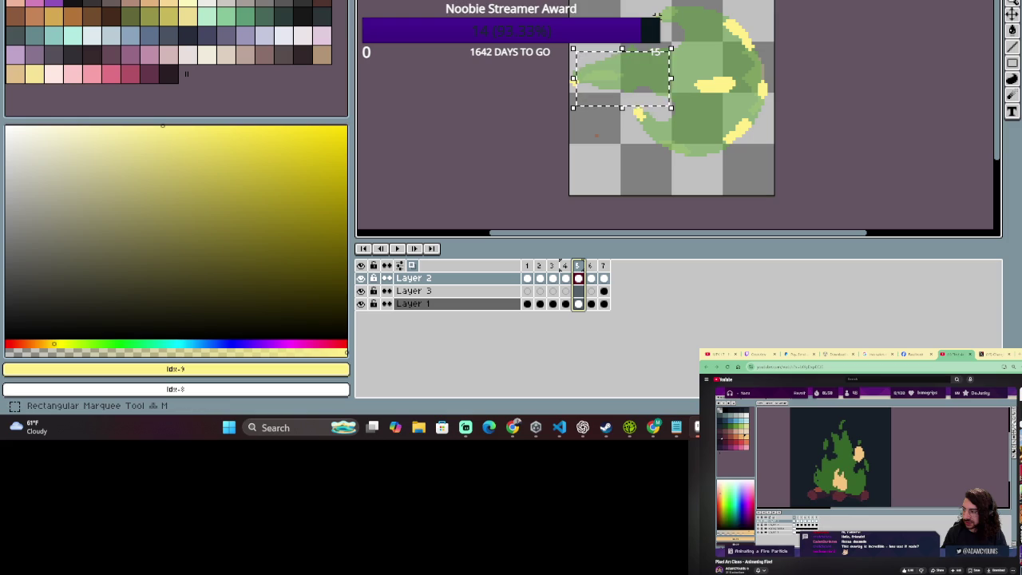
pyautogui.click(654, 14)
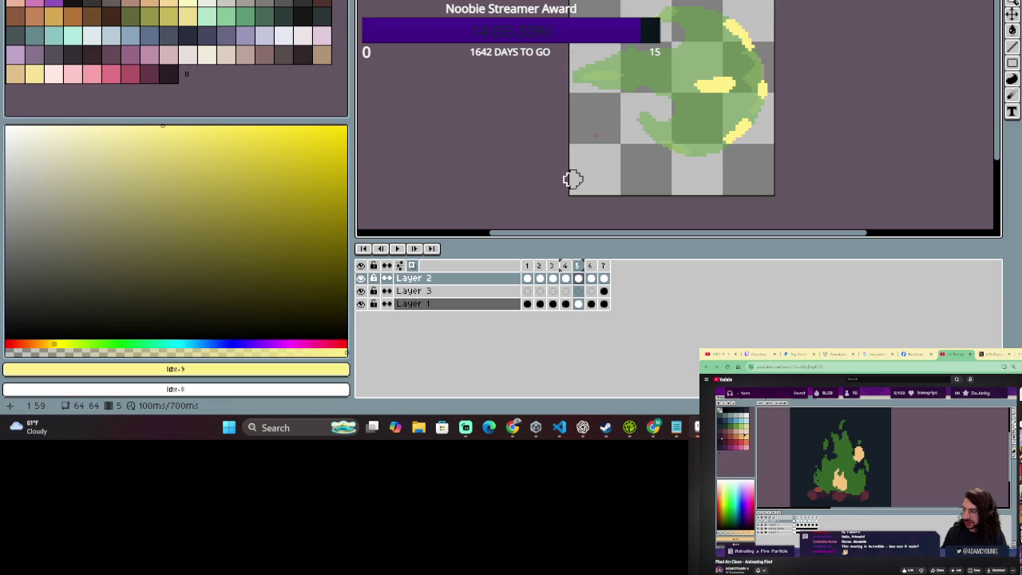
# Stop on frame 1 and zoom out to see the whole fireball sprite.
pyautogui.click(527, 278)
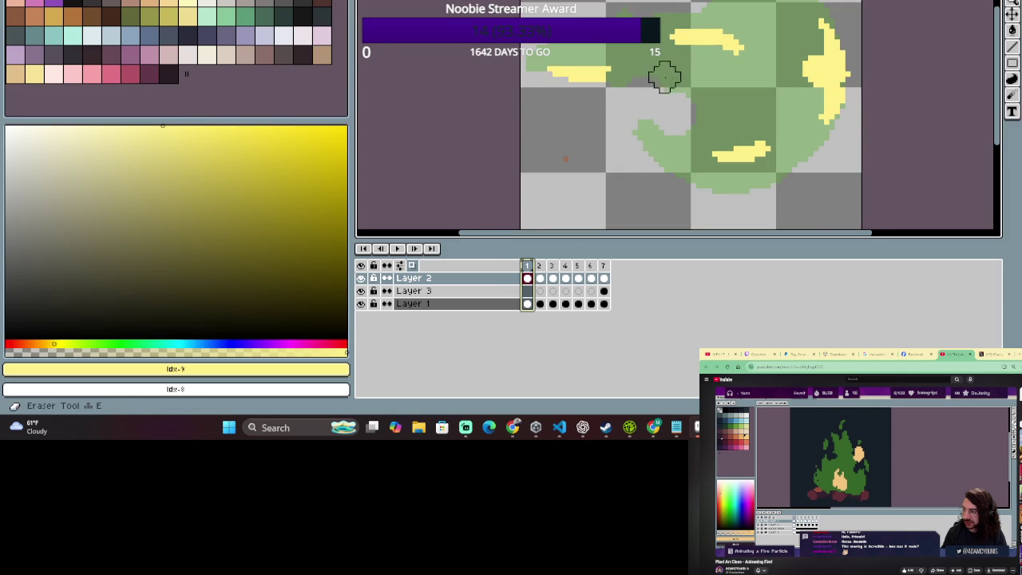
pyautogui.scroll(-2, 664, 76)
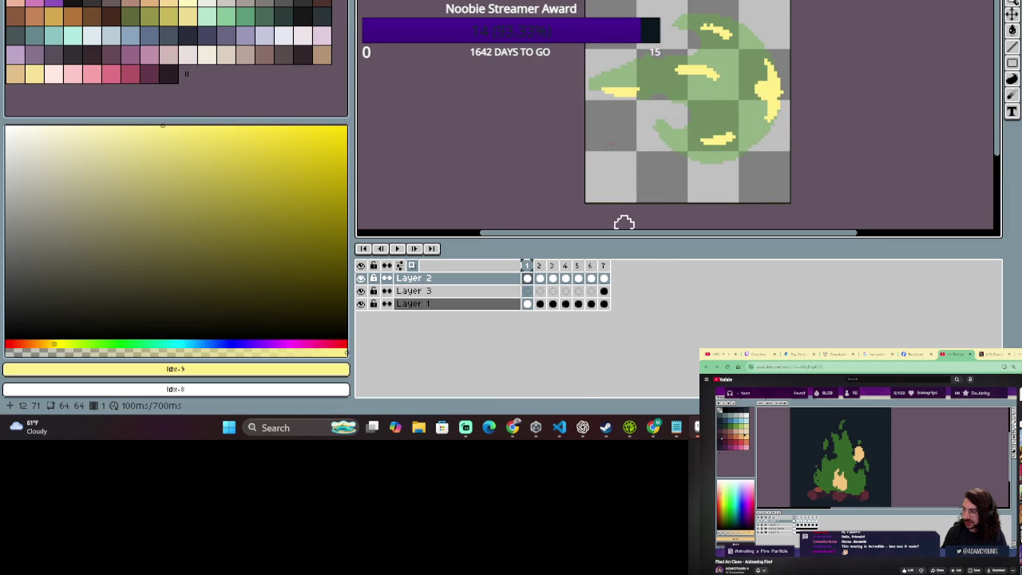
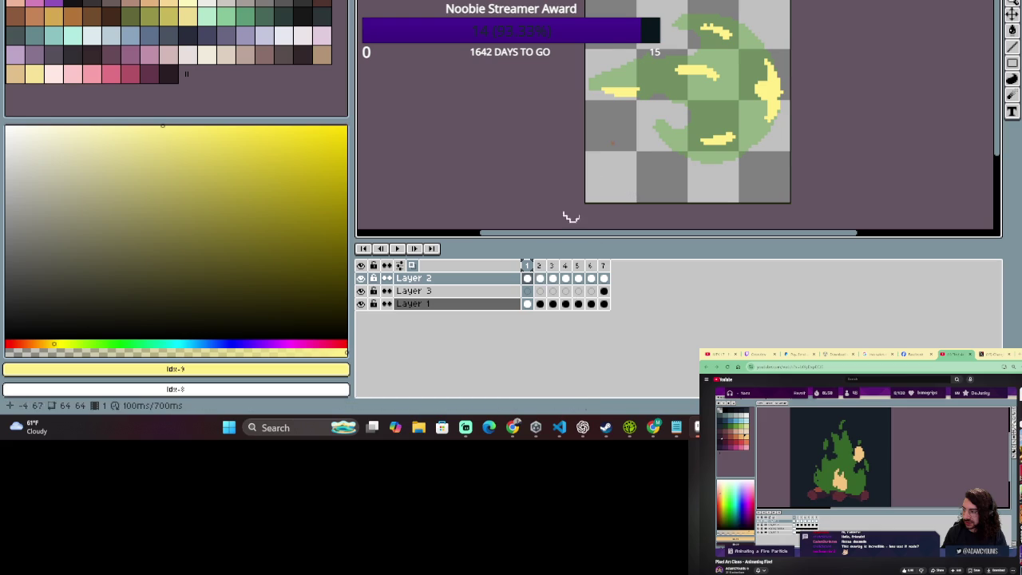
# Pencil yellow highlight pixels onto the right side of Layer 2, frame 1.
pyautogui.moveTo(606, 62); pyautogui.dragTo(656, 61)
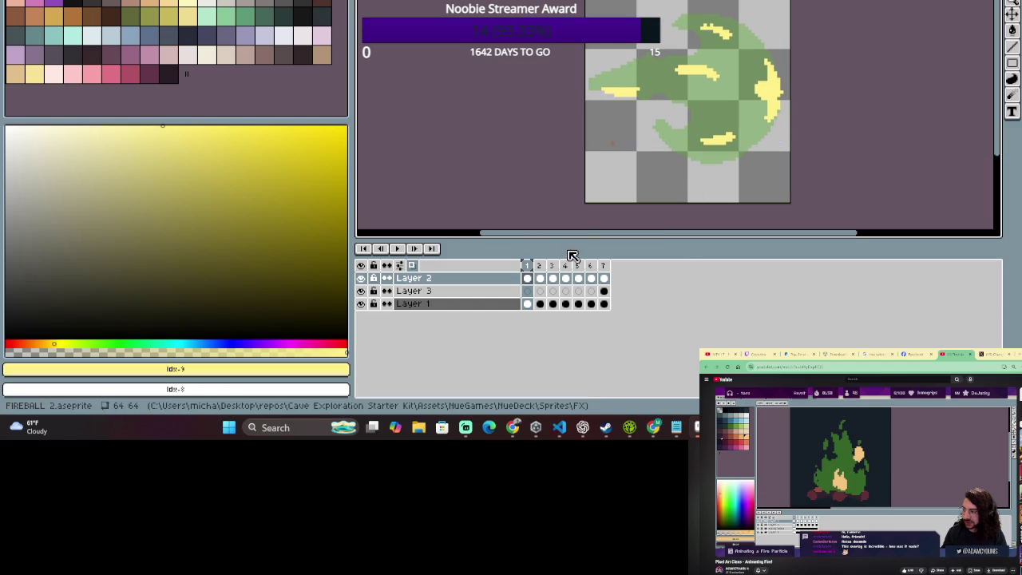
pyautogui.click(533, 265)
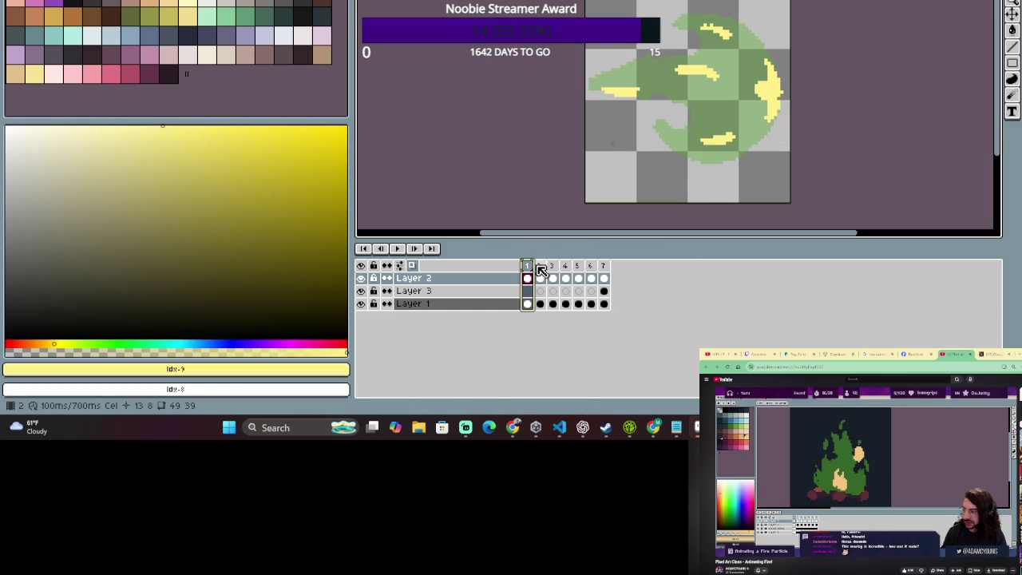
pyautogui.click(533, 267)
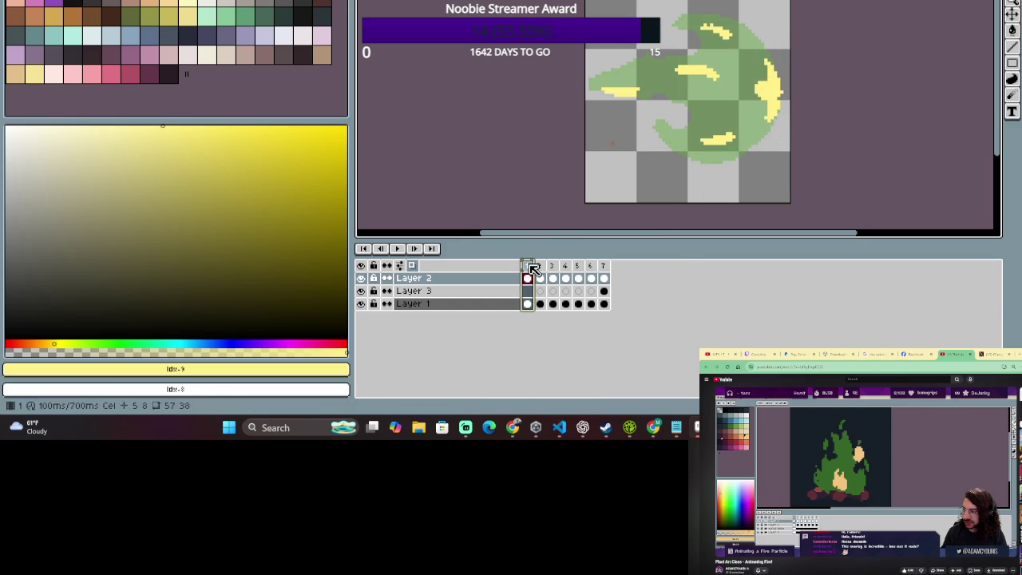
# Load Layer 1's green flame shape as a selection, then make Layer 2 active again.
pyautogui.click(488, 305)
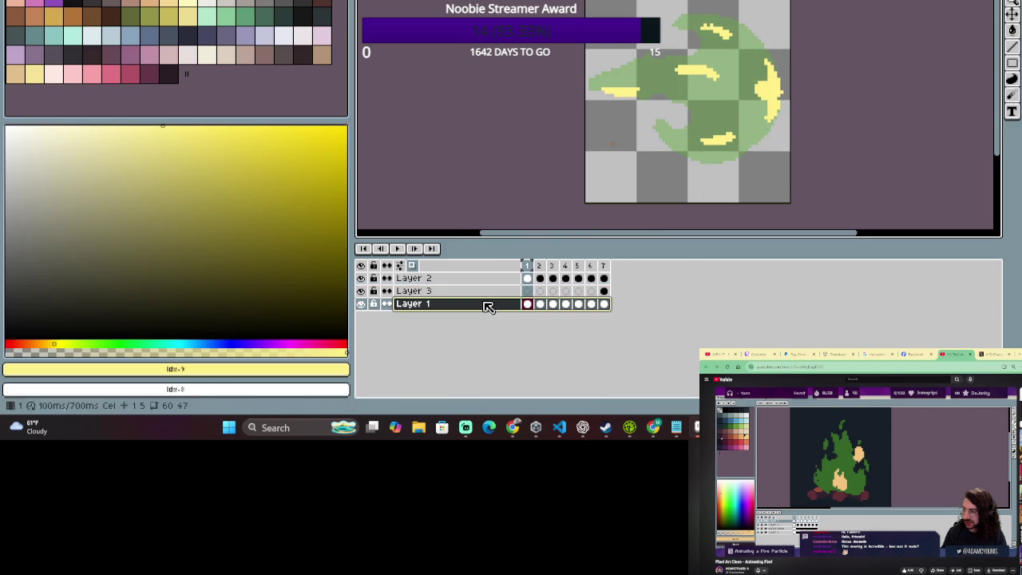
pyautogui.keyDown('ctrl'); pyautogui.click(488, 306); pyautogui.keyUp('ctrl')
pyautogui.click(495, 279)
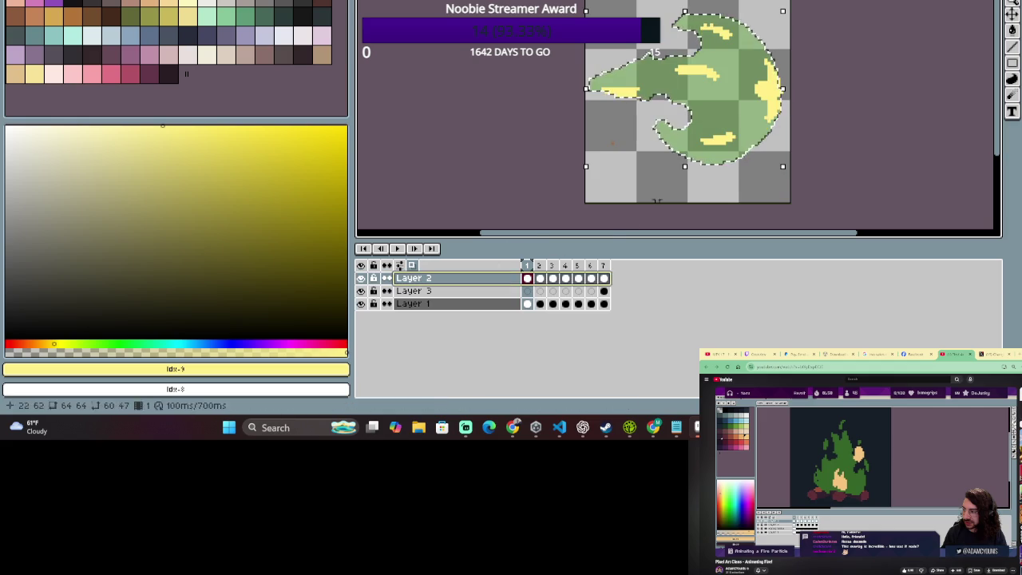
# Switch to the Eraser and bring up frame 2, keeping the flame selection.
pyautogui.press('e')
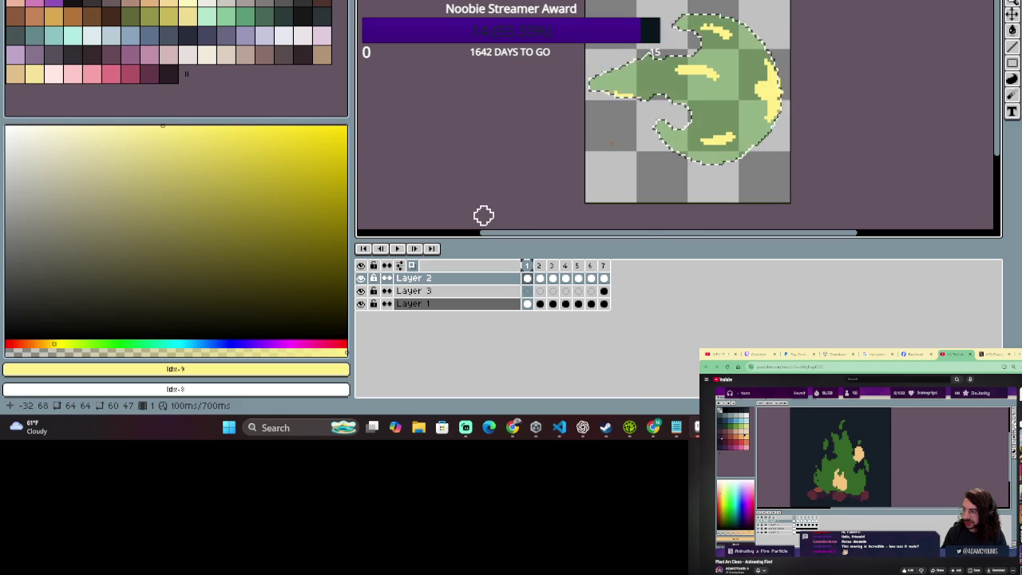
pyautogui.click(540, 273)
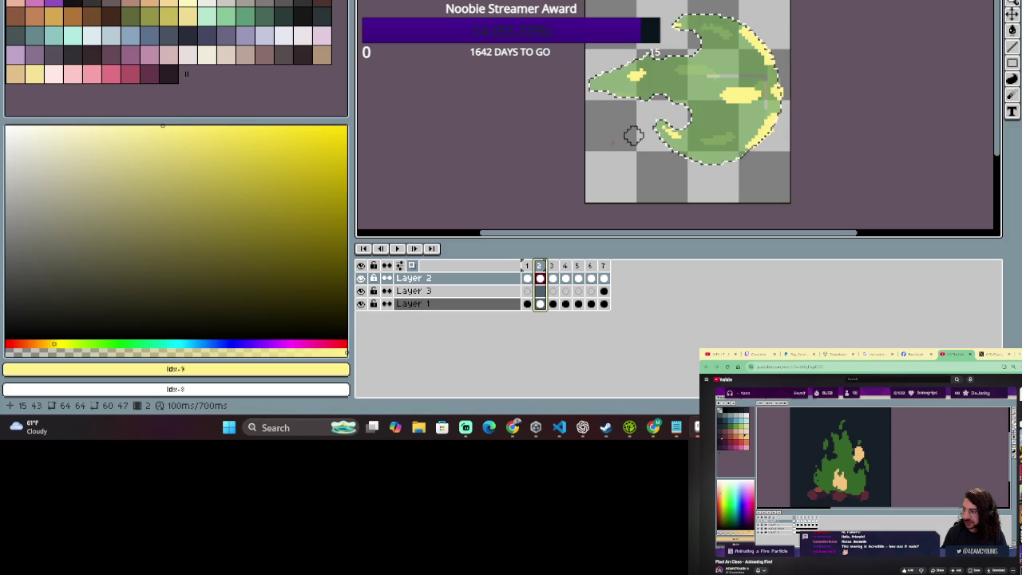
# Zoom in and draw yellow streaks across frame 2's upper-left tip, erasing the excess.
pyautogui.scroll(1, 635, 83)
pyautogui.scroll(1, 639, 83)
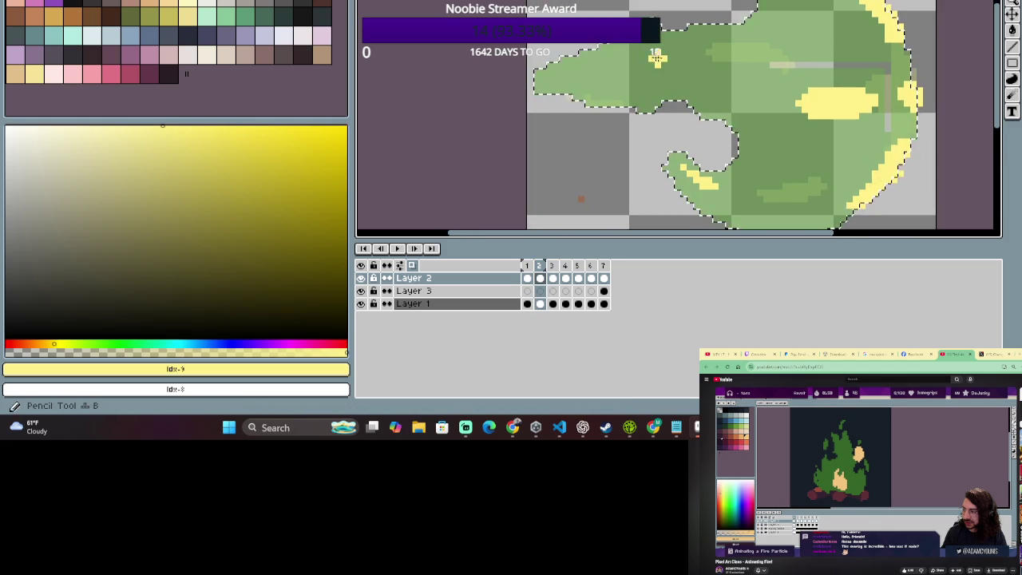
pyautogui.moveTo(707, 56); pyautogui.dragTo(595, 70)
pyautogui.click(690, 142)
pyautogui.moveTo(662, 91)
pyautogui.mouseDown()
pyautogui.moveTo(558, 72)
pyautogui.moveTo(636, 93)
pyautogui.mouseUp()
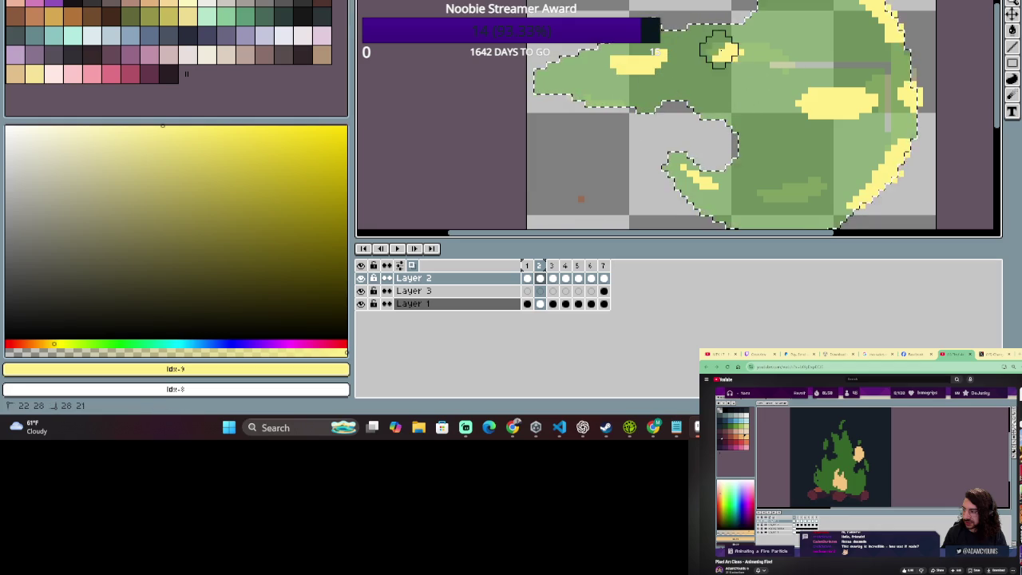
# Flip repeatedly between frames 1 and 2 to compare the highlights, ending on frame 2.
pyautogui.scroll(-1, 905, 16)
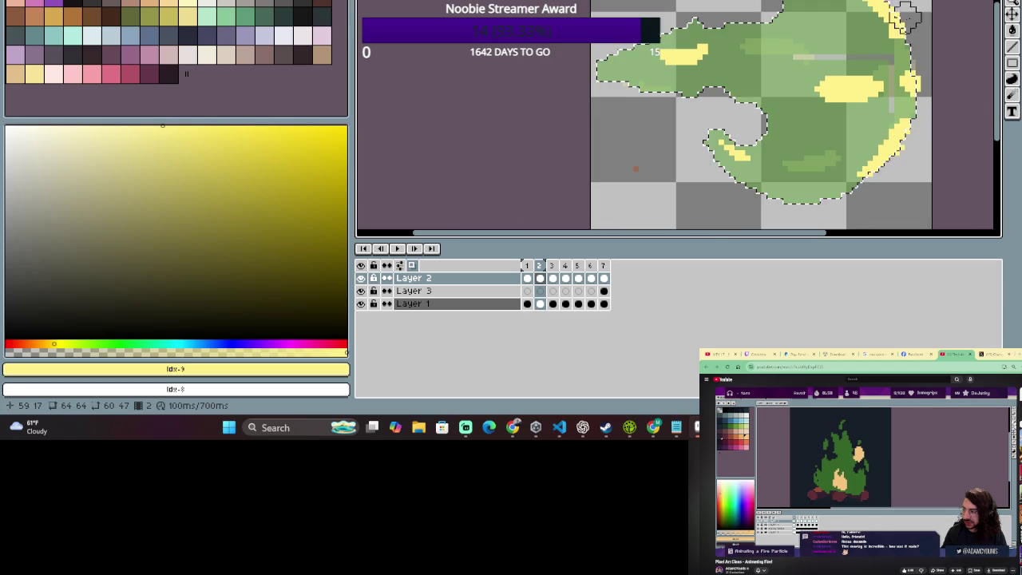
pyautogui.click(539, 266)
pyautogui.click(526, 271)
pyautogui.click(539, 276)
pyautogui.click(530, 276)
pyautogui.click(539, 276)
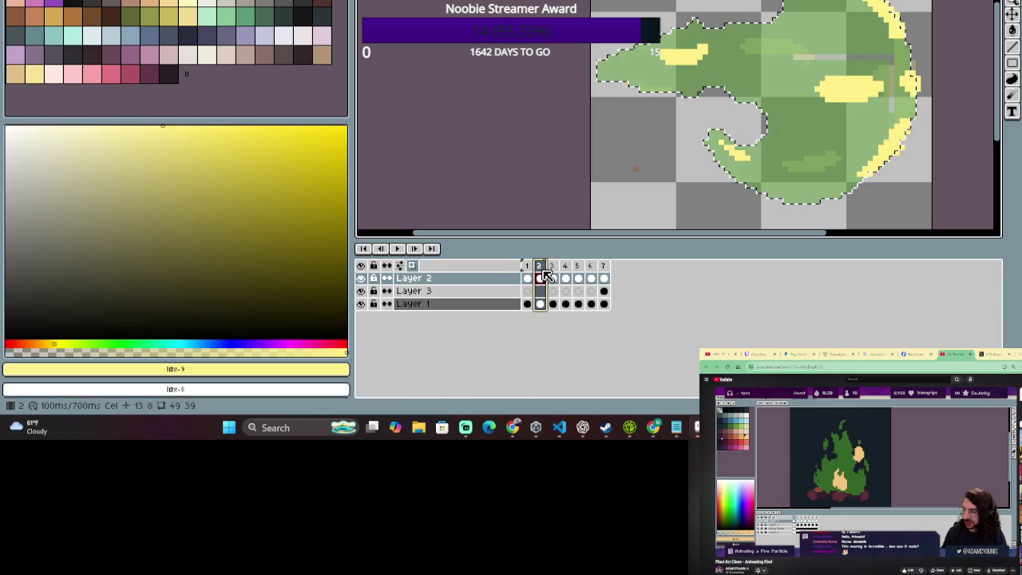
pyautogui.click(528, 273)
pyautogui.click(539, 274)
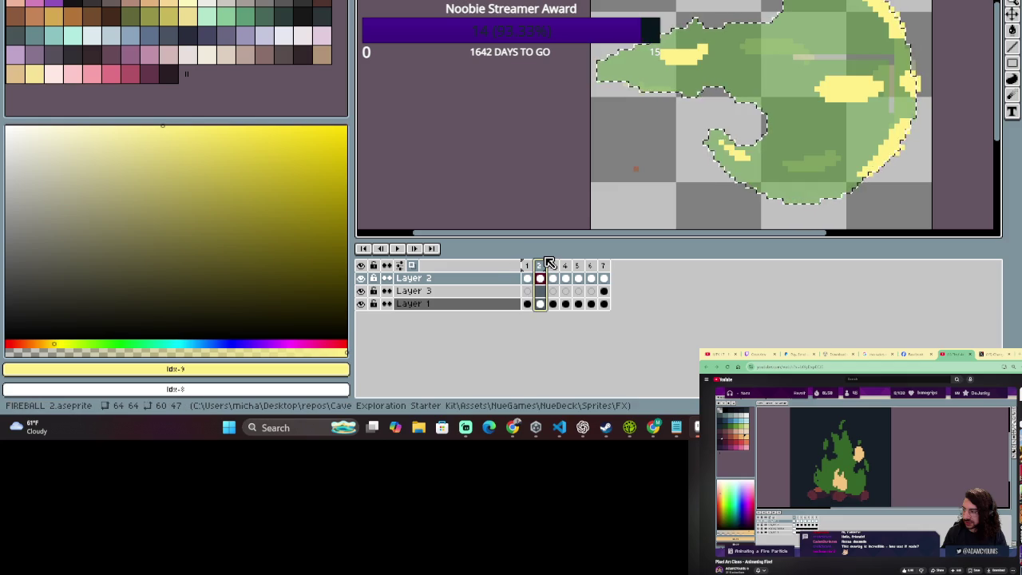
pyautogui.click(542, 265)
pyautogui.click(527, 271)
pyautogui.click(539, 276)
pyautogui.click(527, 272)
pyautogui.click(541, 277)
# Switch to the Eraser and pan around the fireball's lower half.
pyautogui.press('e')
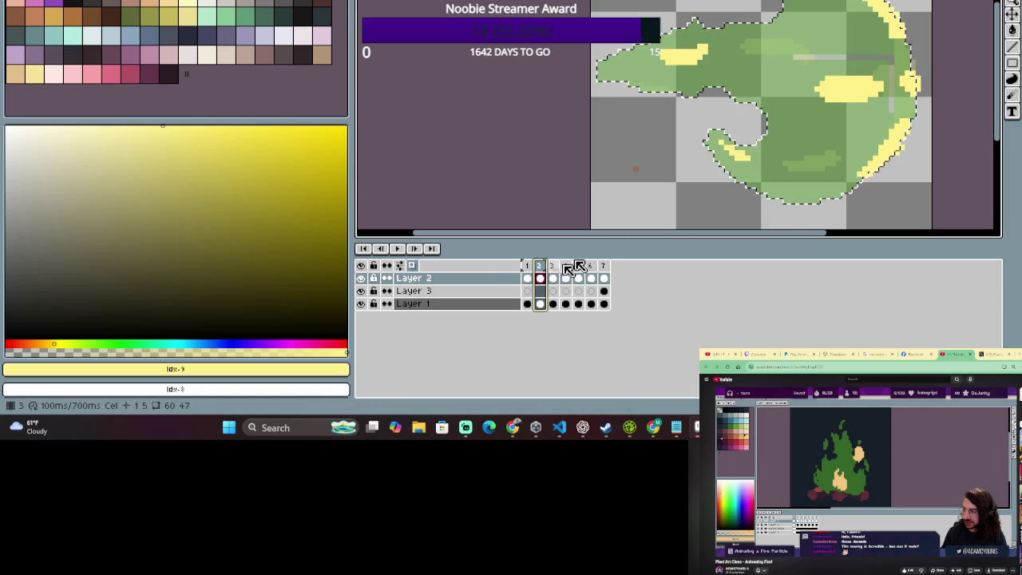
pyautogui.scroll(2, 850, 10)
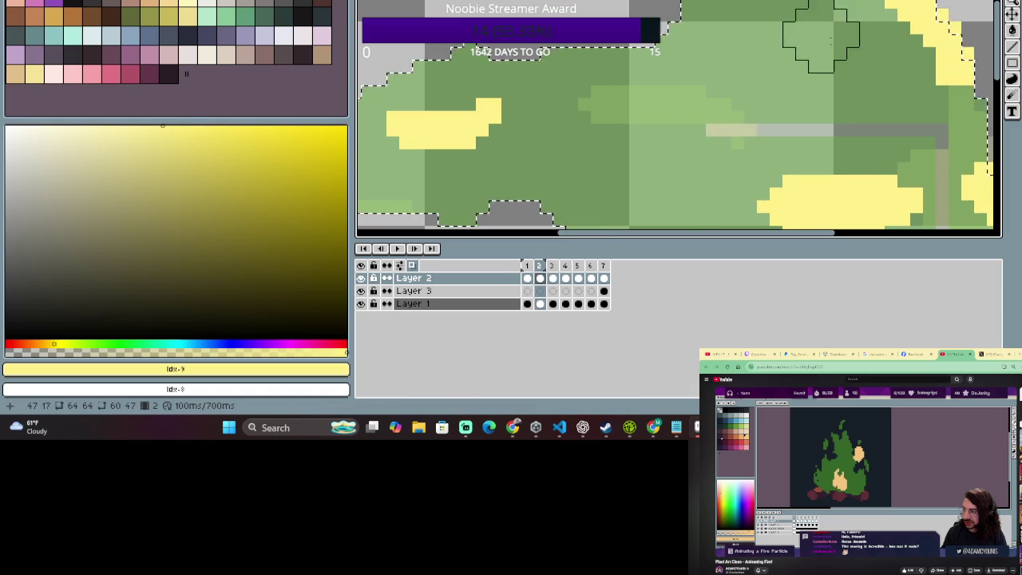
pyautogui.scroll(-2, 843, 20)
pyautogui.scroll(1, 834, 32)
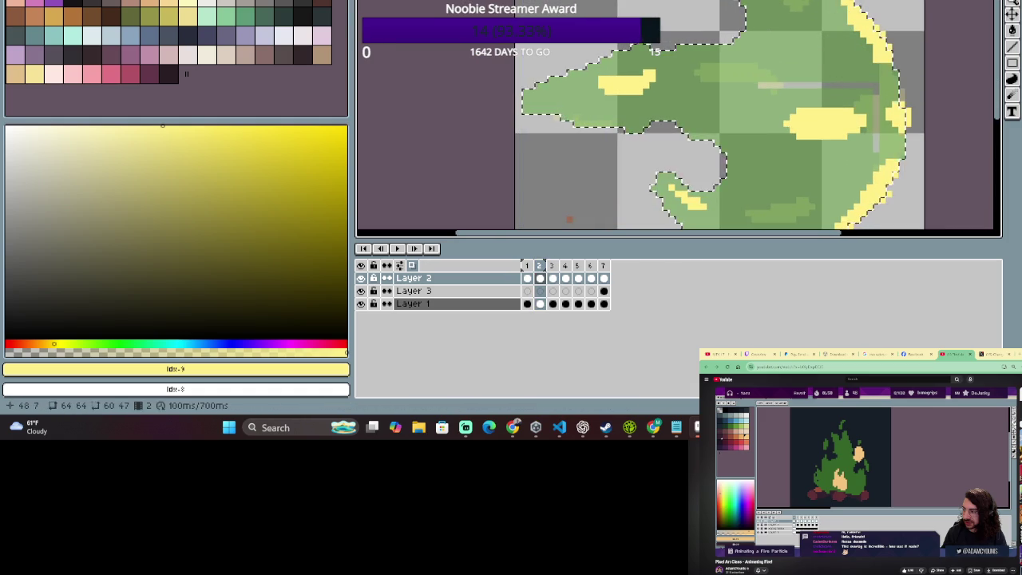
pyautogui.moveTo(846, 87); pyautogui.dragTo(774, 10)
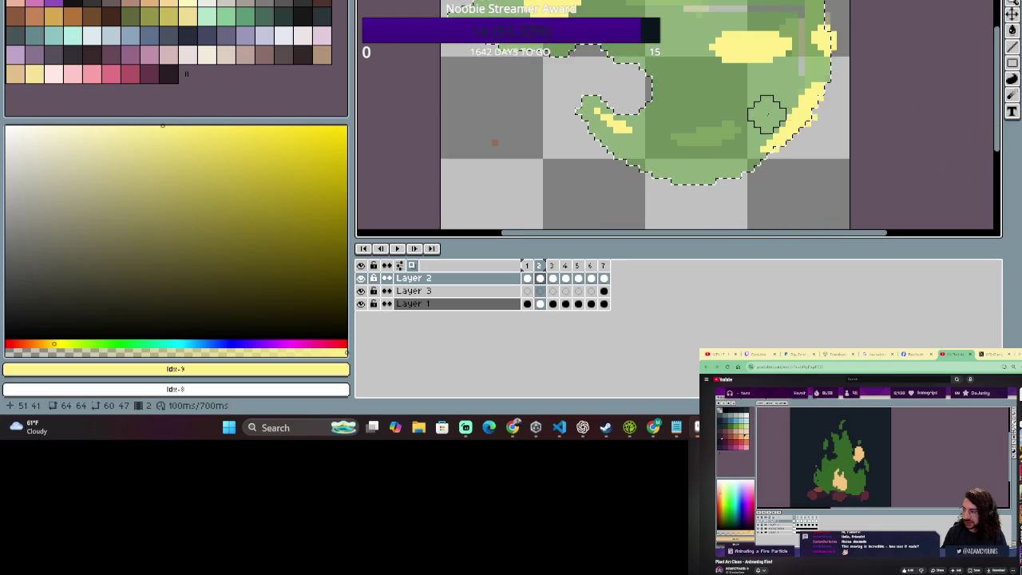
pyautogui.scroll(-1, 759, 148)
pyautogui.moveTo(772, 120); pyautogui.dragTo(698, 202)
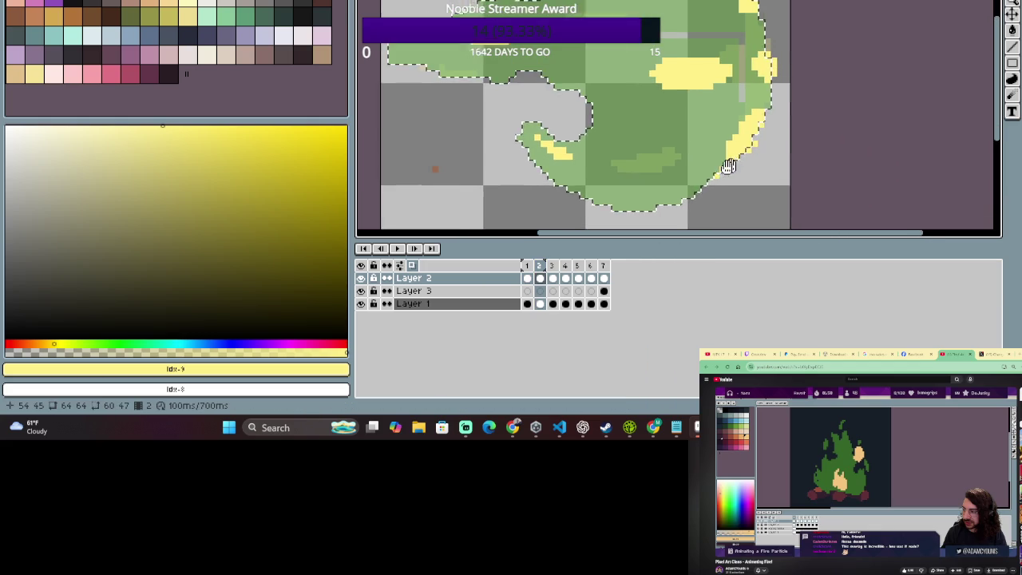
# Compare frame 2's yellow streaks against frame 1 again, ending on frame 2.
pyautogui.click(528, 277)
pyautogui.click(540, 278)
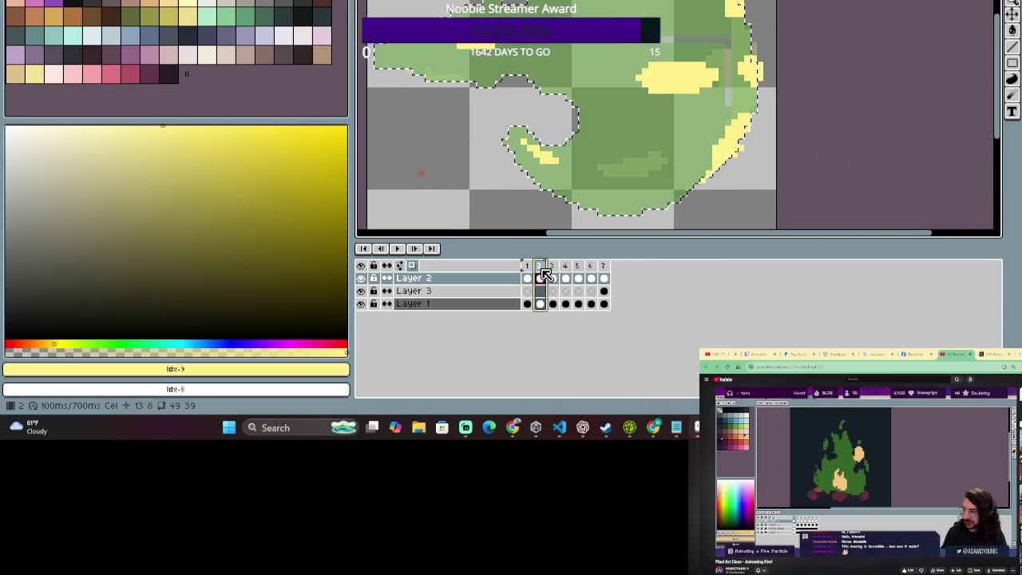
pyautogui.scroll(-1, 571, 140)
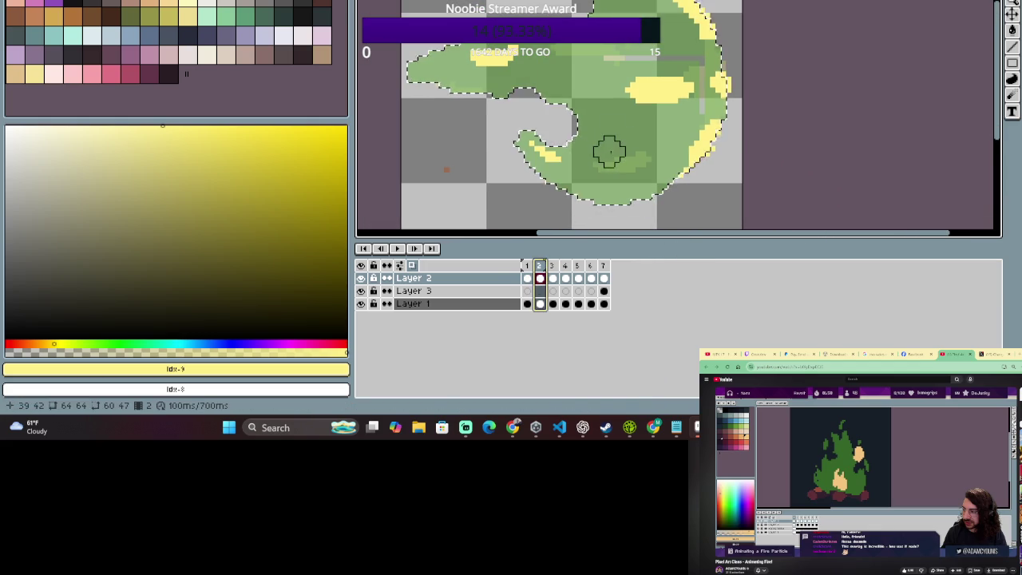
pyautogui.click(528, 271)
pyautogui.click(540, 272)
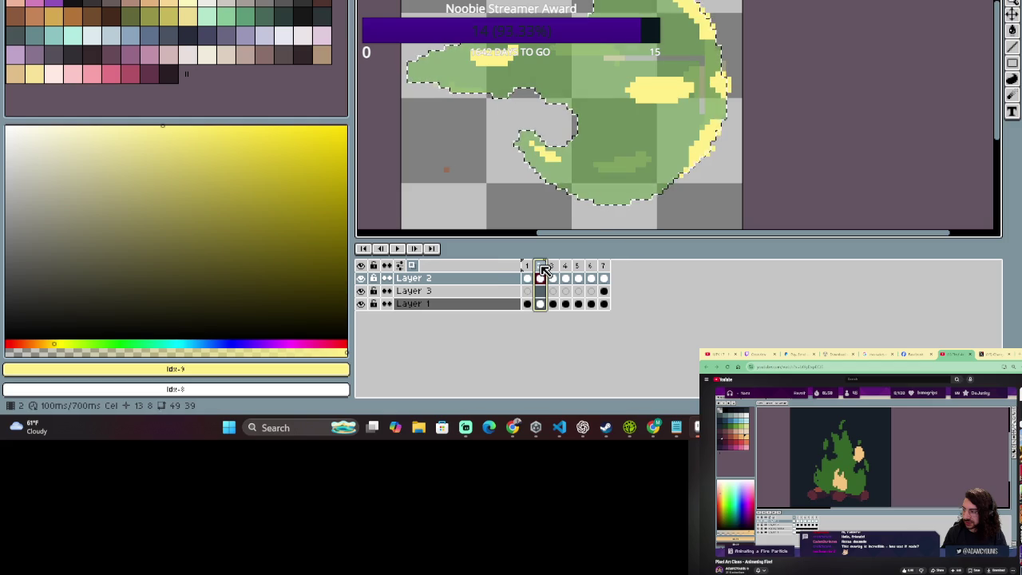
pyautogui.click(526, 266)
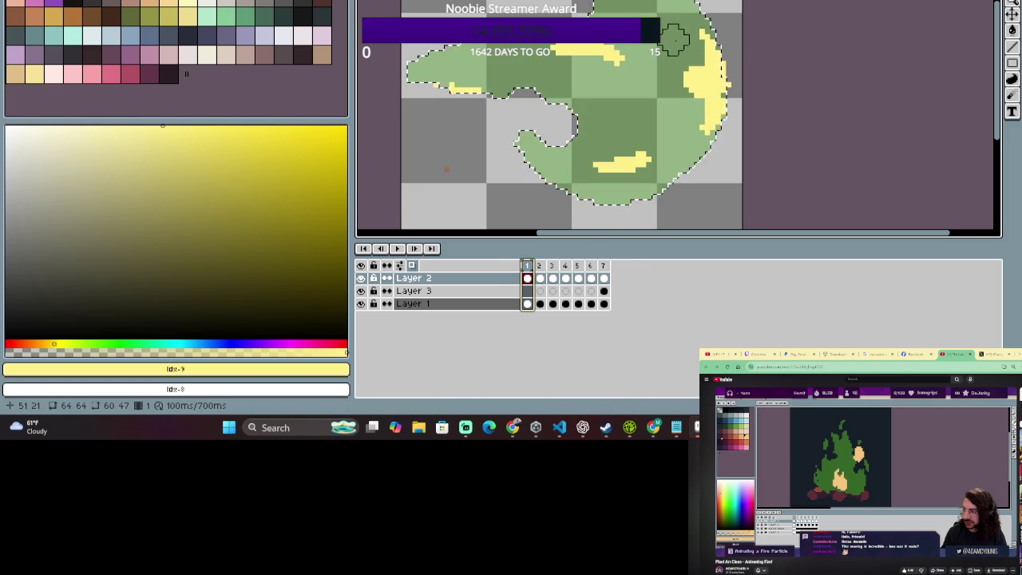
pyautogui.click(539, 266)
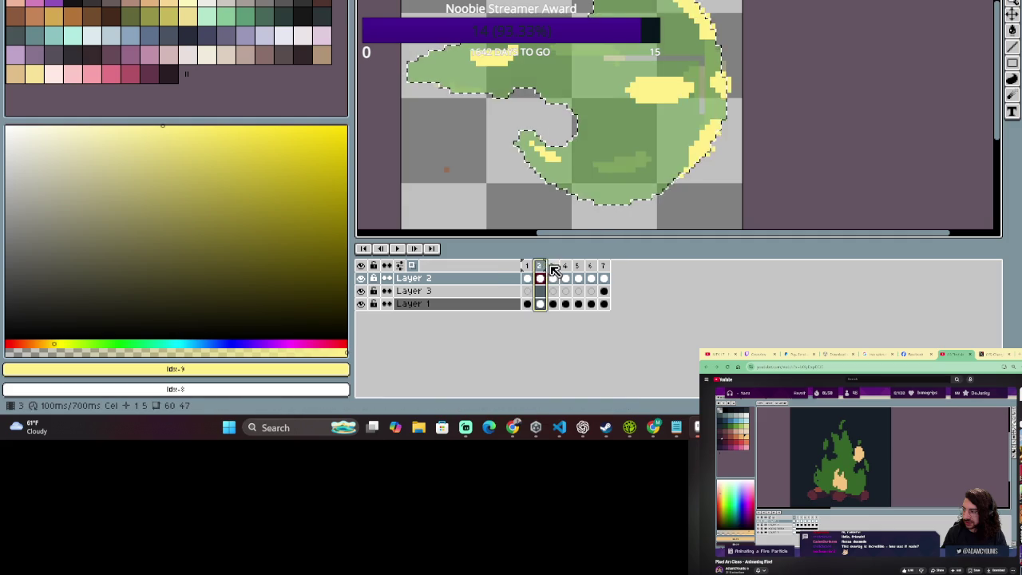
# Step through frames 3 to 7 and add an upward yellow streak on frame 7's right edge.
pyautogui.click(553, 266)
pyautogui.click(540, 266)
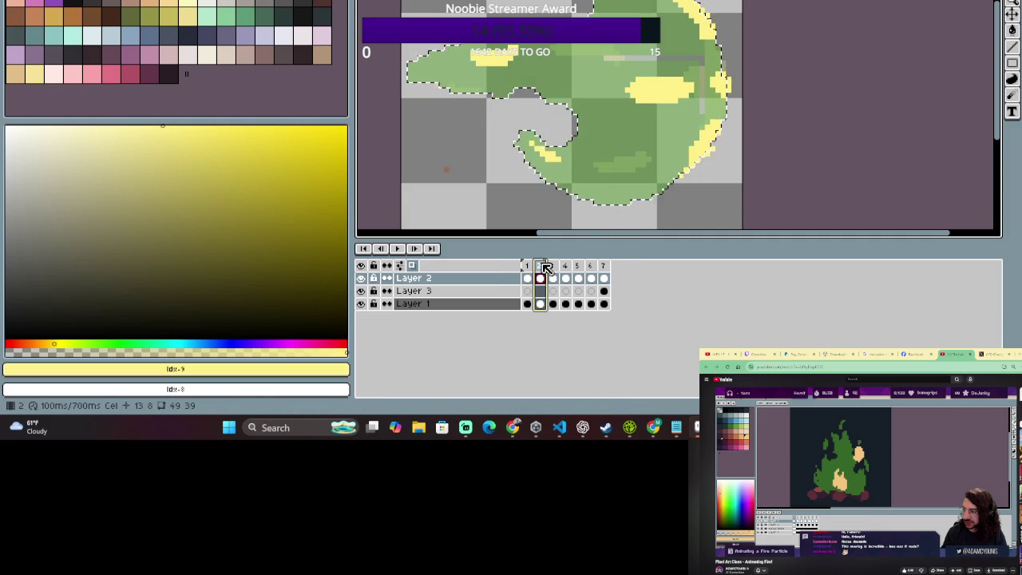
pyautogui.click(552, 266)
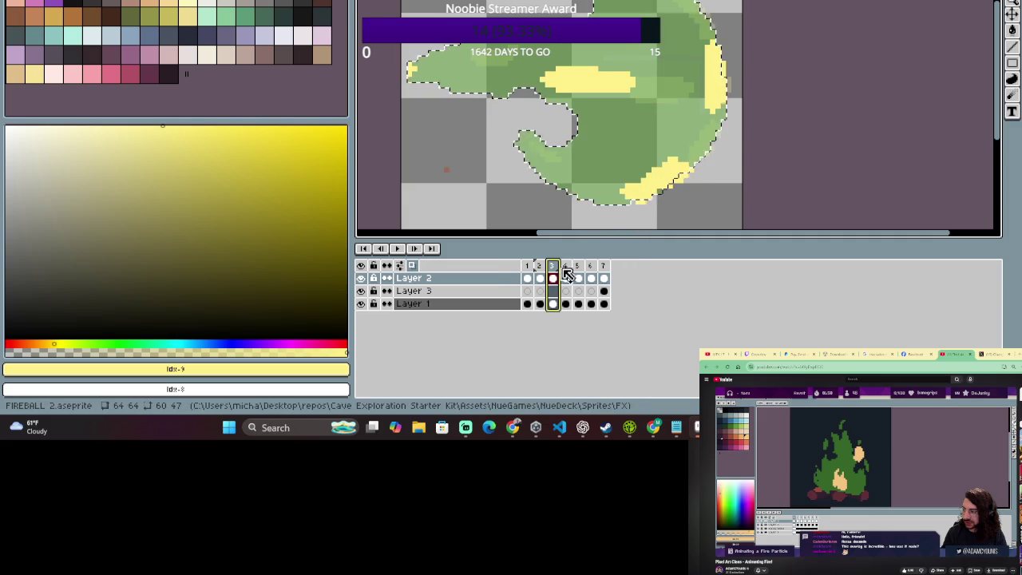
pyautogui.click(570, 270)
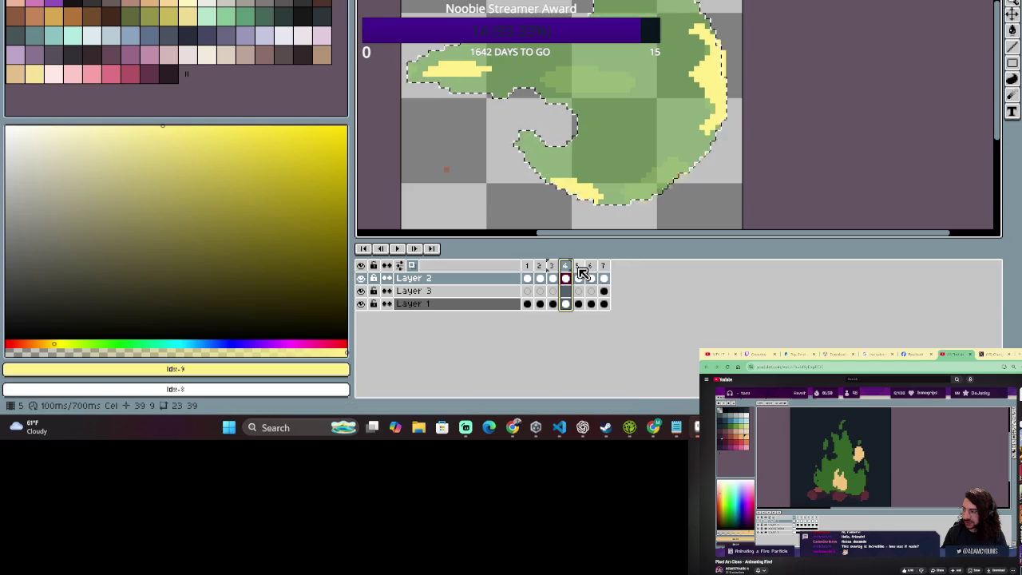
pyautogui.click(582, 273)
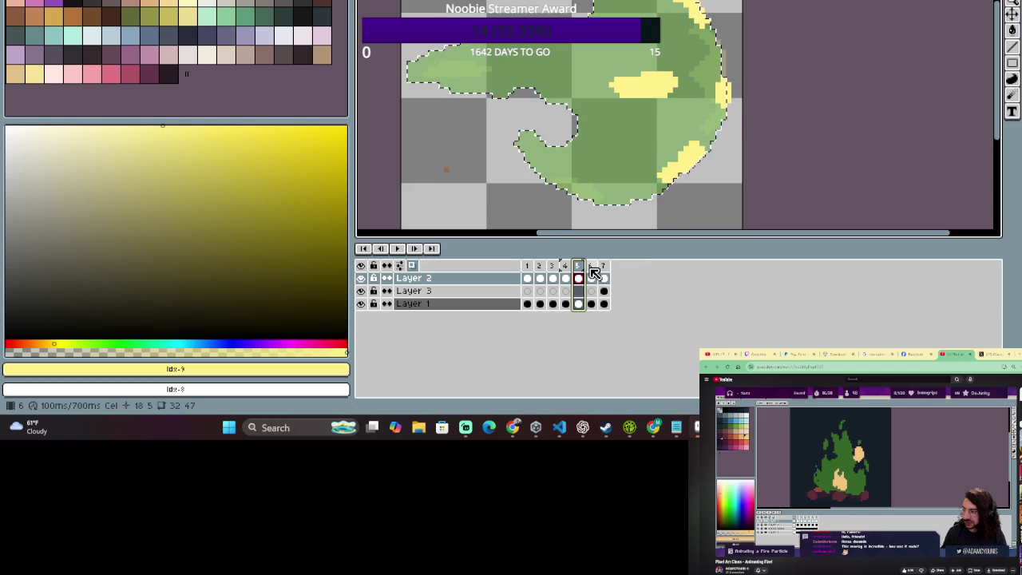
pyautogui.click(592, 266)
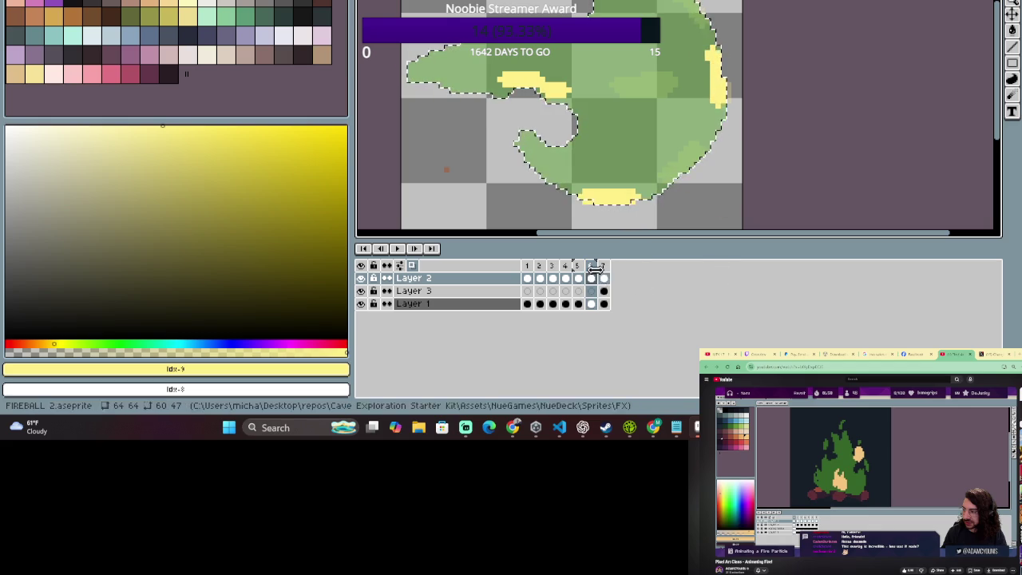
pyautogui.click(603, 266)
pyautogui.click(722, 91)
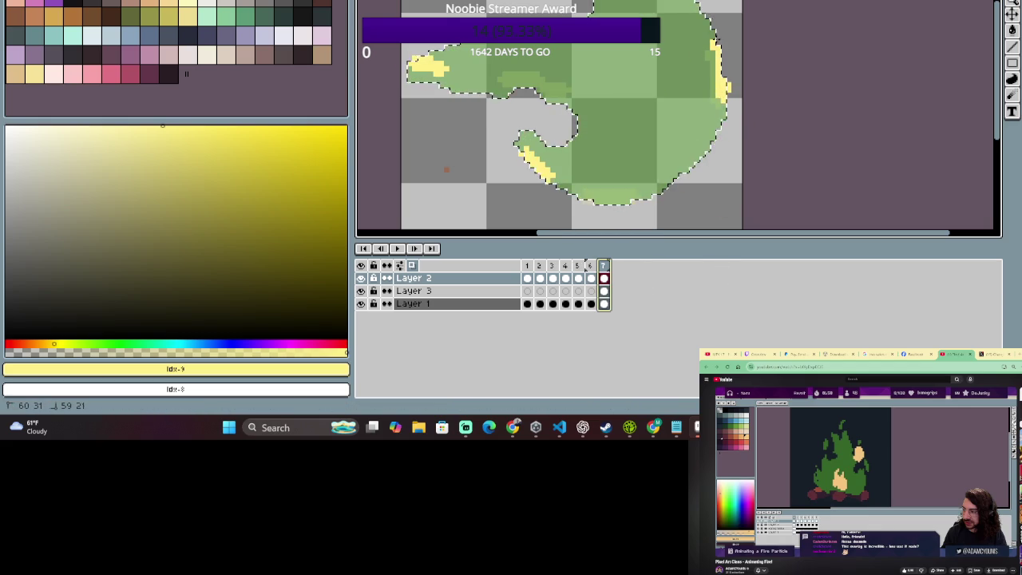
pyautogui.moveTo(718, 98); pyautogui.dragTo(709, 53)
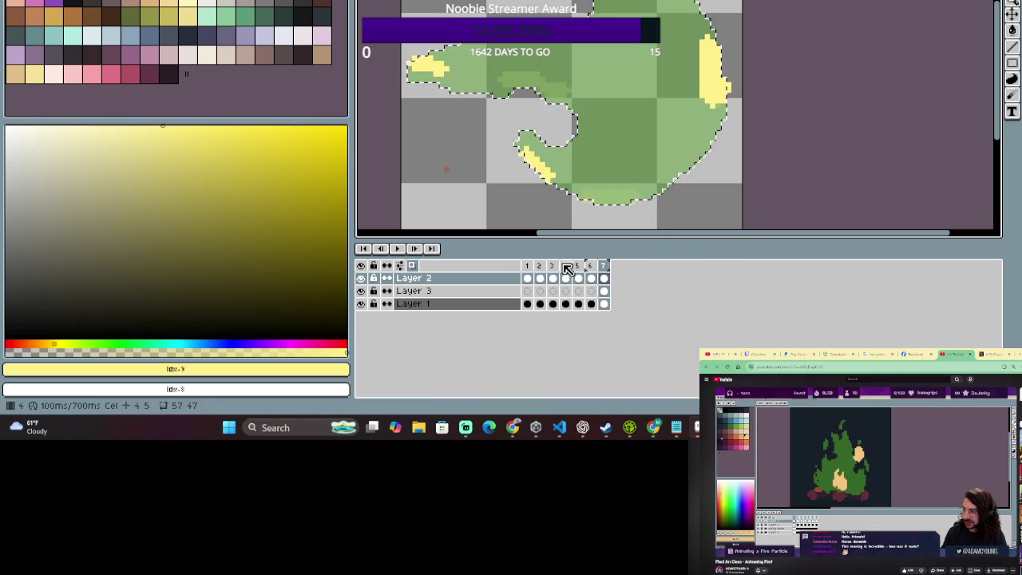
# Play the animation from frame 1, then hide Layer 1's green flame.
pyautogui.click(415, 249)
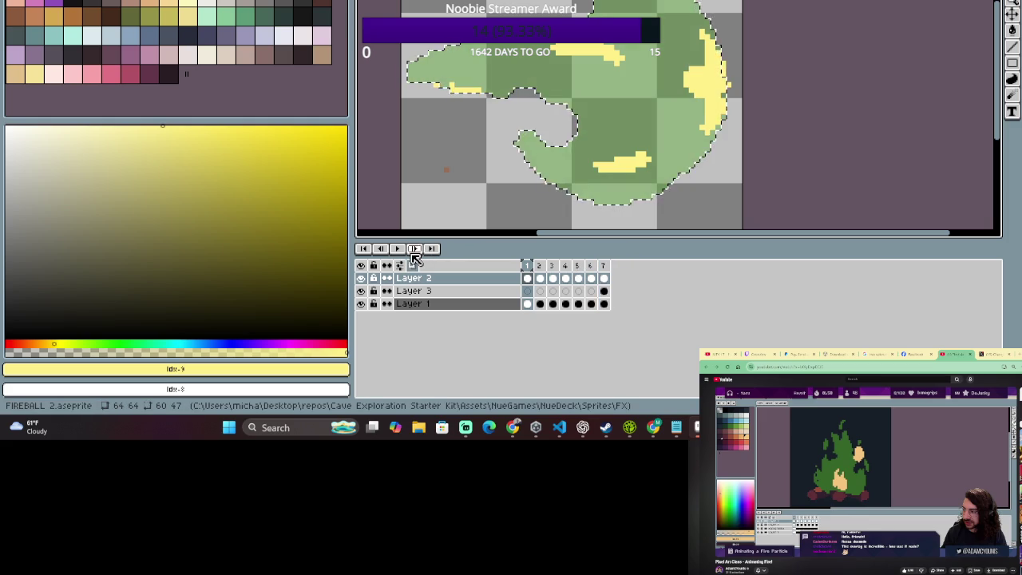
pyautogui.click(399, 249)
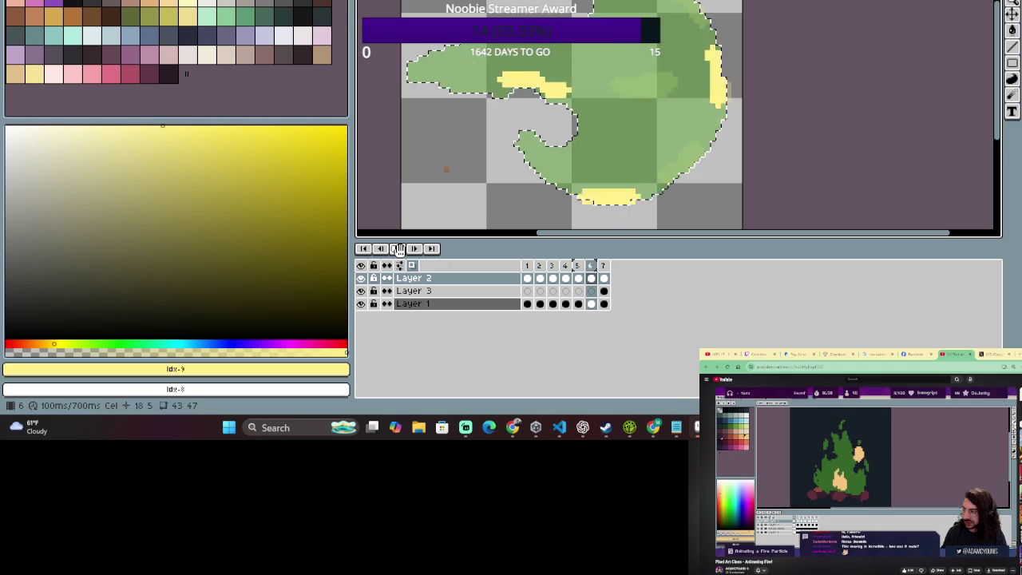
pyautogui.click(360, 305)
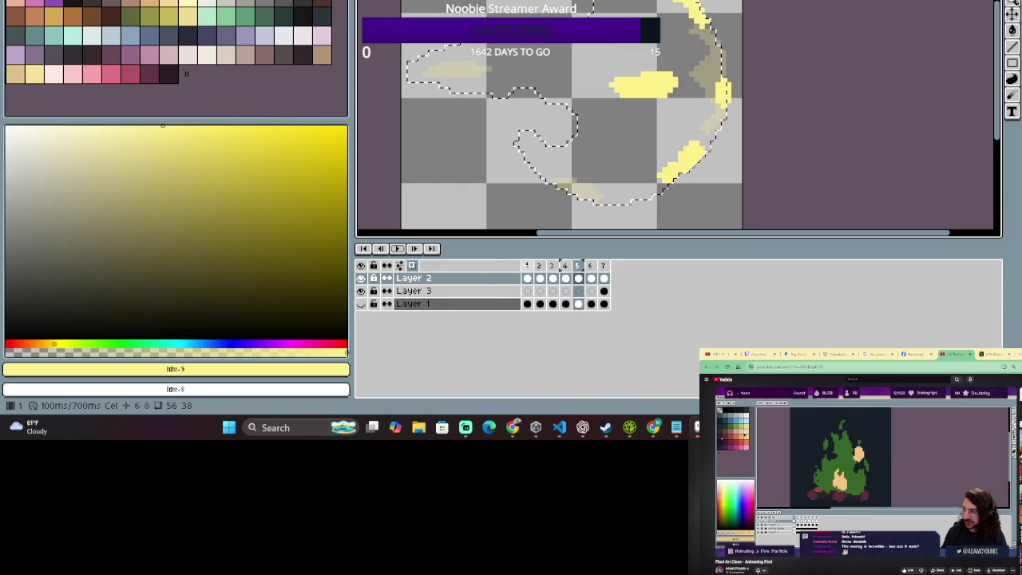
# Compare frames 1 and 2, settling on frame 1's Layer 2 cel.
pyautogui.click(527, 266)
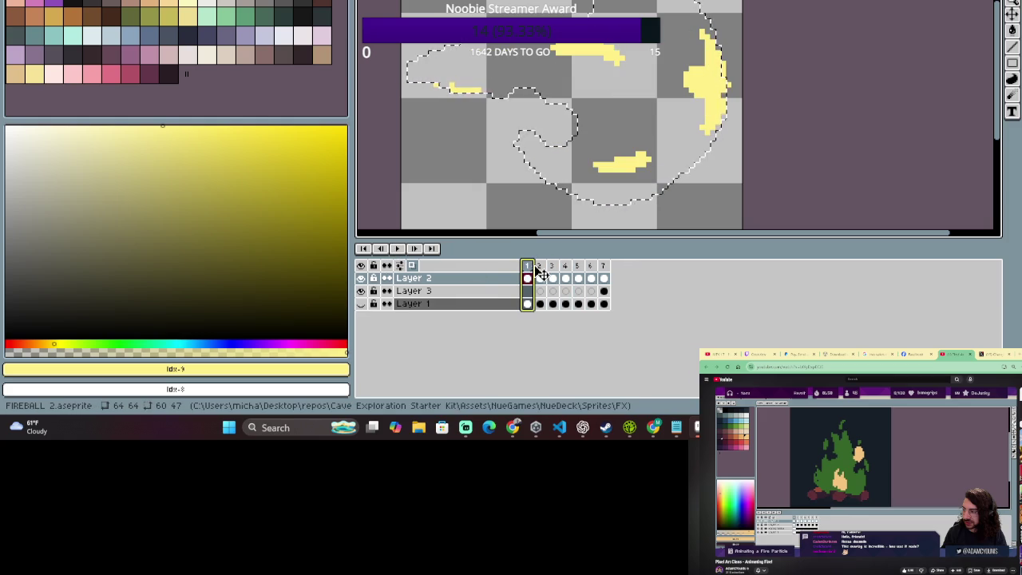
pyautogui.click(539, 266)
pyautogui.click(526, 275)
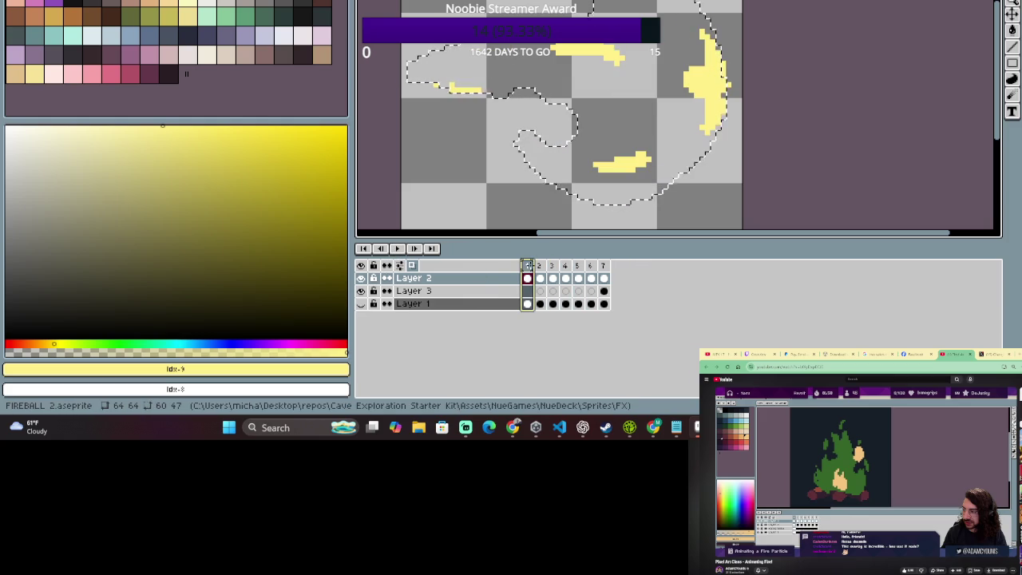
pyautogui.click(539, 277)
pyautogui.click(527, 277)
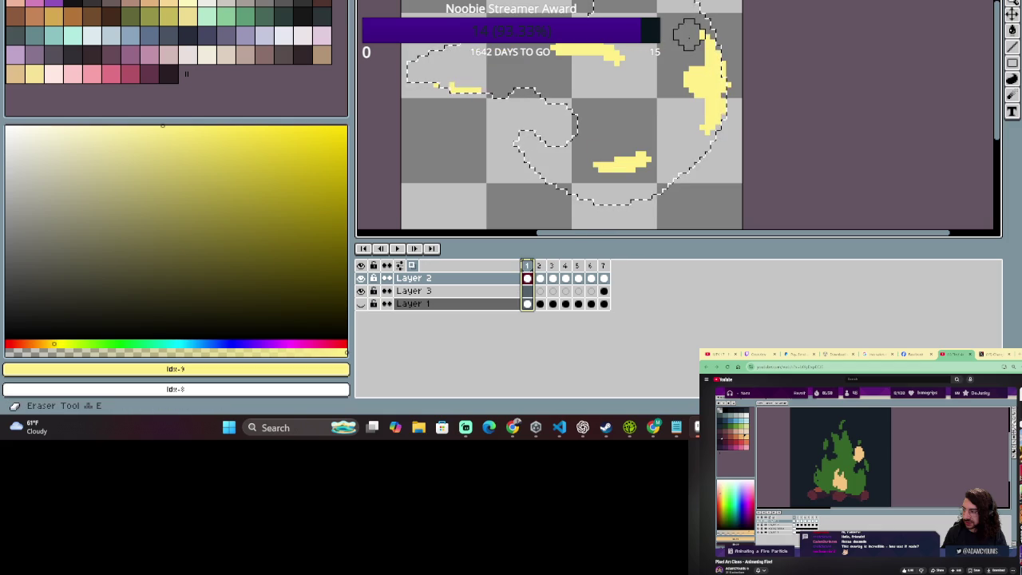
# Erase part of frame 1's right-side yellow streak into a thinner crescent, undoing a pencil attempt.
pyautogui.moveTo(696, 52)
pyautogui.mouseDown()
pyautogui.moveTo(702, 68)
pyautogui.moveTo(680, 84)
pyautogui.moveTo(707, 96)
pyautogui.moveTo(711, 50)
pyautogui.mouseUp()
pyautogui.press('b')
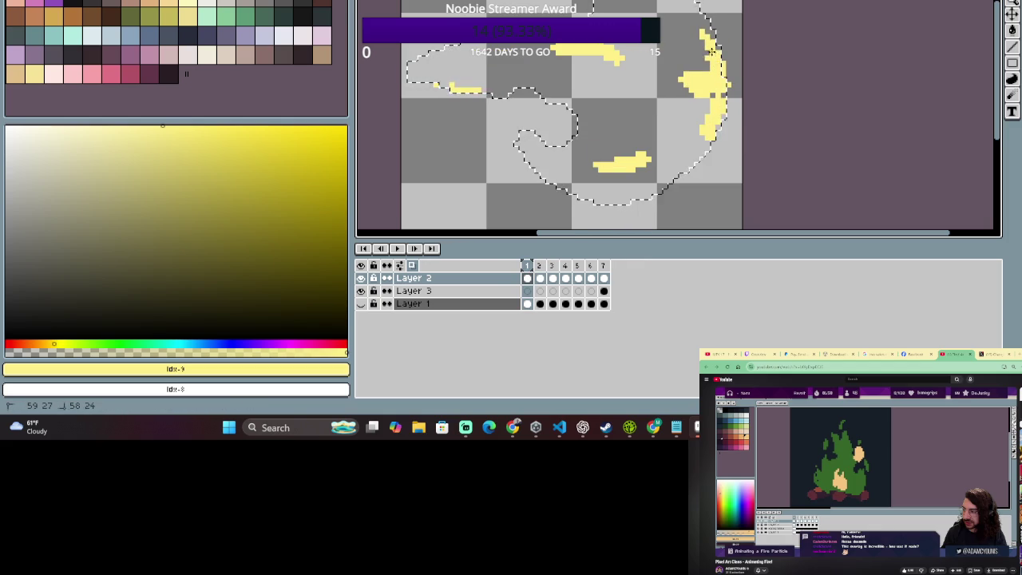
pyautogui.hotkey('ctrl', 'z')
pyautogui.hotkey('ctrl', 'z')
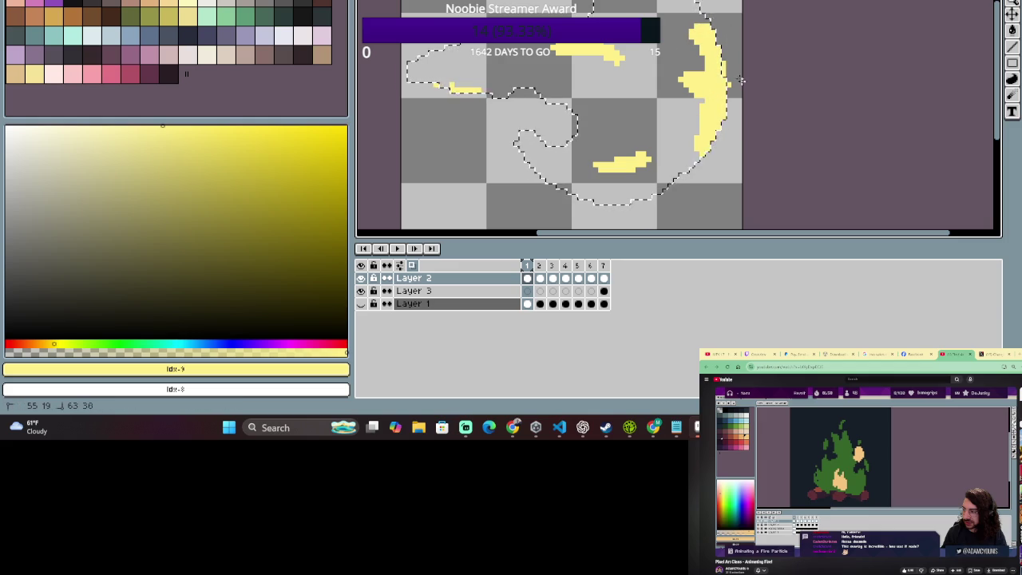
pyautogui.press('e')
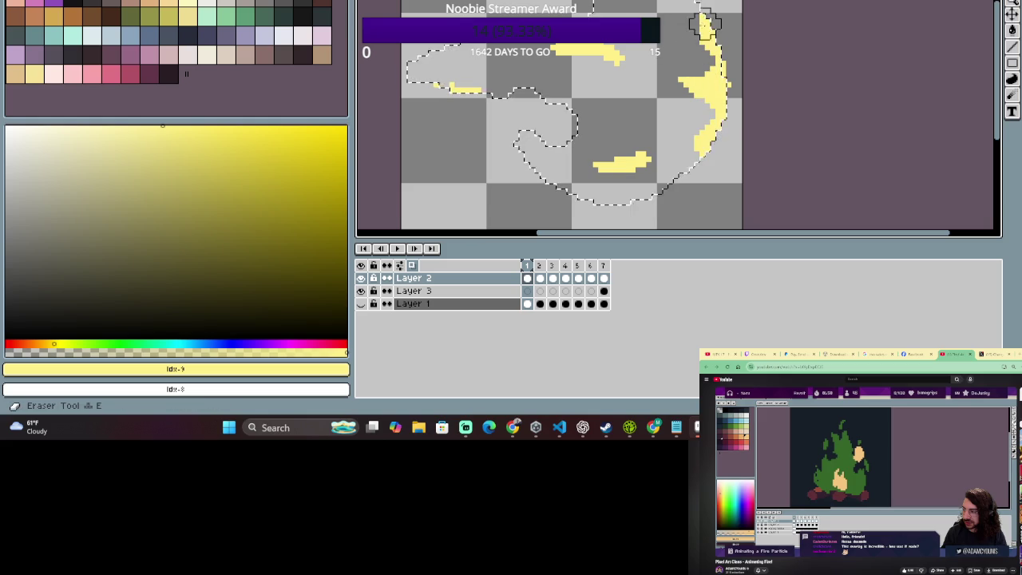
pyautogui.scroll(-1, 752, 39)
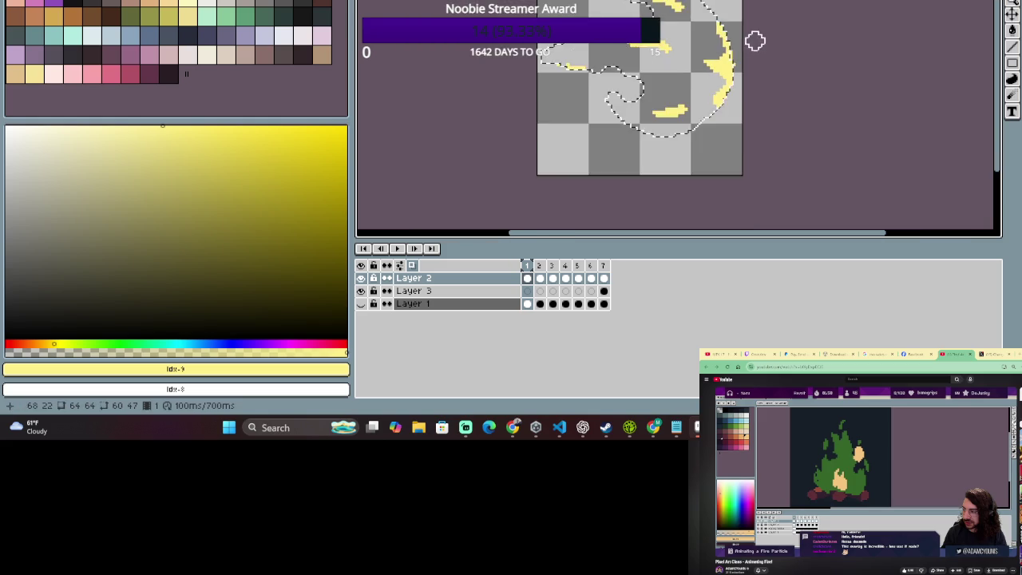
# Check frame 2, then return to frame 1 and clear the cel selection.
pyautogui.click(540, 267)
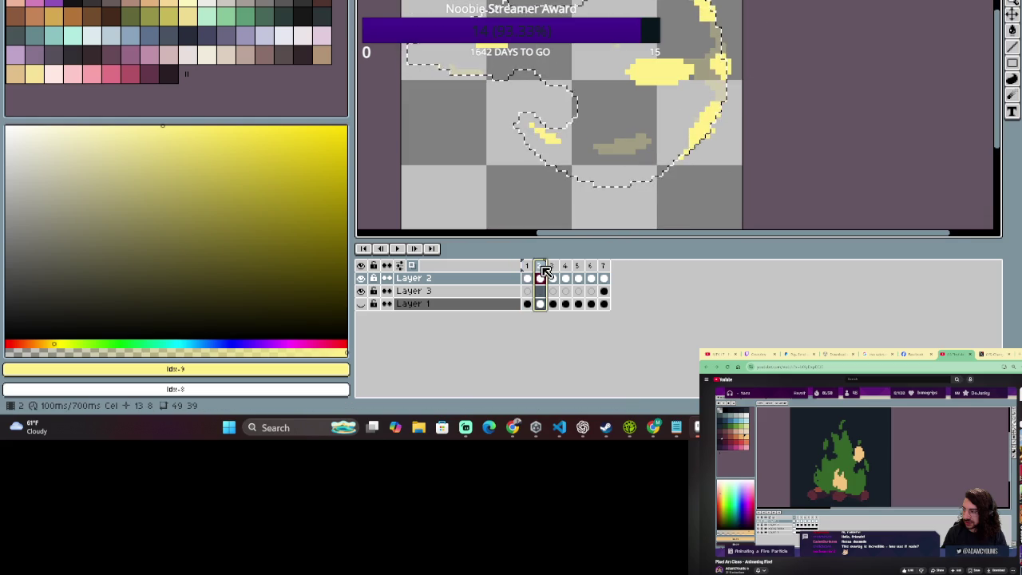
pyautogui.scroll(1, 690, 140)
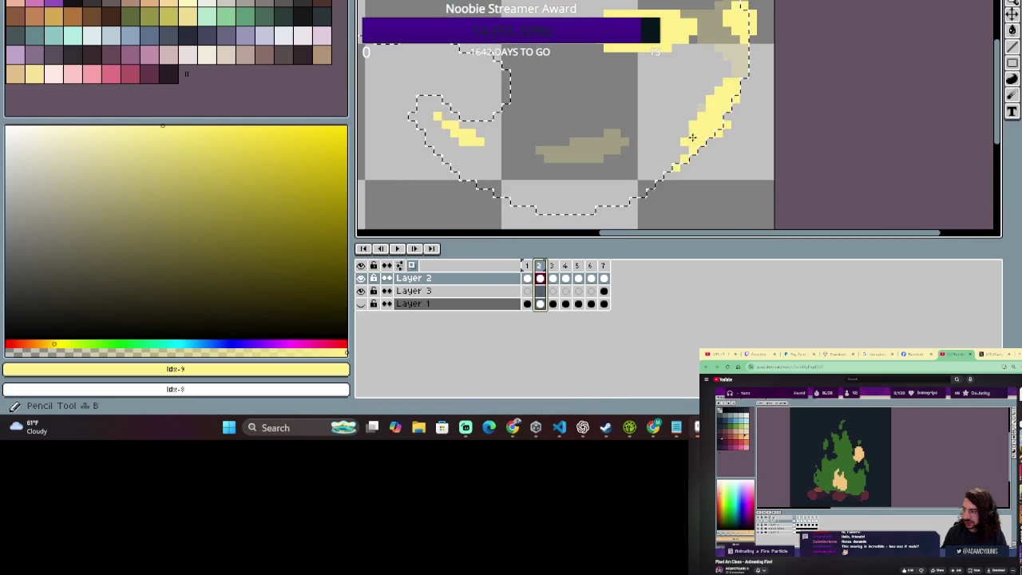
pyautogui.scroll(-1, 703, 168)
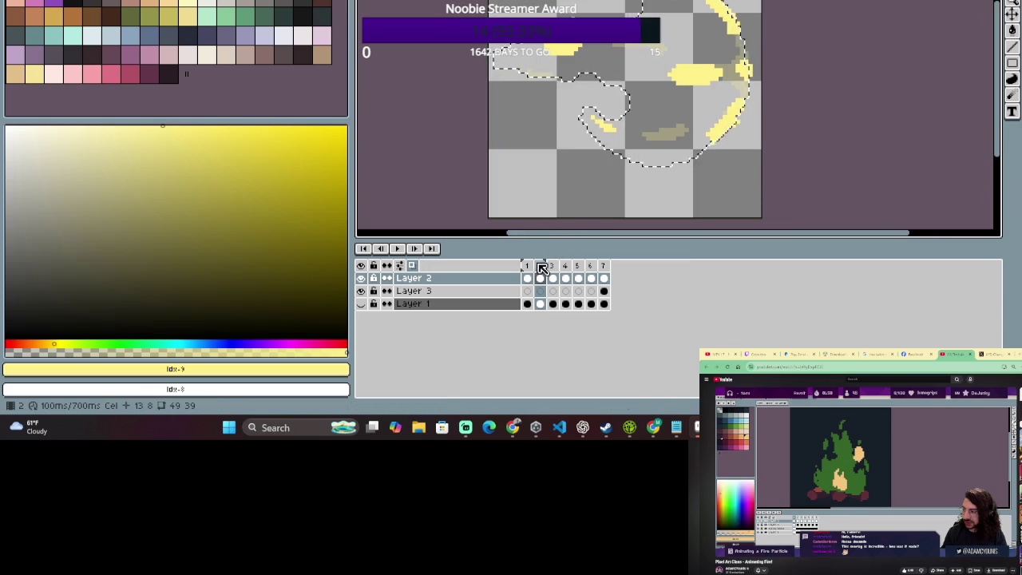
pyautogui.click(528, 265)
pyautogui.click(539, 265)
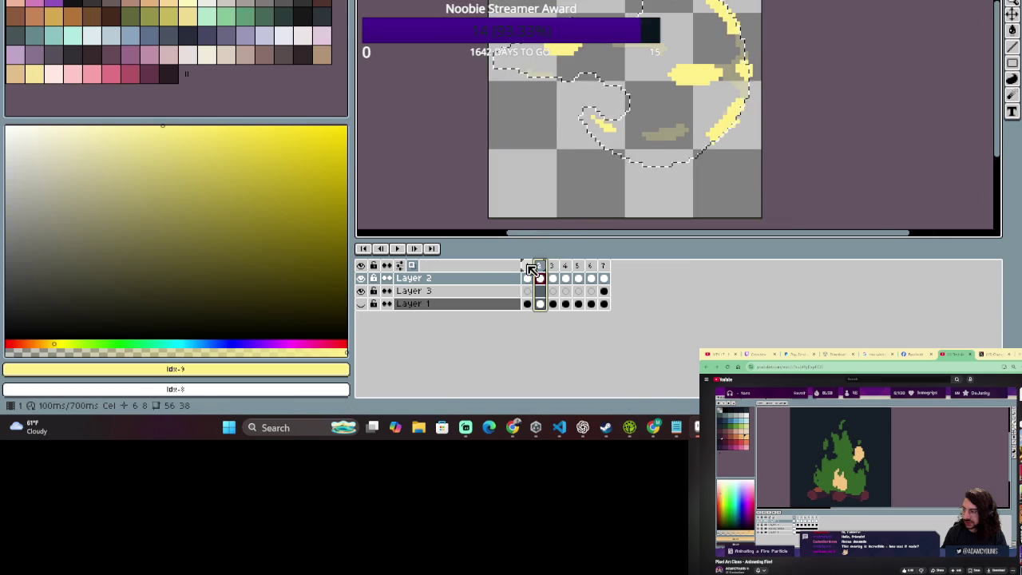
pyautogui.click(527, 266)
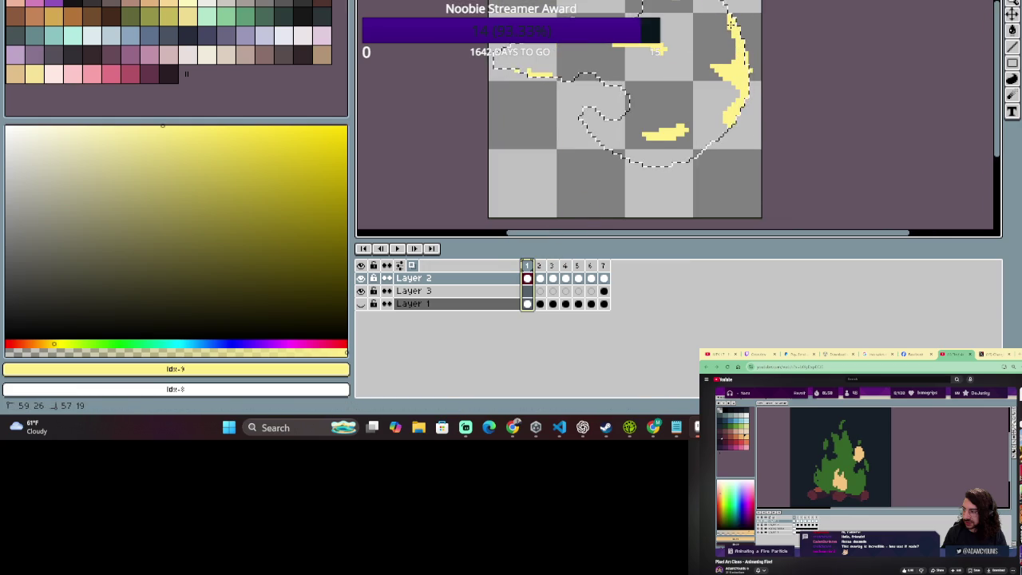
pyautogui.click(731, 24)
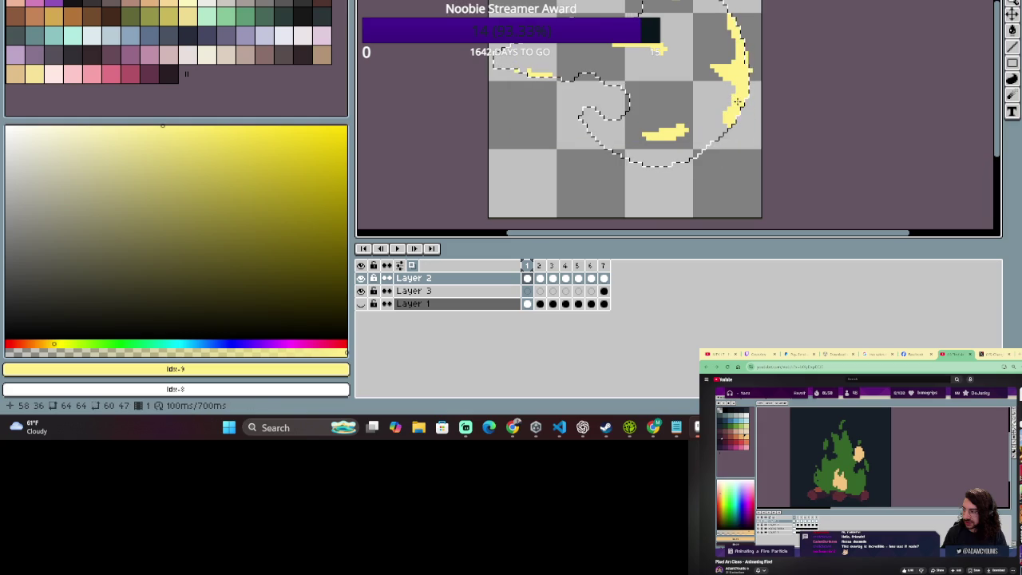
pyautogui.click(729, 76)
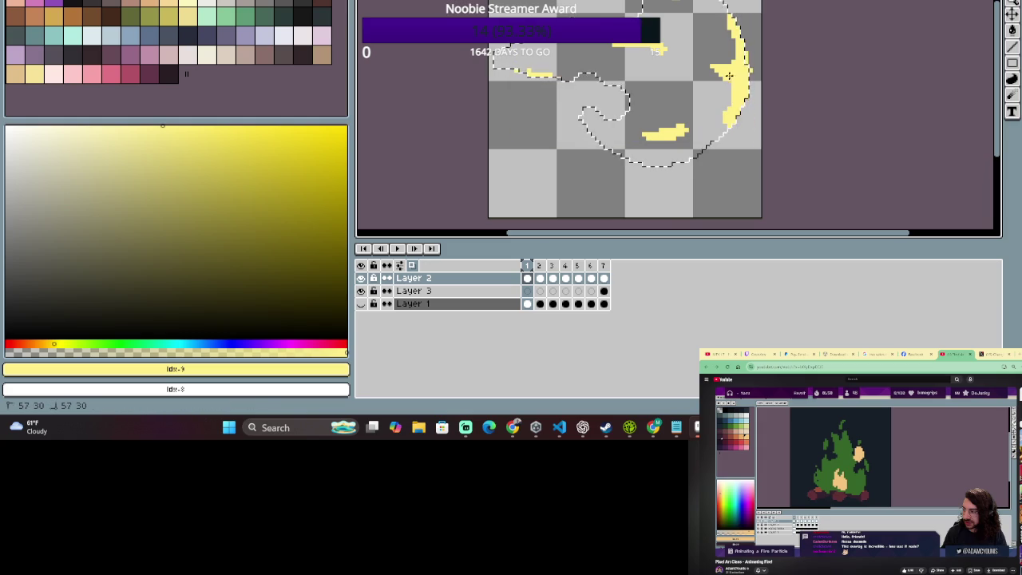
pyautogui.moveTo(720, 77); pyautogui.dragTo(747, 78)
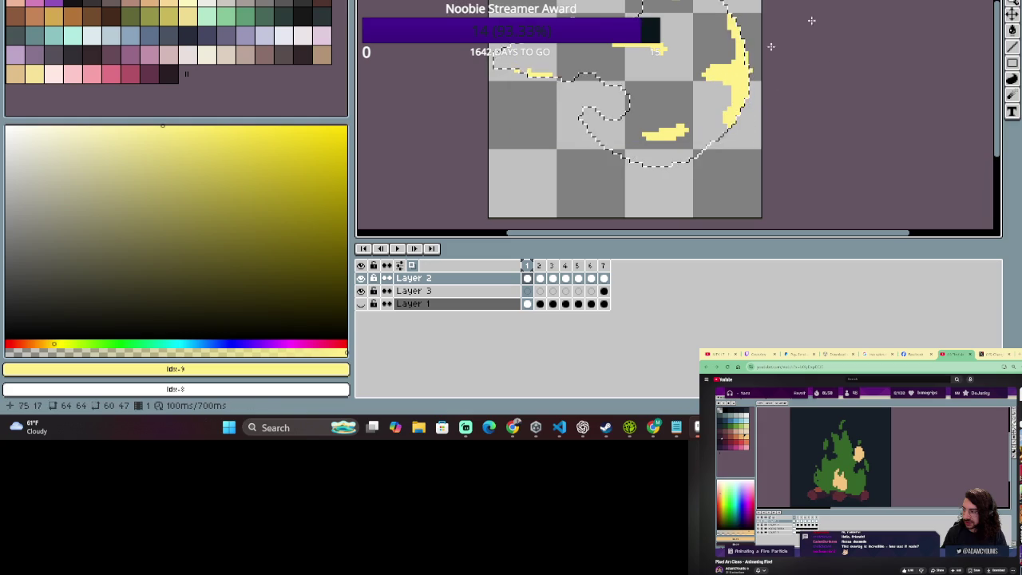
pyautogui.click(528, 265)
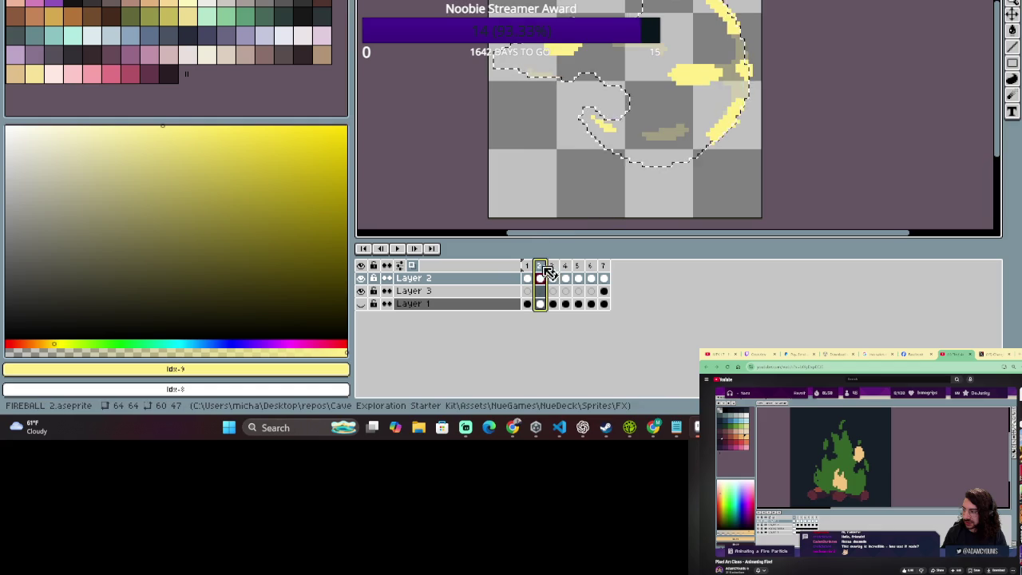
pyautogui.click(528, 266)
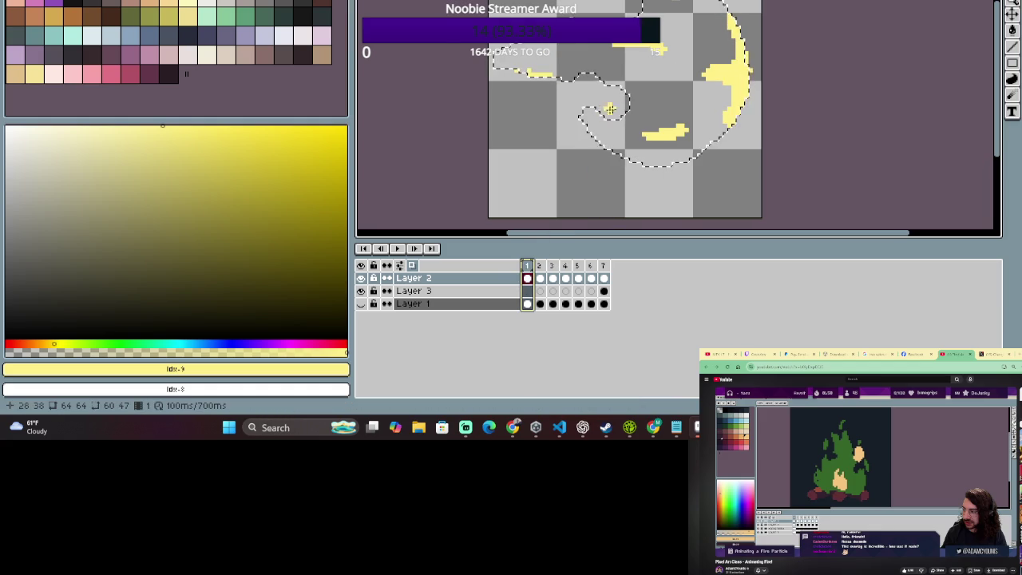
# Paint three yellow streaks in the middle, near the top, and in the lower curl, then review.
pyautogui.moveTo(643, 96)
pyautogui.mouseDown()
pyautogui.moveTo(678, 86)
pyautogui.moveTo(688, 94)
pyautogui.mouseUp()
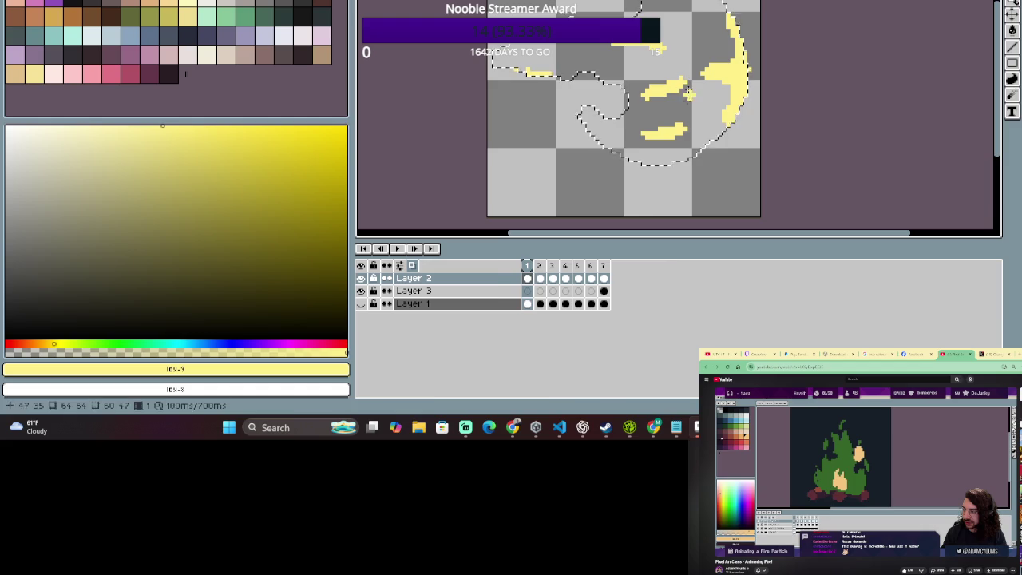
pyautogui.moveTo(697, 39); pyautogui.dragTo(669, 20)
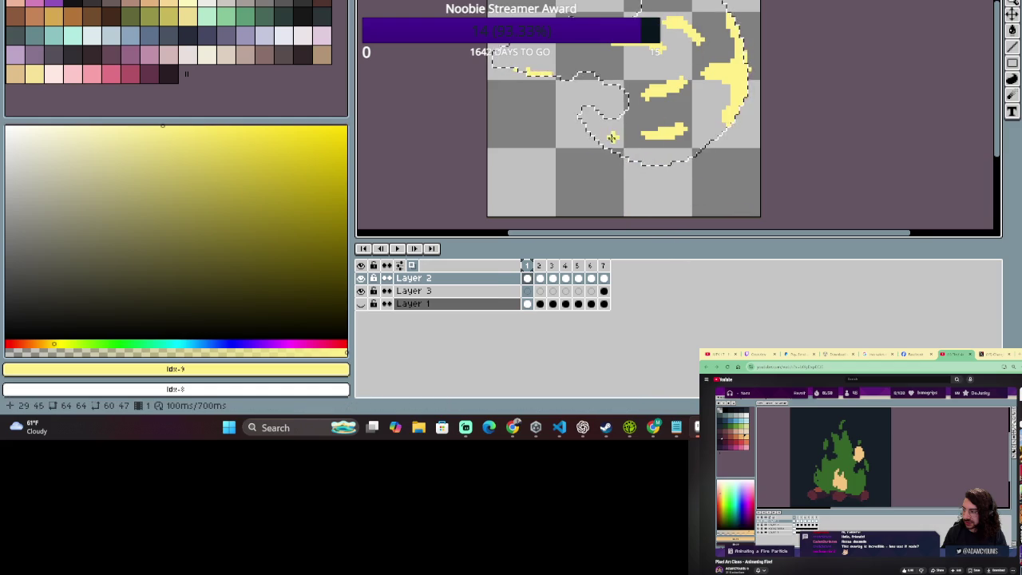
pyautogui.moveTo(578, 115); pyautogui.dragTo(611, 142)
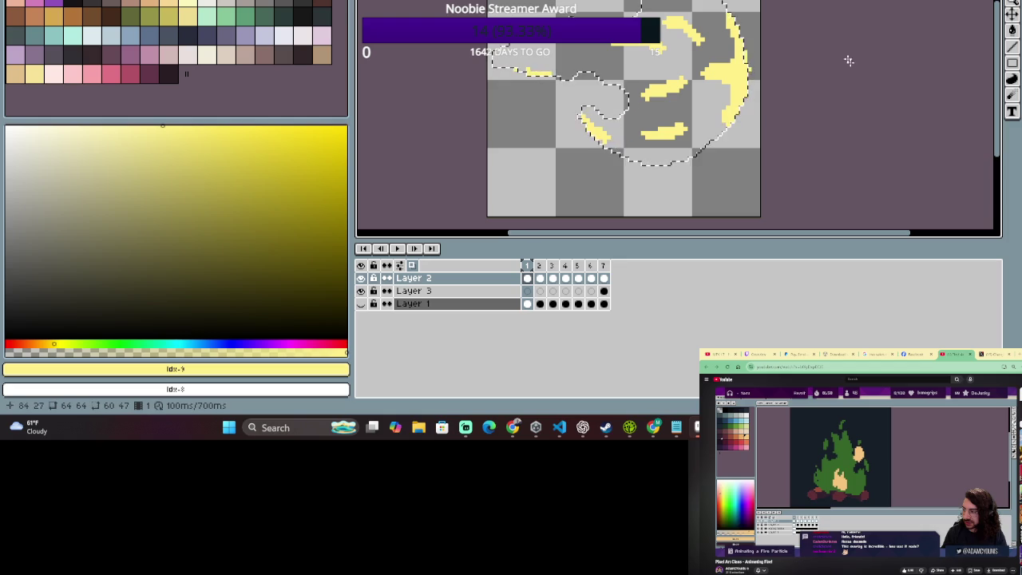
pyautogui.moveTo(732, 137); pyautogui.dragTo(831, 147)
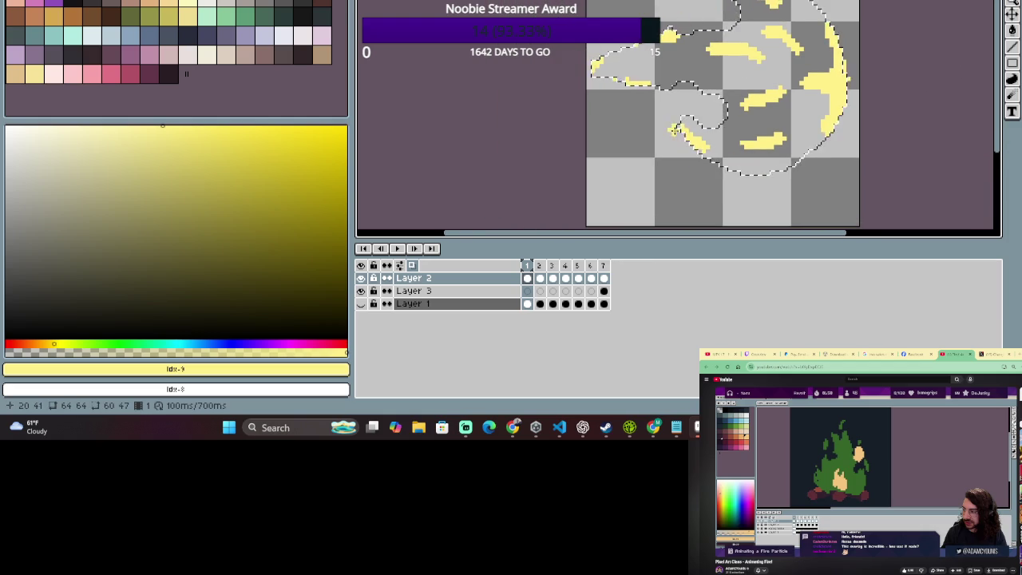
pyautogui.scroll(-1, 745, 138)
pyautogui.moveTo(792, 176); pyautogui.dragTo(723, 141)
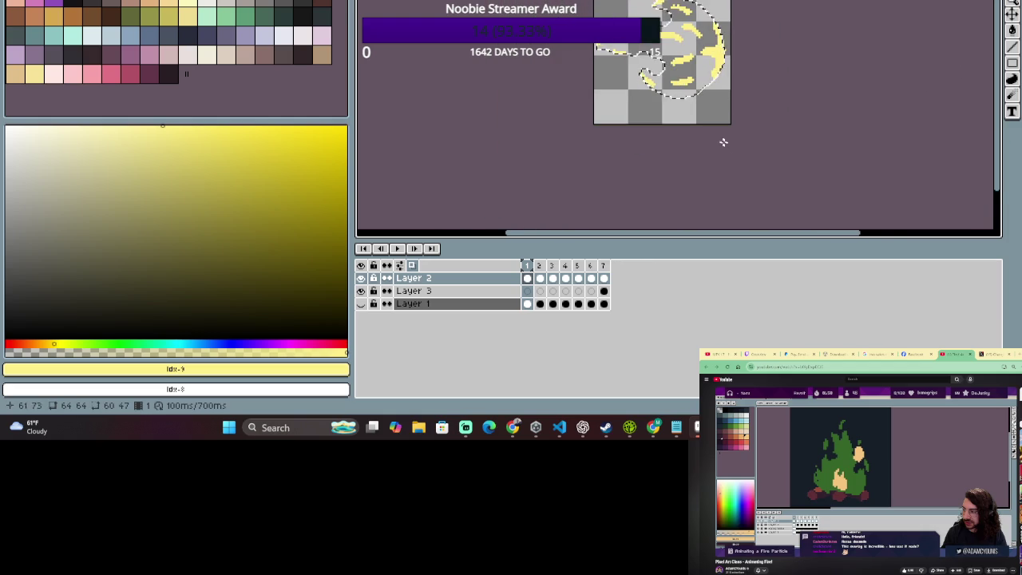
pyautogui.scroll(2, 723, 142)
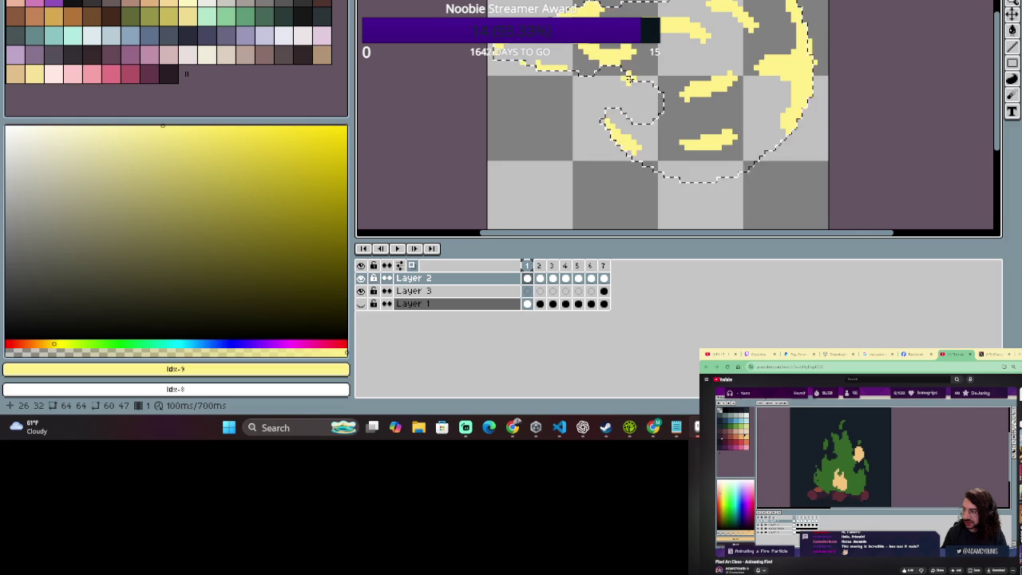
pyautogui.scroll(1, 604, 57)
pyautogui.scroll(-1, 696, 117)
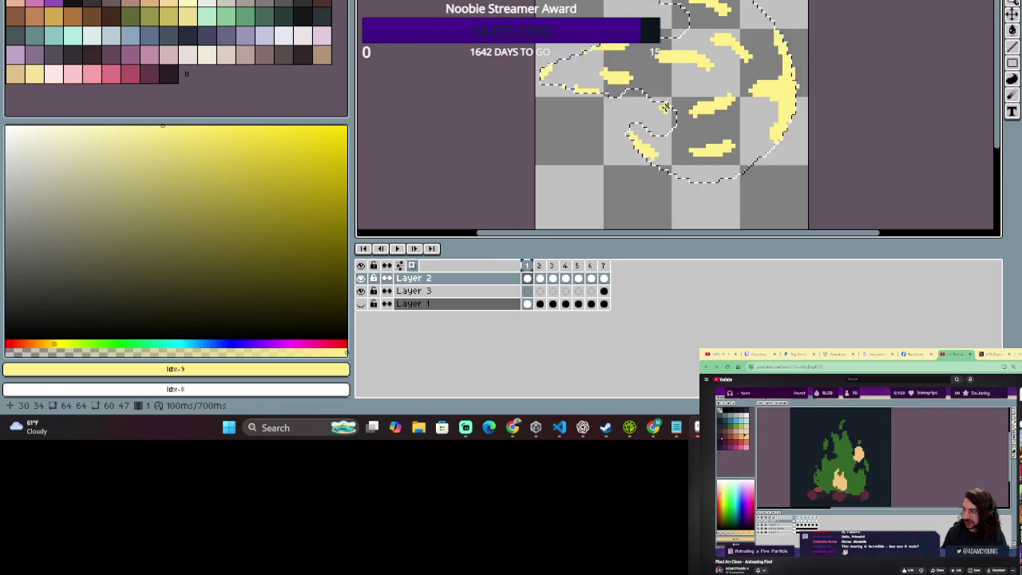
pyautogui.scroll(-1, 697, 117)
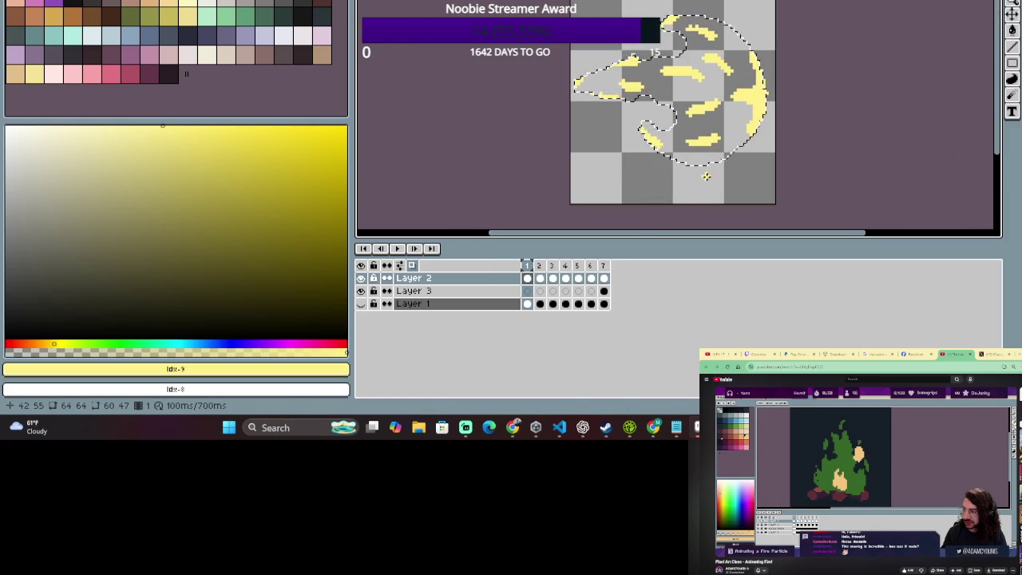
# On frame 2, paint a yellow blob on the fireball's left side, trim it, and add pixels.
pyautogui.click(540, 277)
pyautogui.scroll(1, 616, 65)
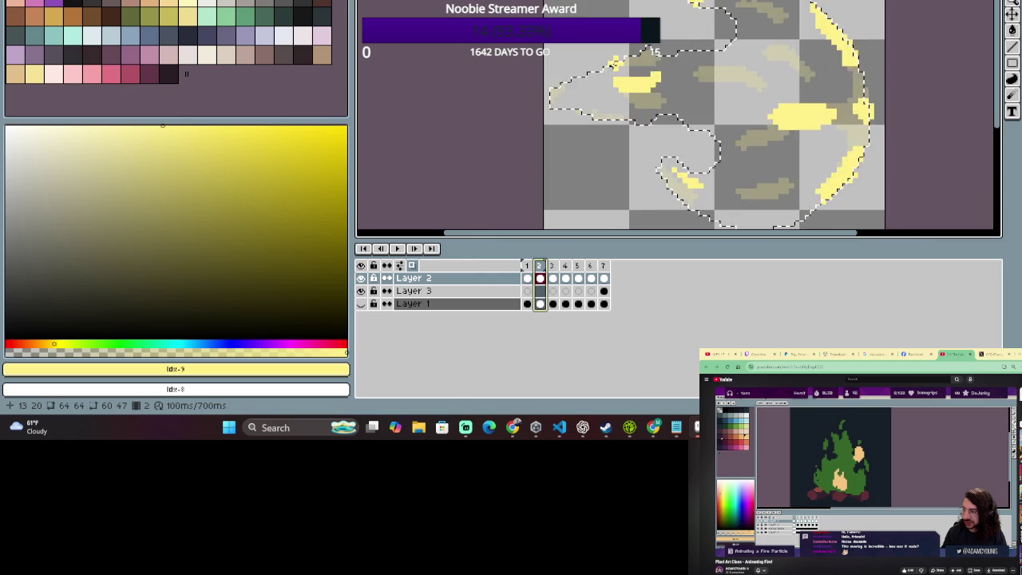
pyautogui.scroll(1, 616, 65)
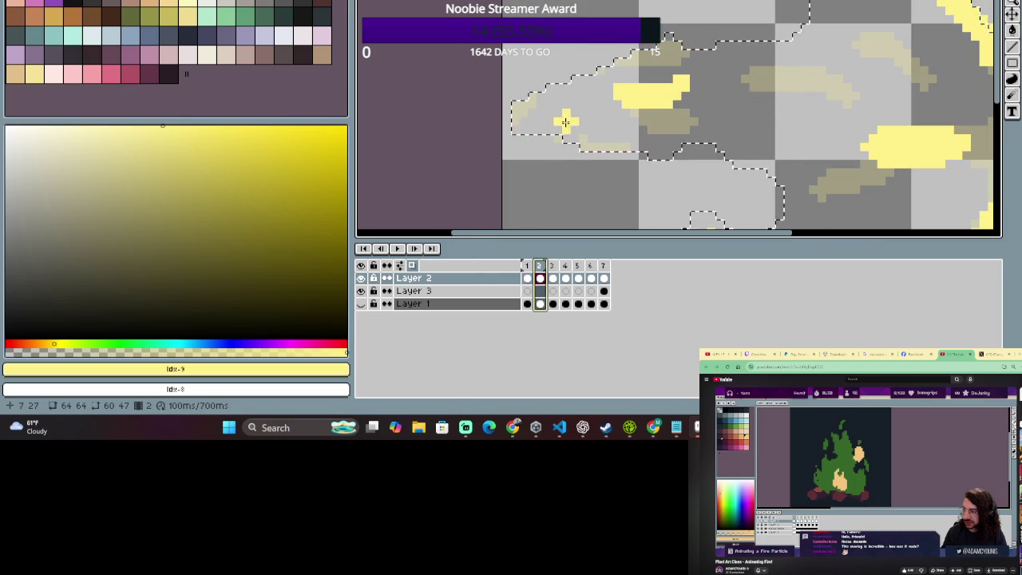
pyautogui.moveTo(570, 115); pyautogui.dragTo(629, 120)
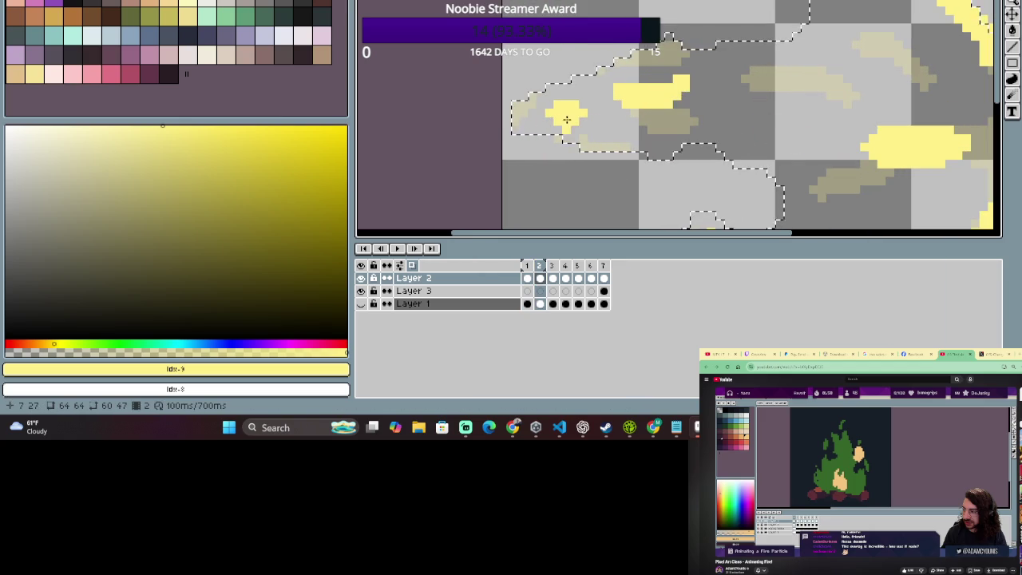
pyautogui.press('e')
pyautogui.moveTo(647, 120); pyautogui.dragTo(599, 139)
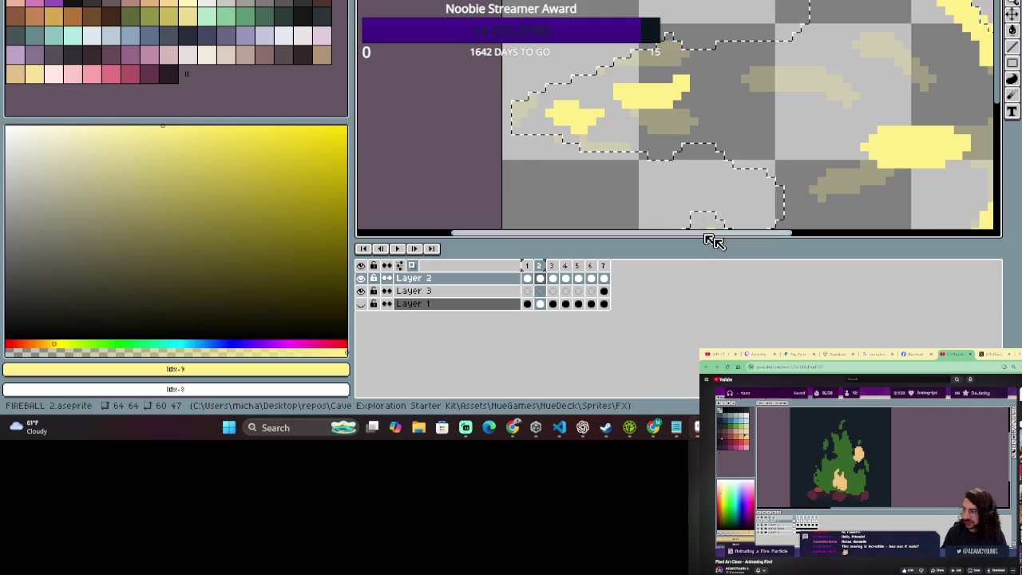
pyautogui.scroll(-2, 726, 215)
pyautogui.scroll(1, 714, 206)
pyautogui.scroll(1, 714, 206)
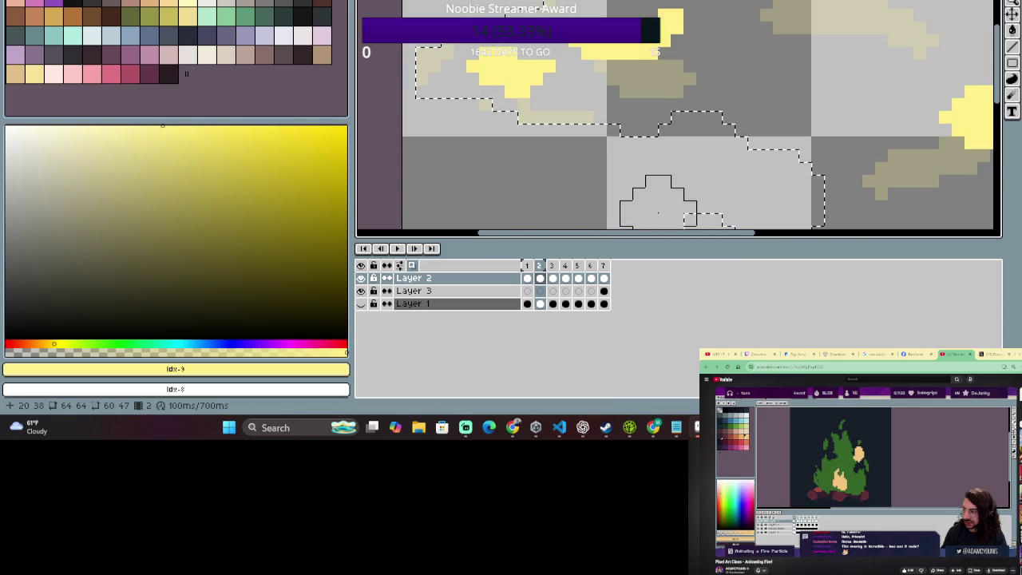
pyautogui.moveTo(479, 176); pyautogui.dragTo(670, 199)
pyautogui.press('b')
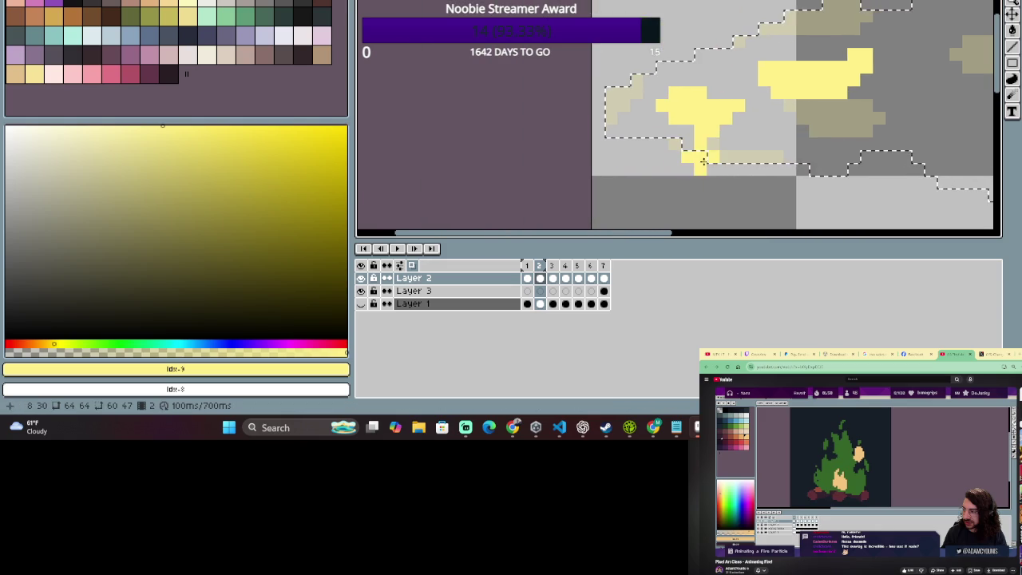
pyautogui.click(618, 136)
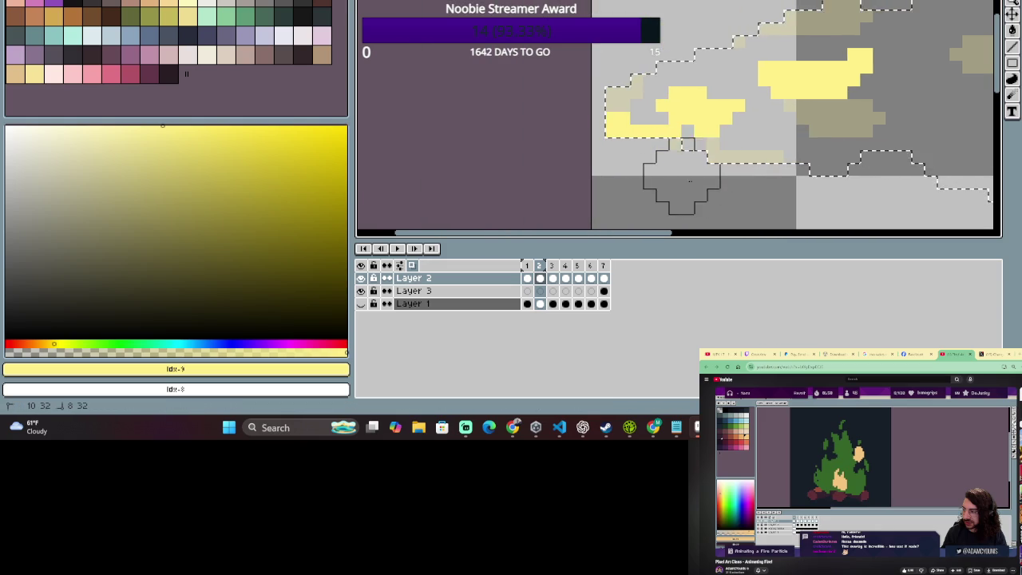
pyautogui.scroll(-2, 673, 168)
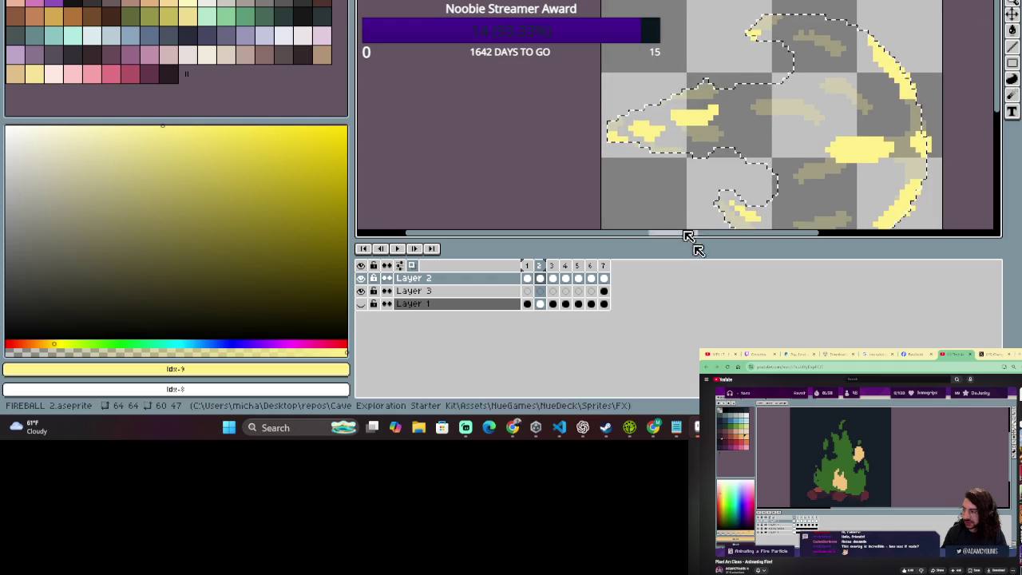
pyautogui.scroll(1, 686, 160)
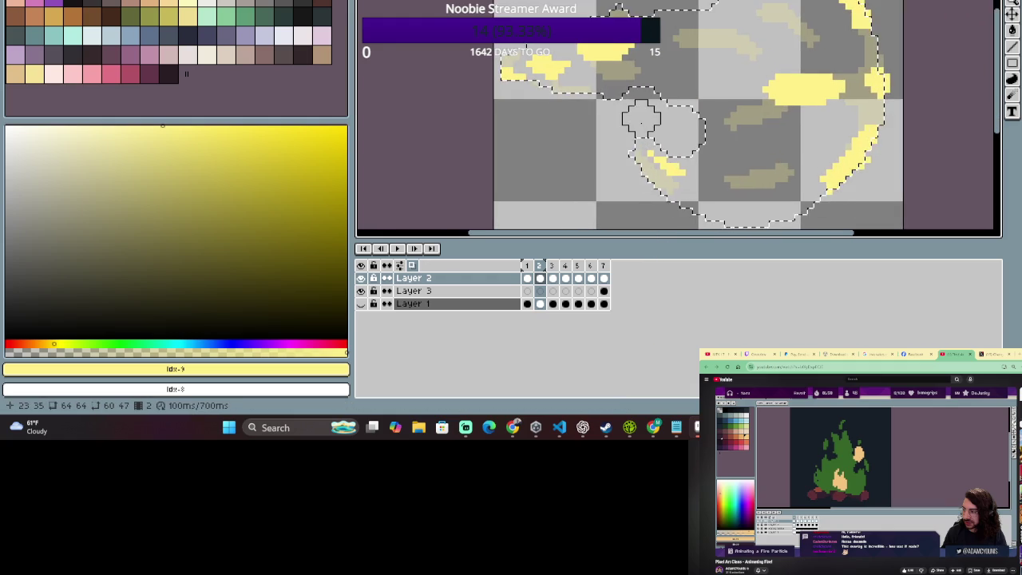
pyautogui.moveTo(689, 146); pyautogui.dragTo(705, 156)
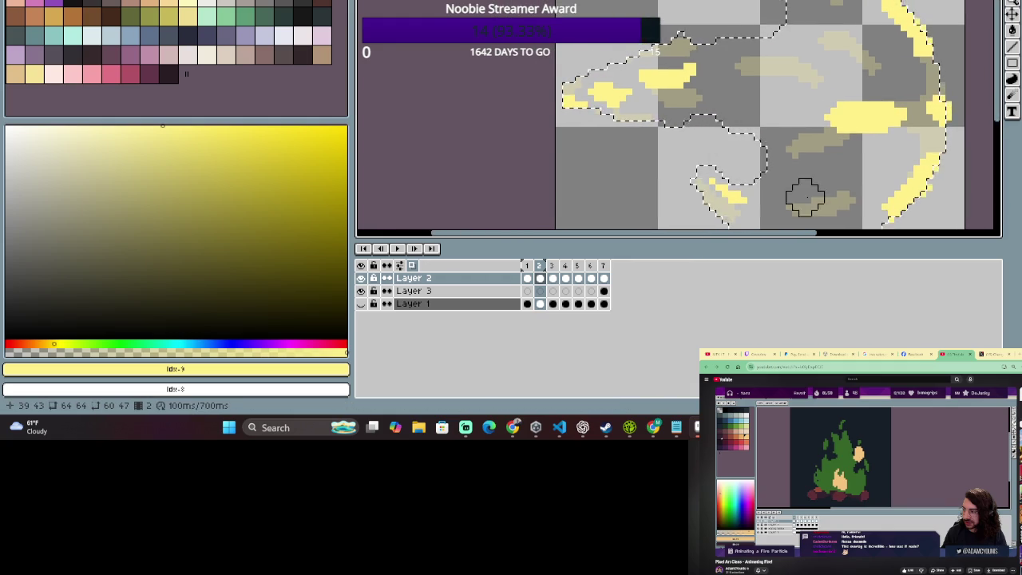
# Draw yellow streaks along frame 2's top edge and erase the right end of one.
pyautogui.press('b')
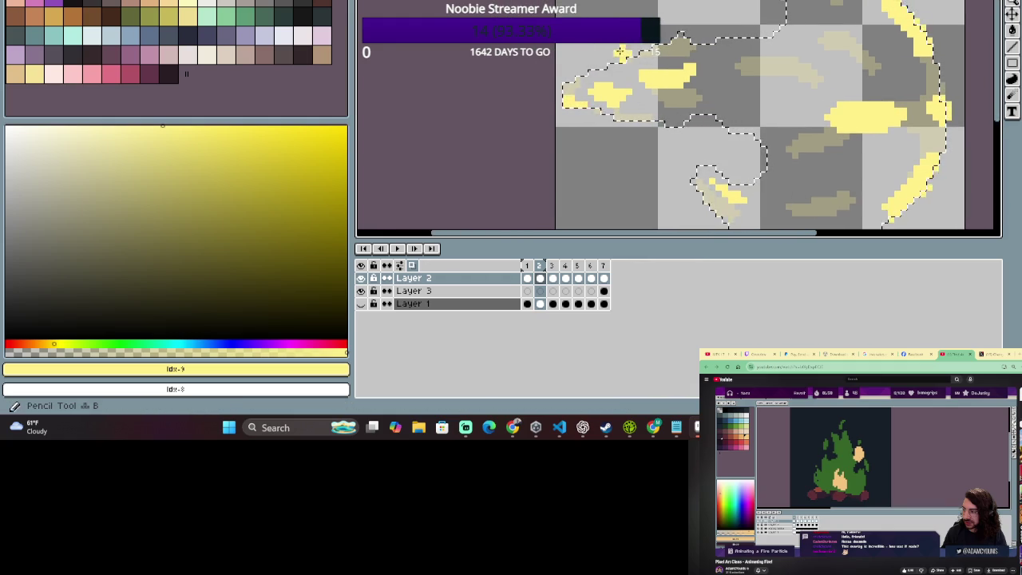
pyautogui.moveTo(634, 54); pyautogui.dragTo(609, 61)
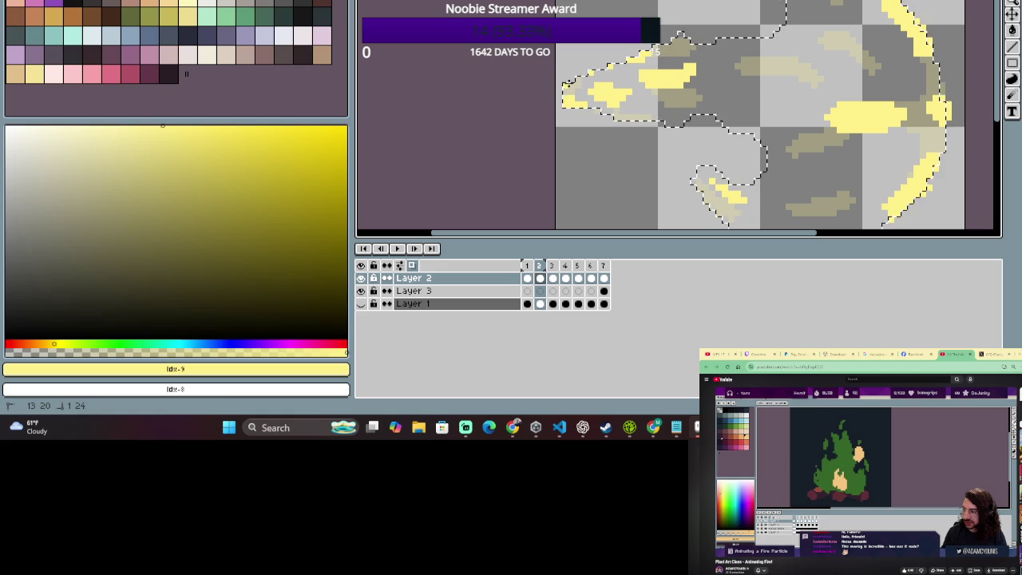
pyautogui.press('e')
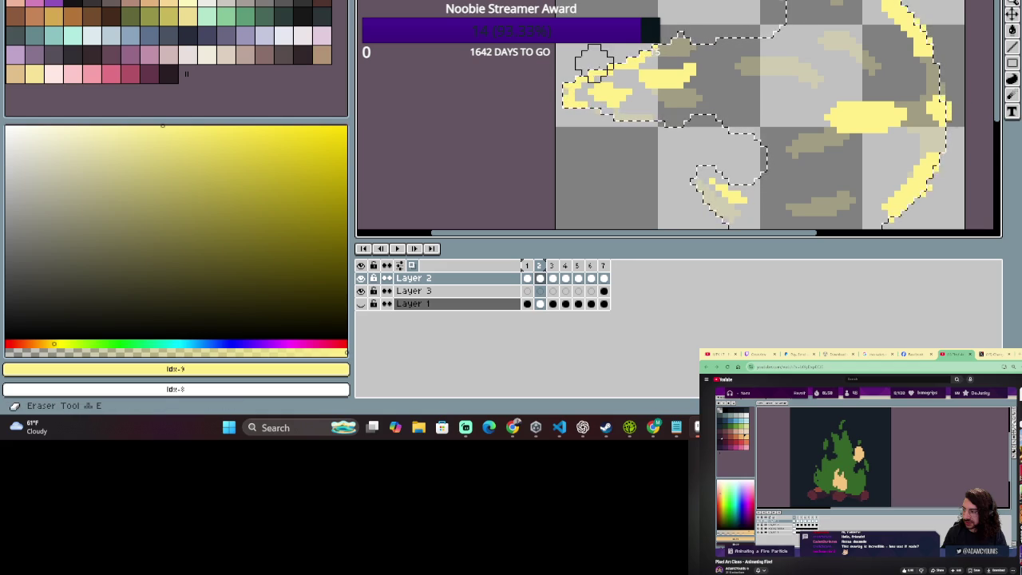
pyautogui.scroll(-1, 676, 36)
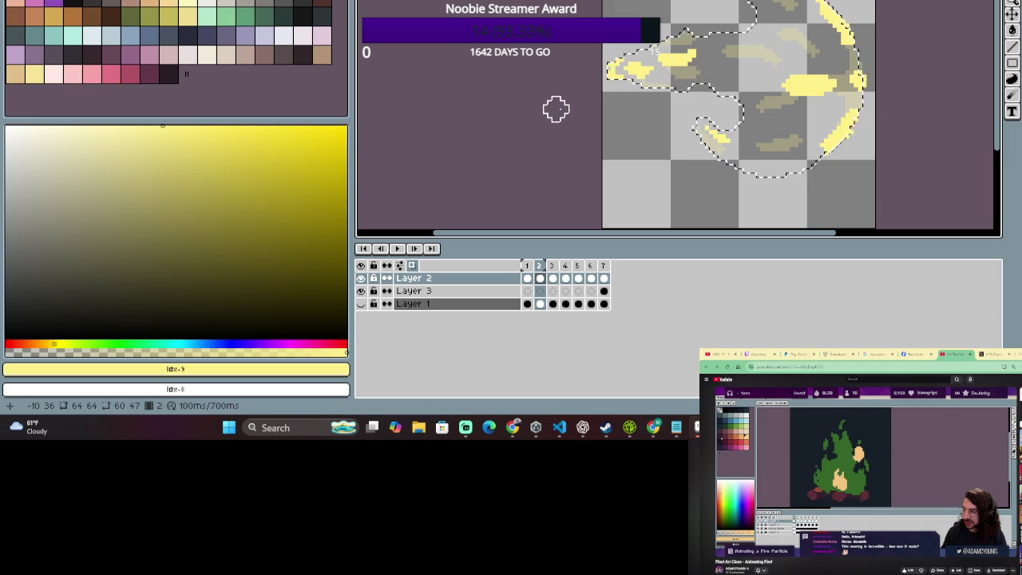
pyautogui.press('b')
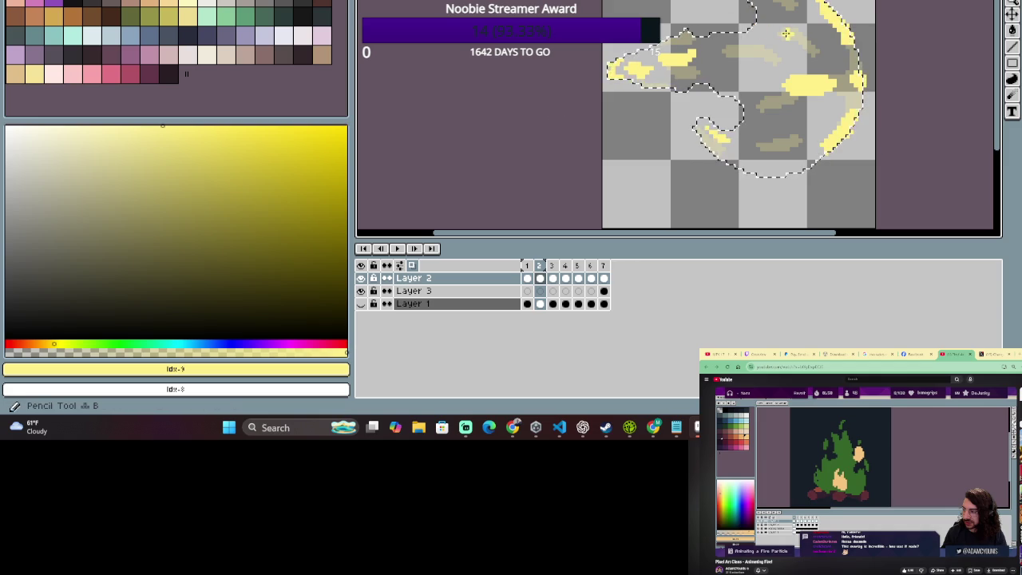
pyautogui.moveTo(786, 33); pyautogui.dragTo(747, 36)
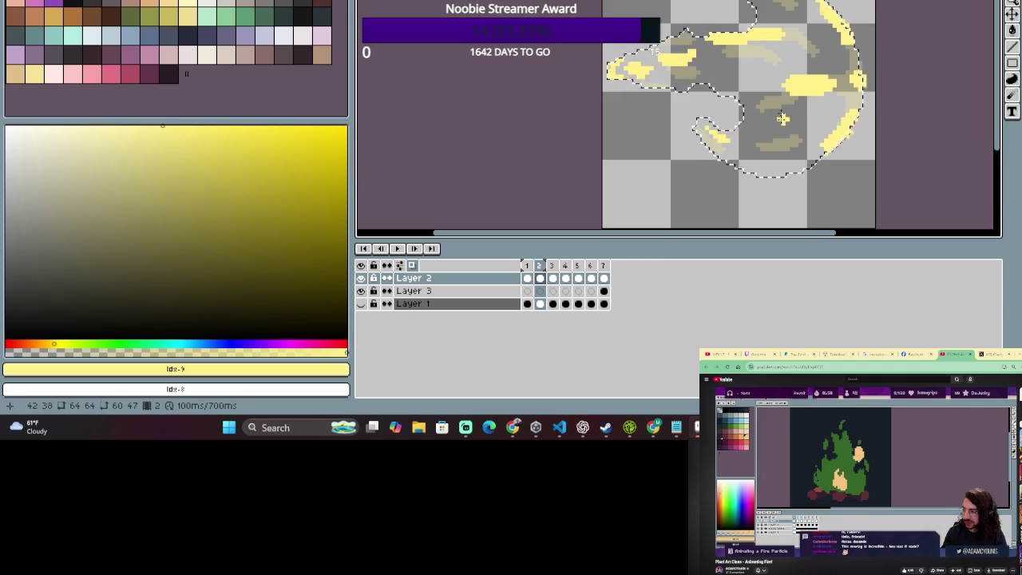
pyautogui.press('e')
pyautogui.moveTo(802, 35); pyautogui.dragTo(766, 32)
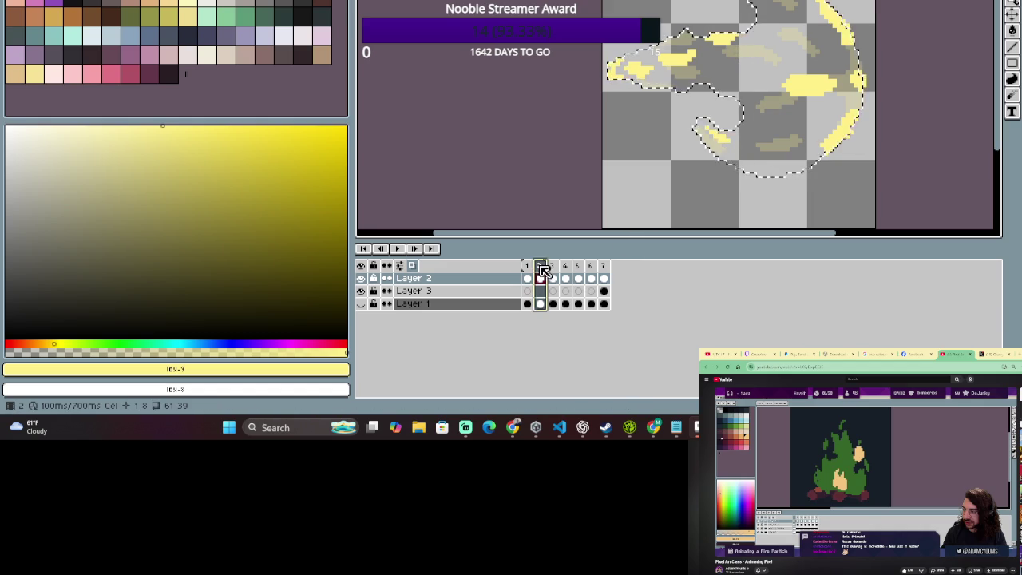
# Toggle between frames 1 and 2 with the arrow keys to compare streaks.
pyautogui.press('Left')
pyautogui.press('Right')
pyautogui.press('Left')
pyautogui.press('Right')
pyautogui.press('Left')
pyautogui.press('Right')
pyautogui.press('Left')
pyautogui.press('Right')
pyautogui.press('Left')
pyautogui.press('Right')
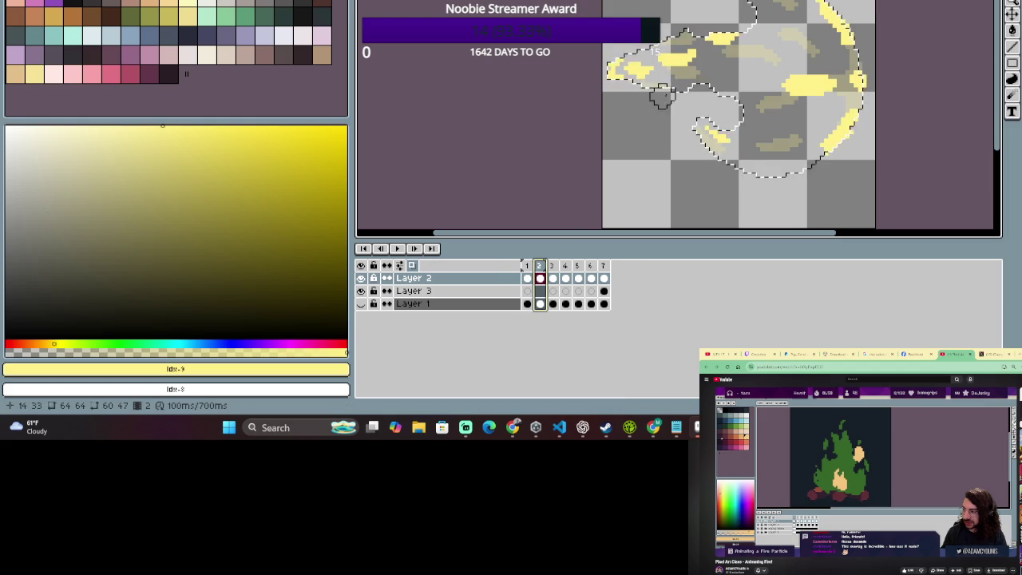
# Rectangle-select the yellow streak near frame 2's top and move it to a new spot.
pyautogui.press('m')
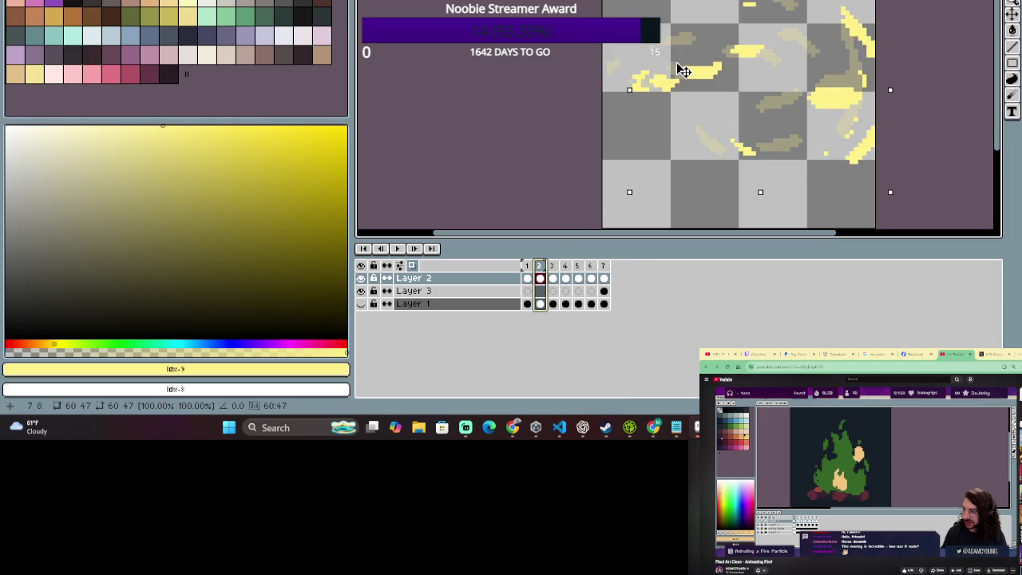
pyautogui.click(667, 66)
pyautogui.moveTo(655, 38); pyautogui.dragTo(696, 70)
pyautogui.click(731, 97)
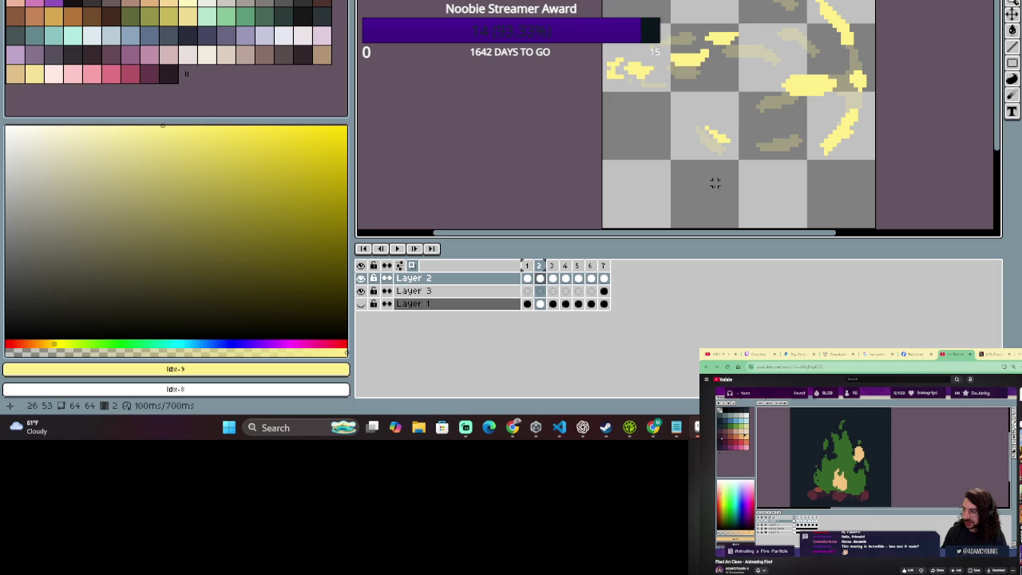
# Click between frames 1 and 2 in the timeline, ending with both selected on frame 2.
pyautogui.click(527, 277)
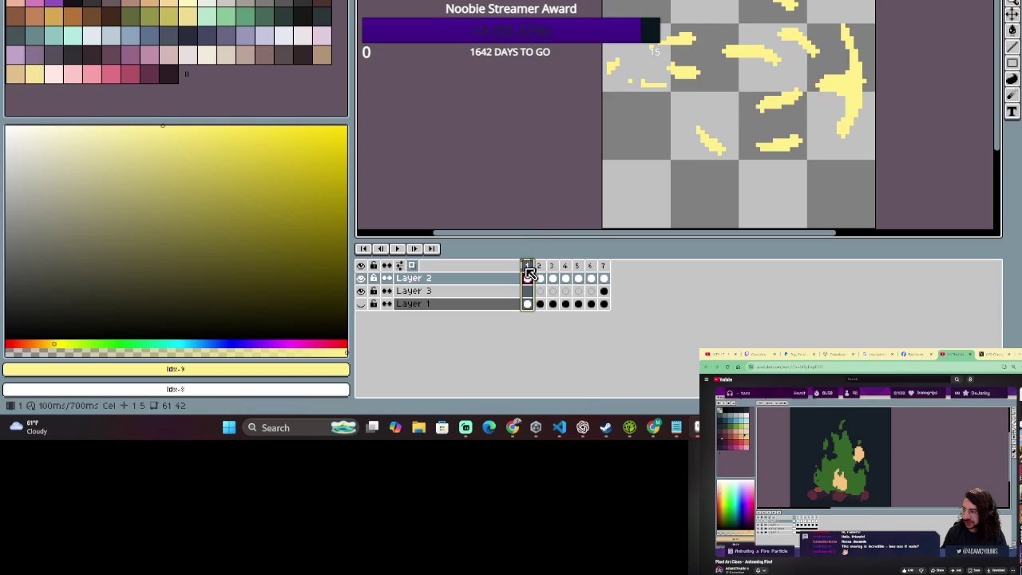
pyautogui.keyDown('shift'); pyautogui.click(540, 276); pyautogui.keyUp('shift')
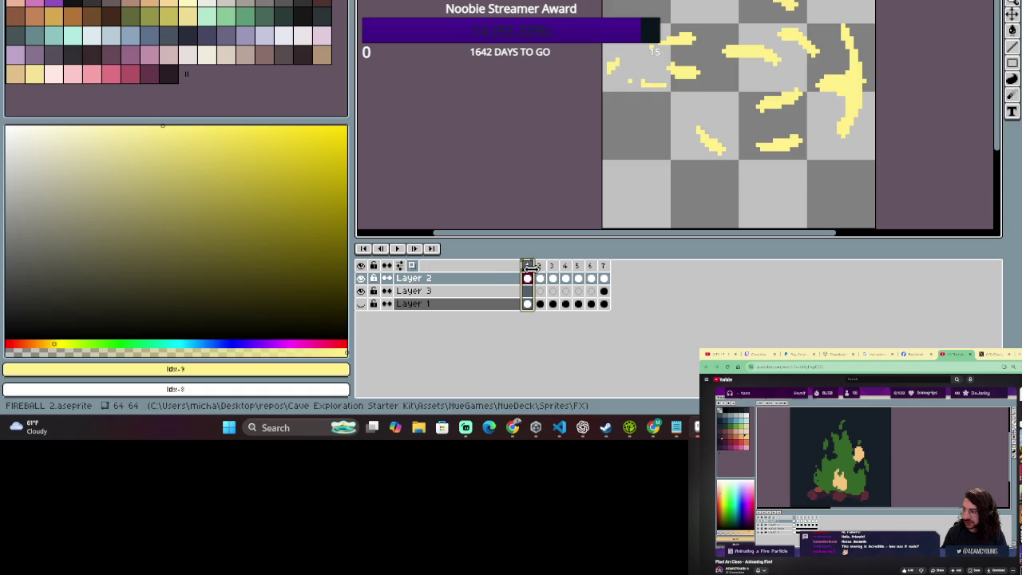
pyautogui.click(528, 266)
pyautogui.keyDown('shift'); pyautogui.click(540, 275); pyautogui.keyUp('shift')
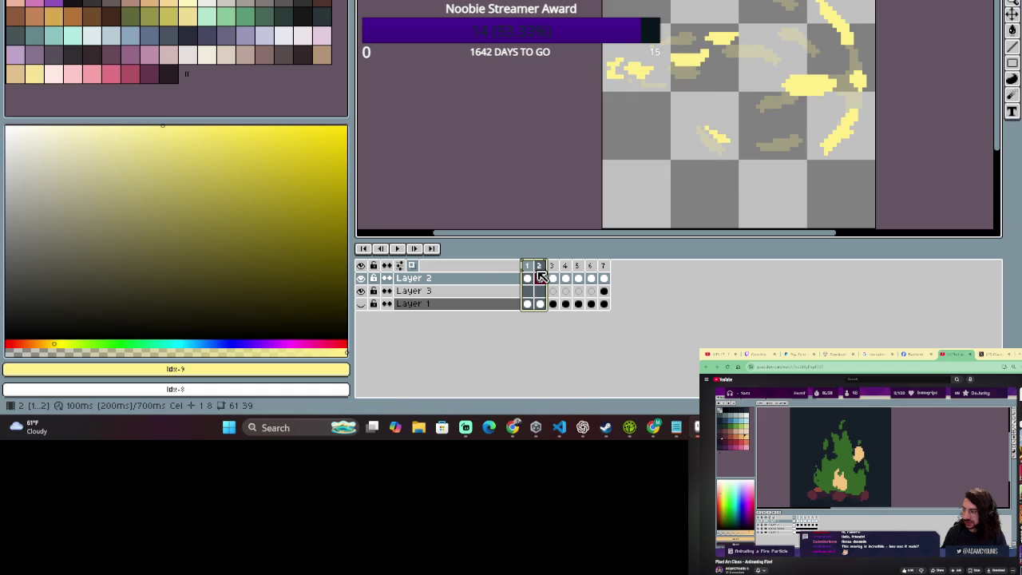
pyautogui.click(537, 277)
pyautogui.keyDown('shift'); pyautogui.click(539, 277); pyautogui.keyUp('shift')
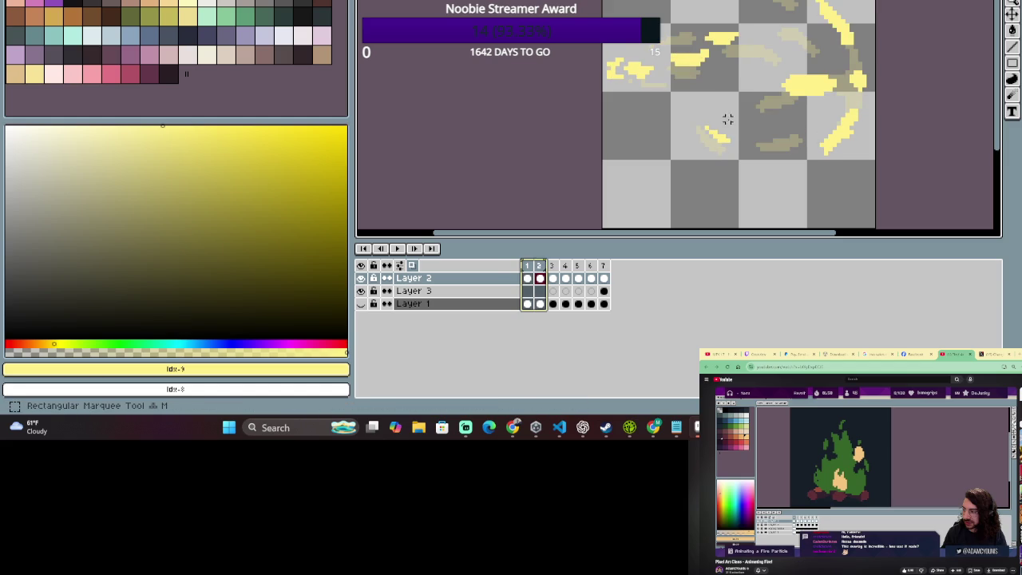
# Move the yellow streak near the fireball's top to a new spot and deselect it.
pyautogui.moveTo(700, 21)
pyautogui.mouseDown()
pyautogui.moveTo(750, 51)
pyautogui.moveTo(750, 42)
pyautogui.mouseUp()
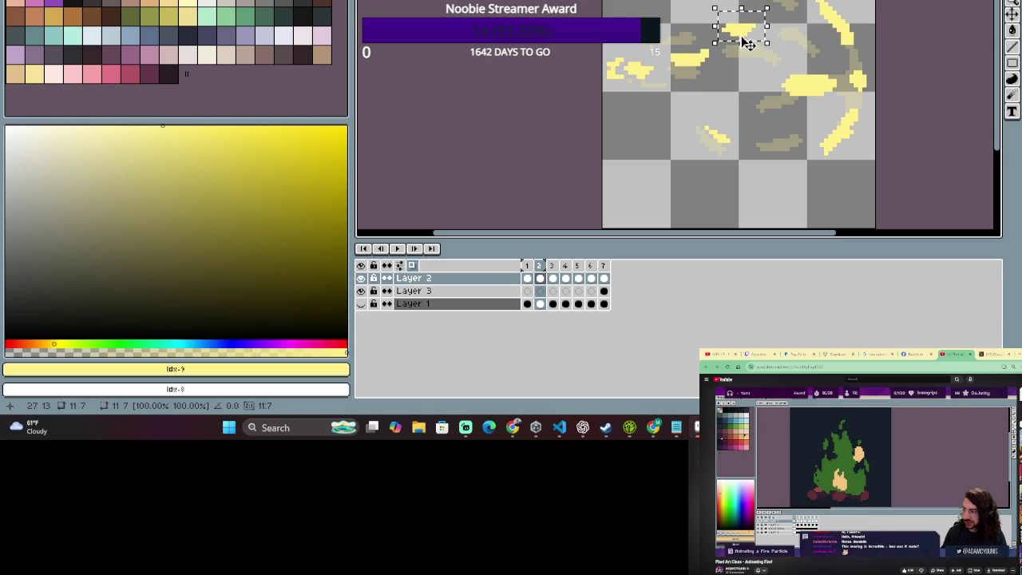
pyautogui.press('Return')
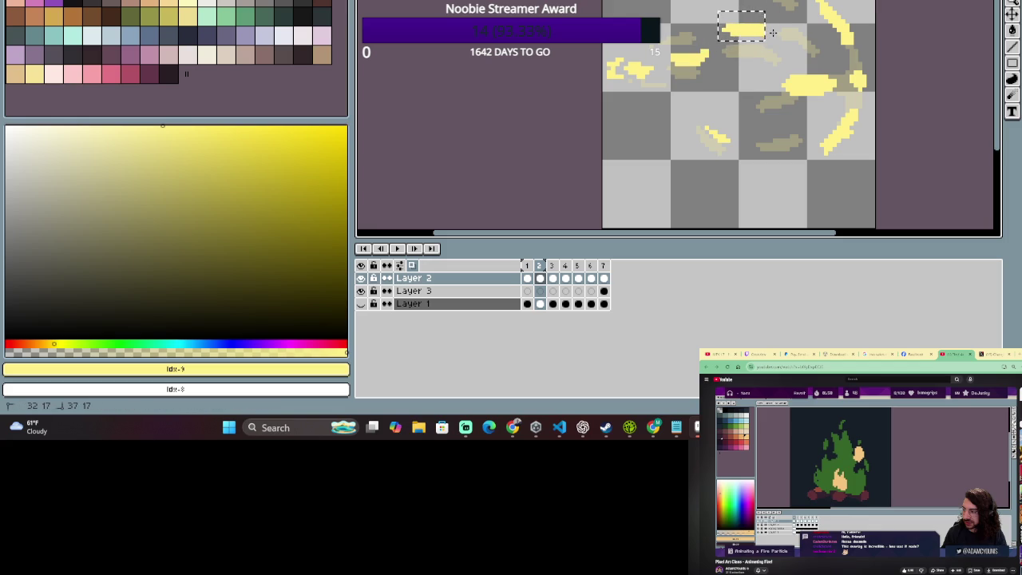
pyautogui.hotkey('ctrl', 'd')
pyautogui.press('b')
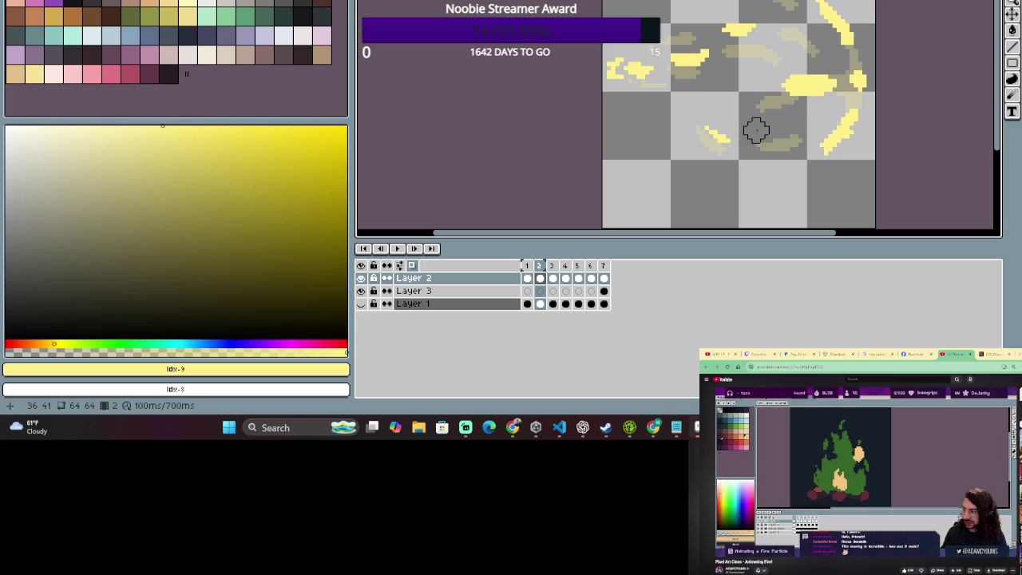
pyautogui.press('b')
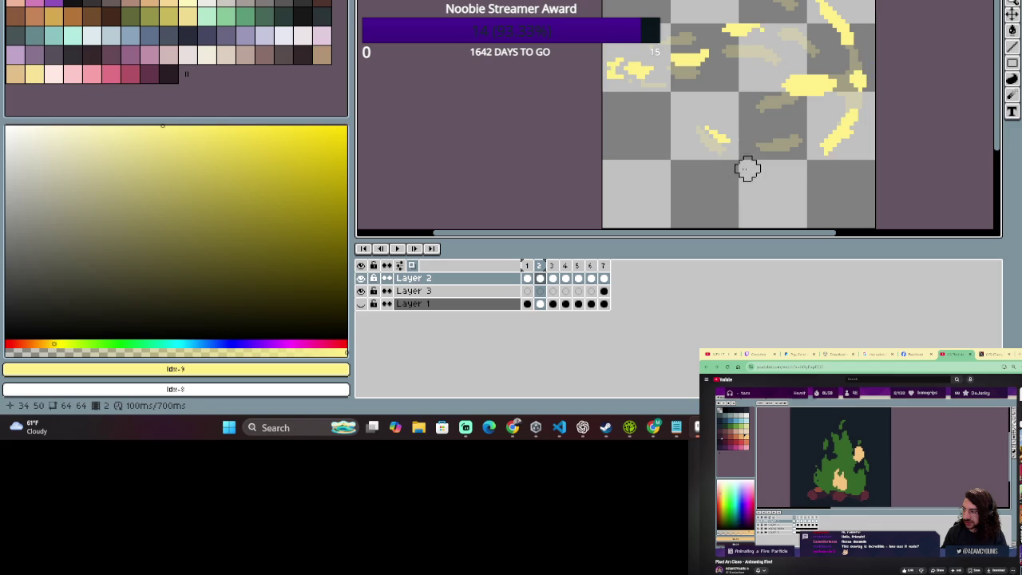
# Loop-play frames 1–2 to check the moved streak, stopping on frame 2.
pyautogui.moveTo(539, 265); pyautogui.dragTo(528, 267)
pyautogui.press('Return')
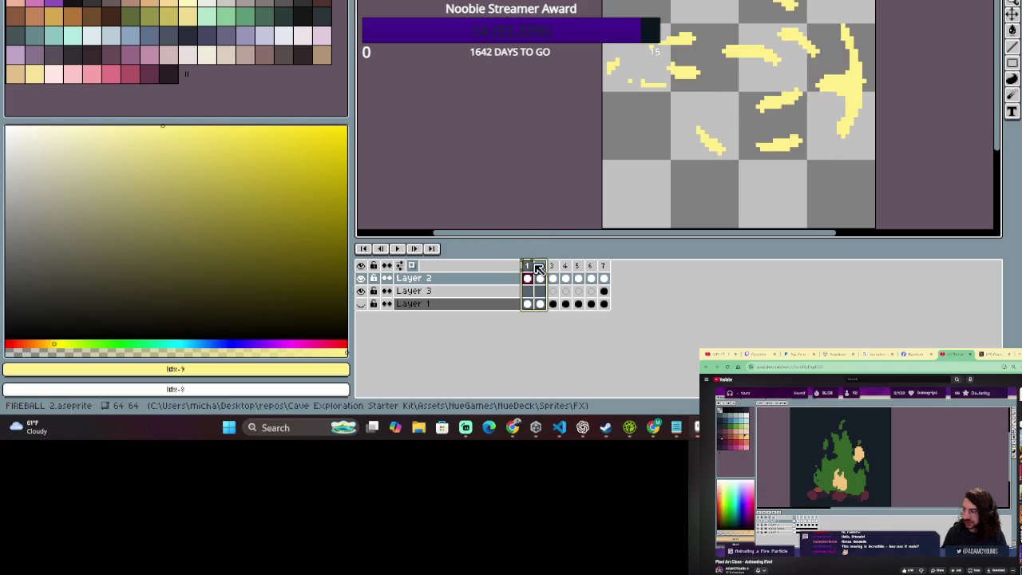
pyautogui.click(541, 267)
pyautogui.press('Return')
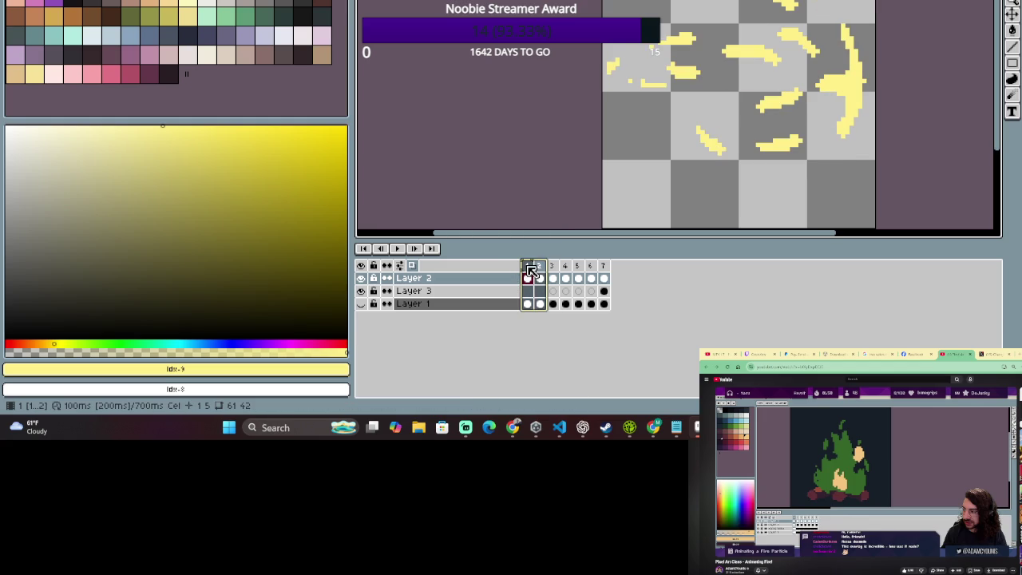
pyautogui.moveTo(531, 265); pyautogui.dragTo(540, 265)
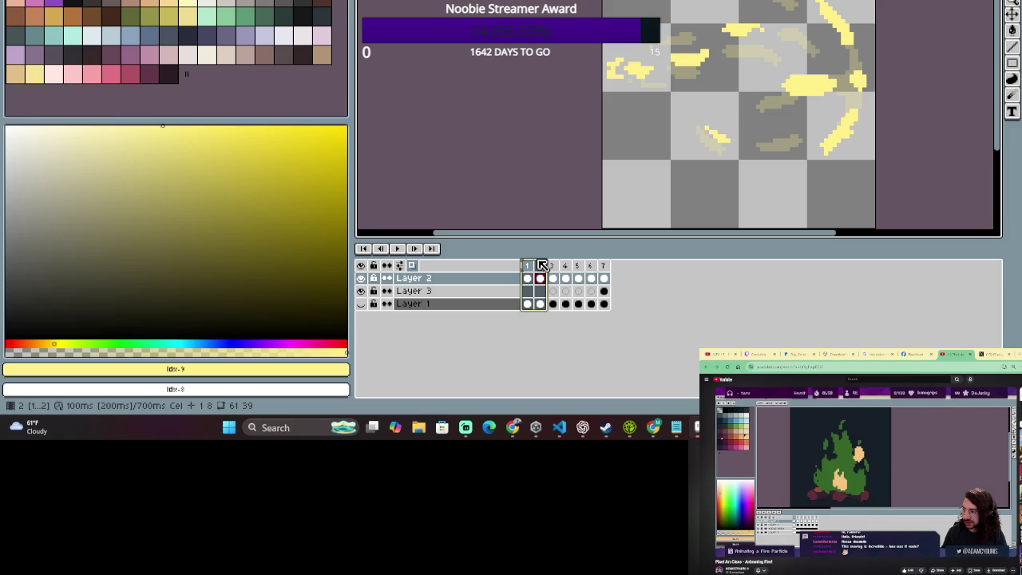
pyautogui.click(541, 265)
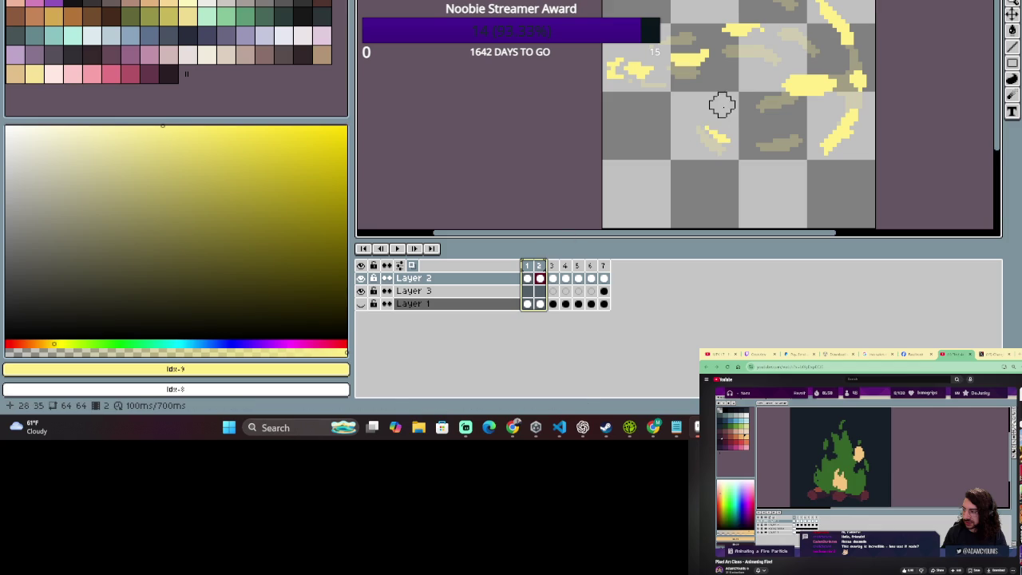
# Draw a short yellow streak in the fireball's lower middle, then reselect frames 1–2.
pyautogui.press('b')
pyautogui.moveTo(728, 107); pyautogui.dragTo(688, 85)
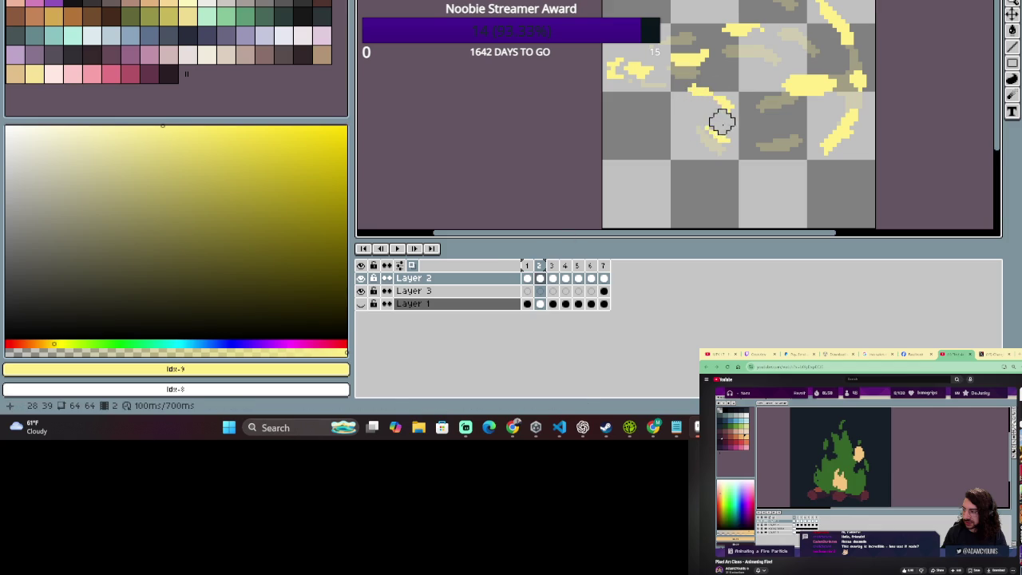
pyautogui.press('b')
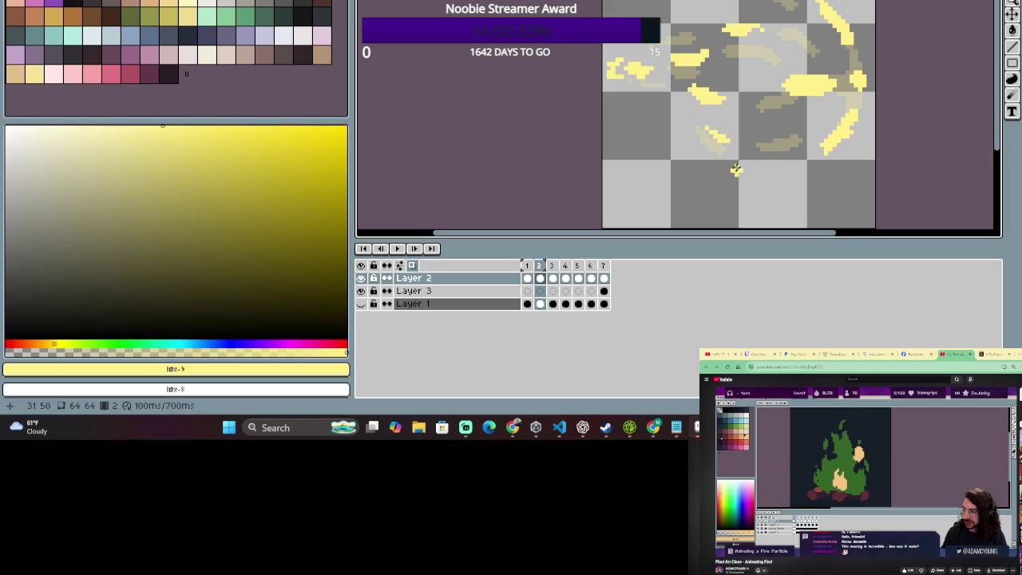
pyautogui.moveTo(741, 80); pyautogui.dragTo(684, 106)
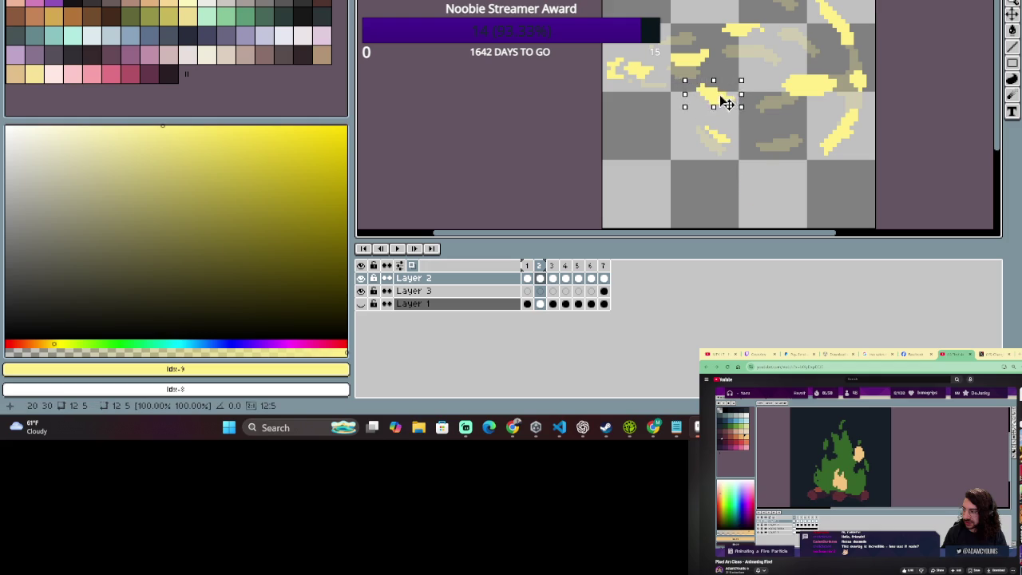
pyautogui.hotkey('ctrl', 'd')
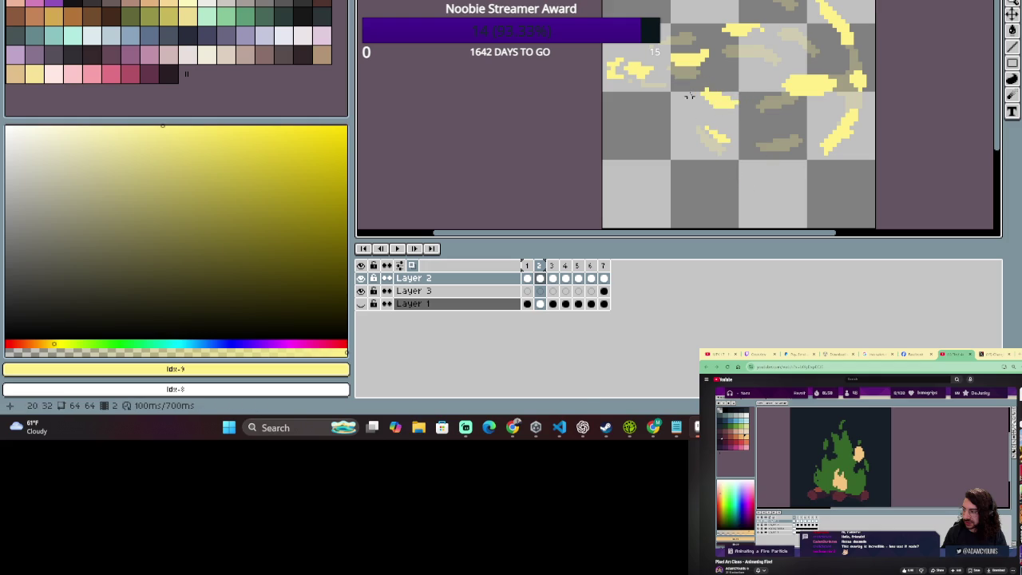
pyautogui.moveTo(538, 265); pyautogui.dragTo(531, 265)
# Loop frames 1–2 twice, stopping on frame 2 each time, then go to frame 3.
pyautogui.click(541, 277)
pyautogui.press('Return')
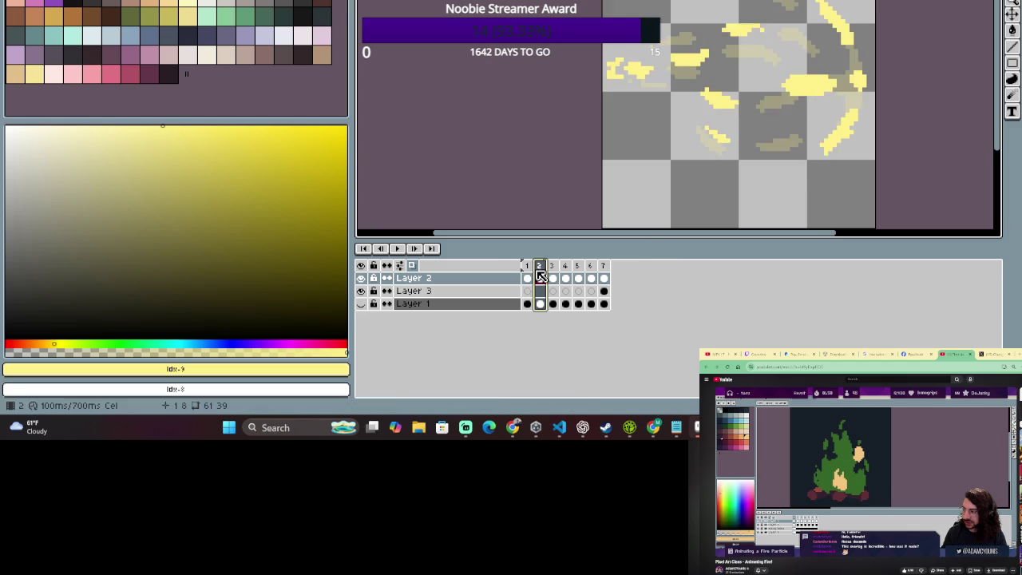
pyautogui.click(541, 268)
pyautogui.press('Return')
pyautogui.click(539, 273)
pyautogui.moveTo(540, 274); pyautogui.dragTo(531, 266)
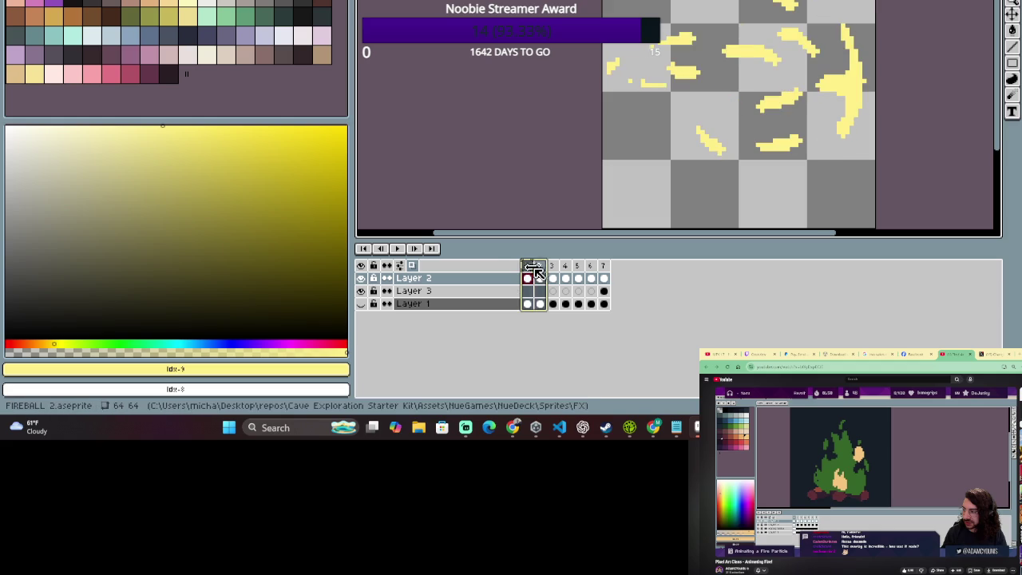
pyautogui.click(539, 276)
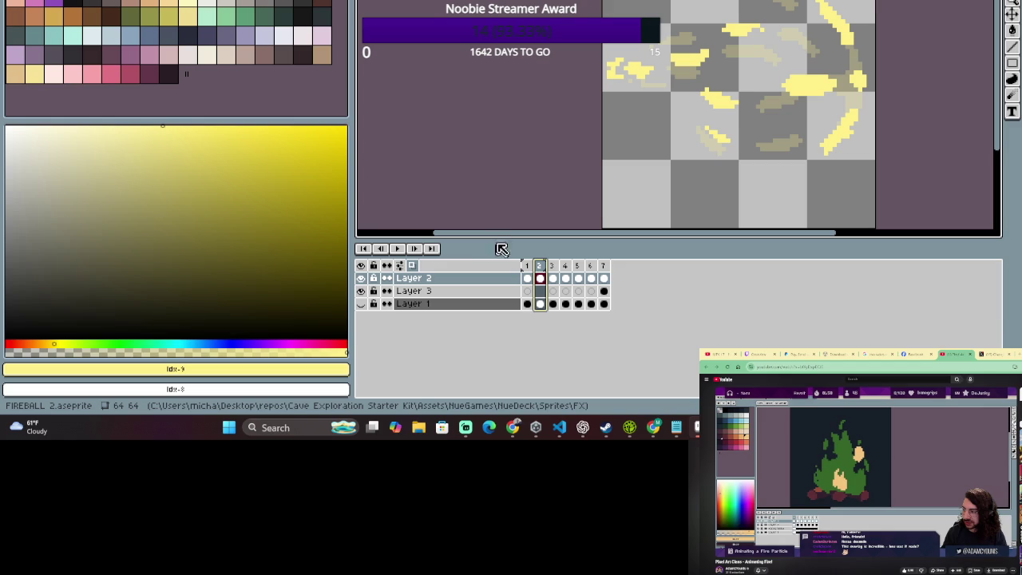
pyautogui.click(551, 268)
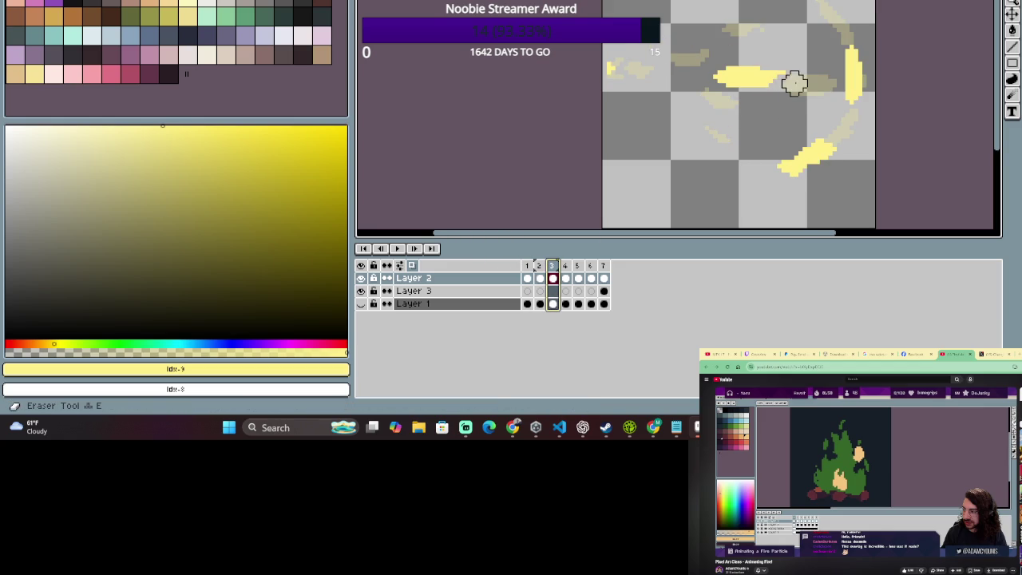
# On frame 3, erase the central streak's tip and try yellow strokes up top, undoing the extras.
pyautogui.click(764, 57)
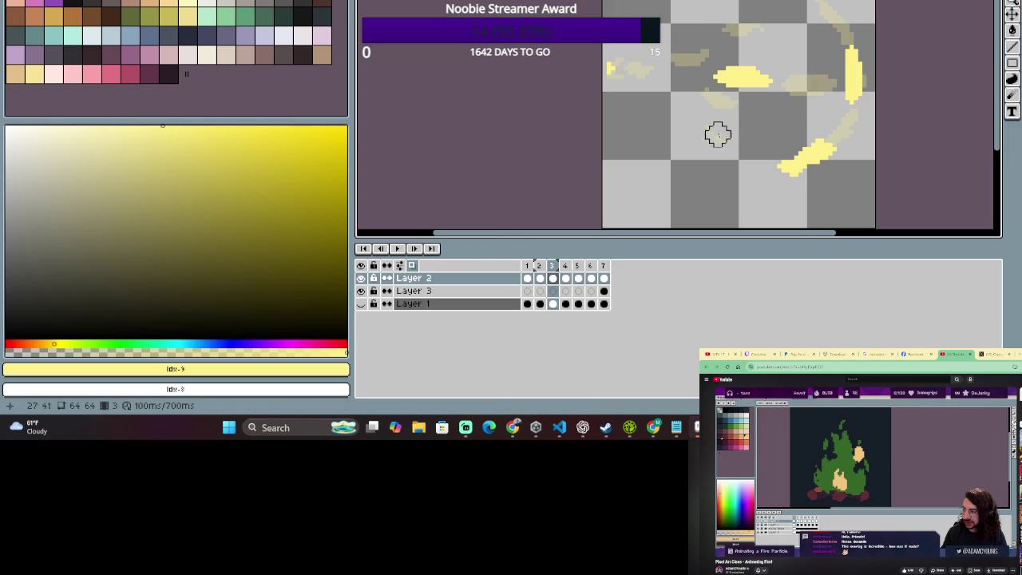
pyautogui.moveTo(746, 107); pyautogui.dragTo(780, 92)
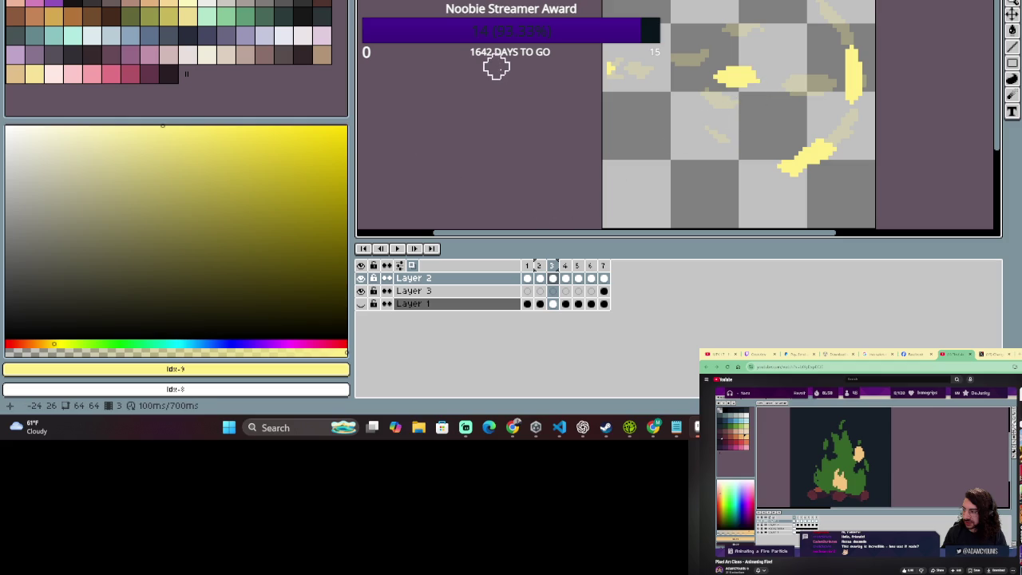
pyautogui.hotkey('ctrl', 'z')
pyautogui.moveTo(686, 70); pyautogui.dragTo(648, 66)
pyautogui.hotkey('ctrl', 'z')
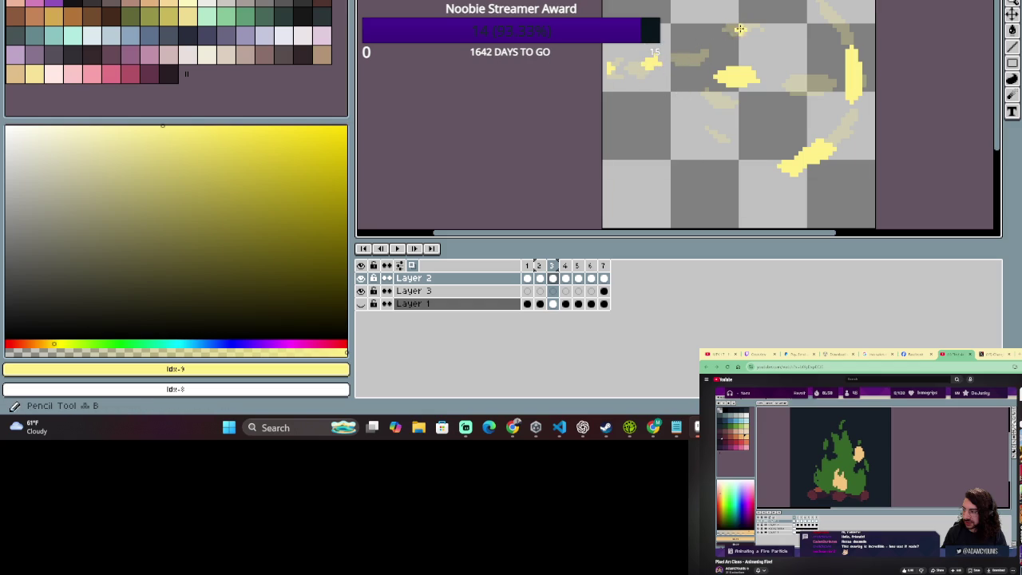
pyautogui.moveTo(740, 28); pyautogui.dragTo(706, 42)
pyautogui.hotkey('ctrl', 'z')
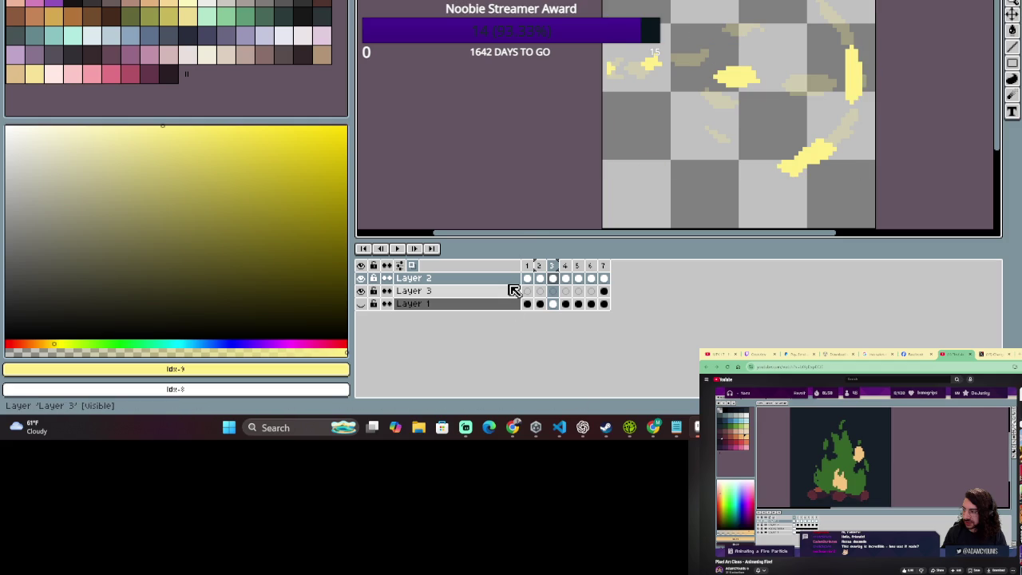
pyautogui.click(454, 303)
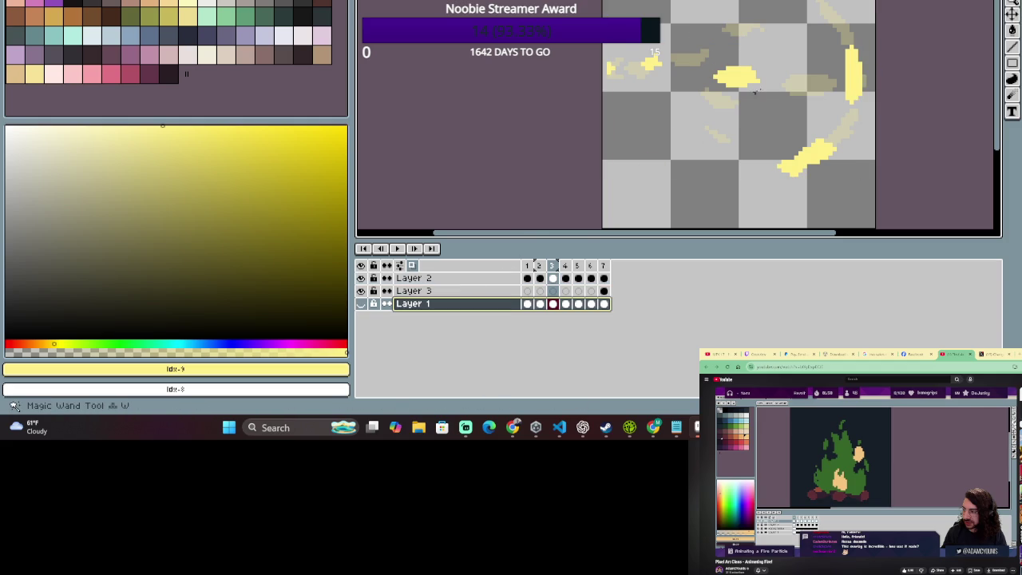
# Make Layer 1's green fireball body visible and return to Layer 2 on frame 2.
pyautogui.click(361, 303)
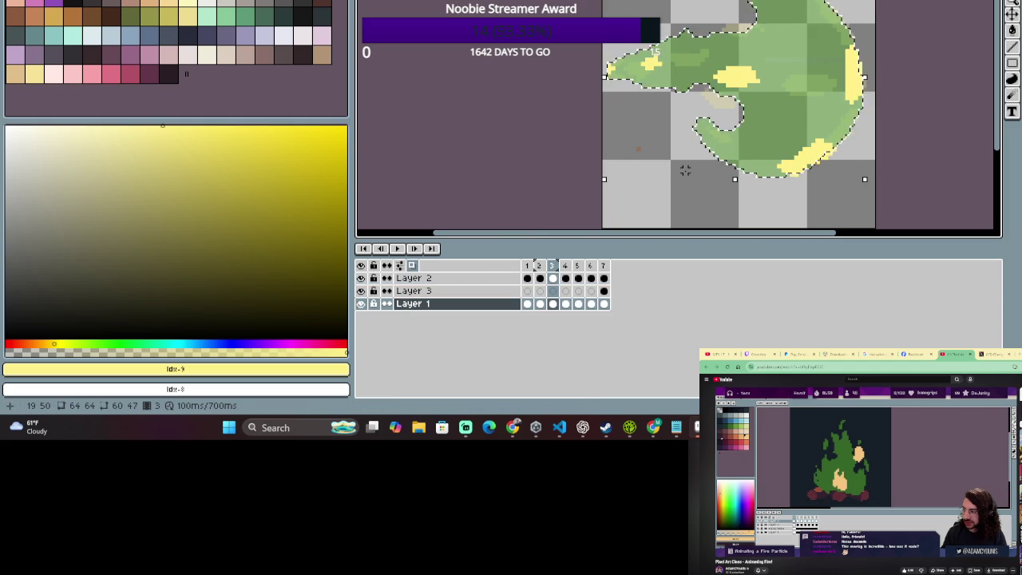
pyautogui.click(540, 266)
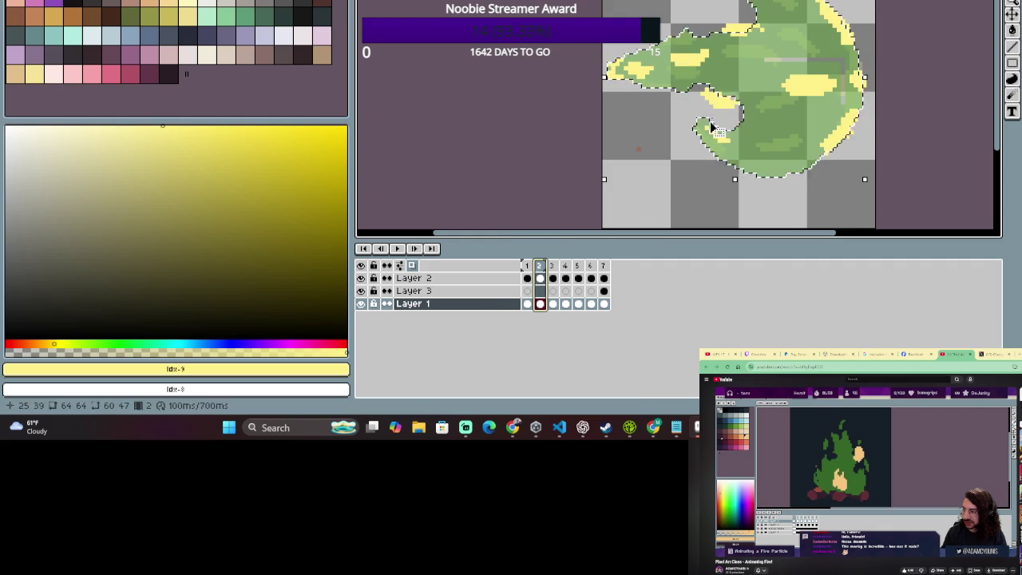
pyautogui.click(471, 280)
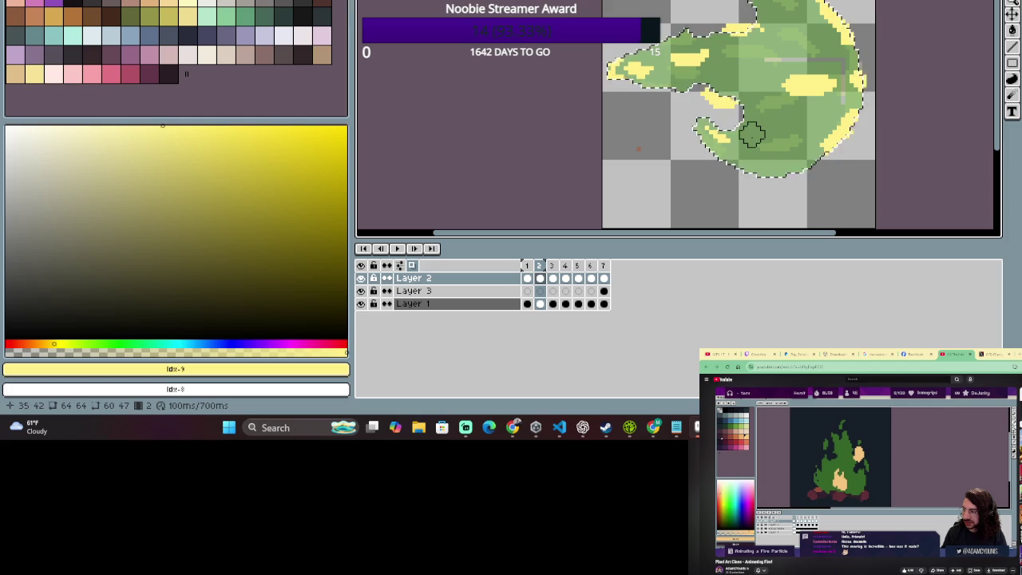
pyautogui.press('v')
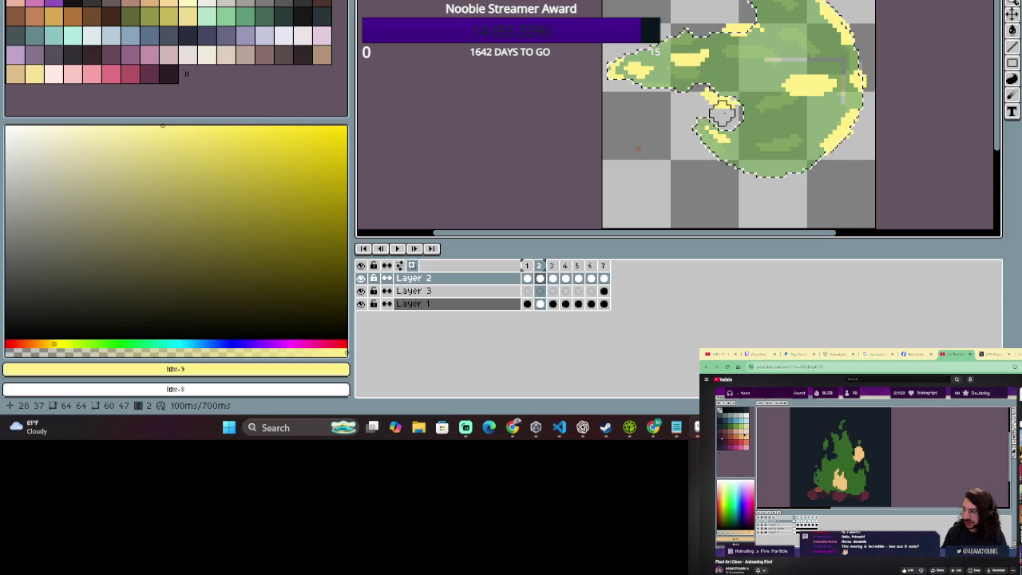
pyautogui.hotkey('ctrl', 'i')
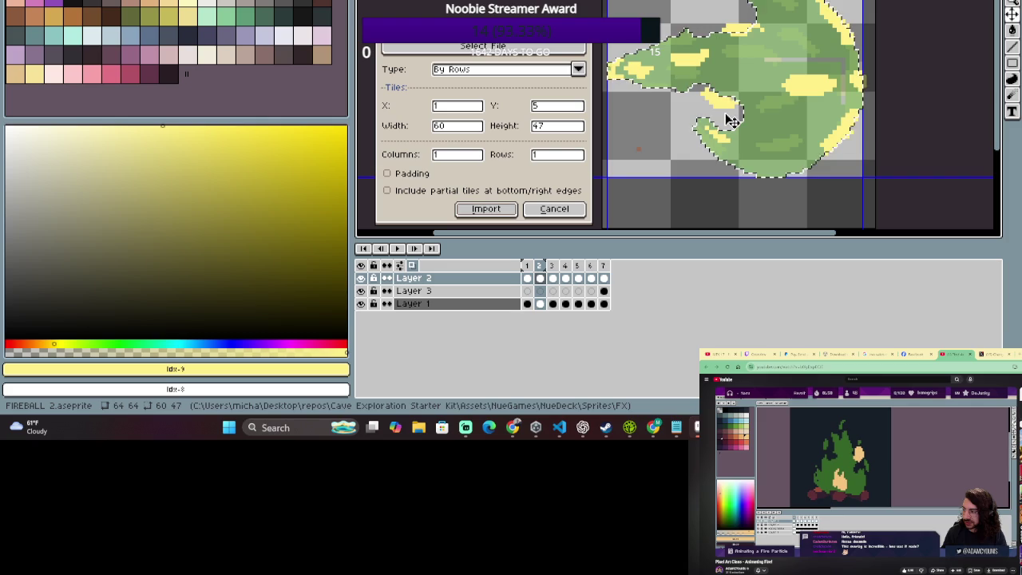
pyautogui.press('Return')
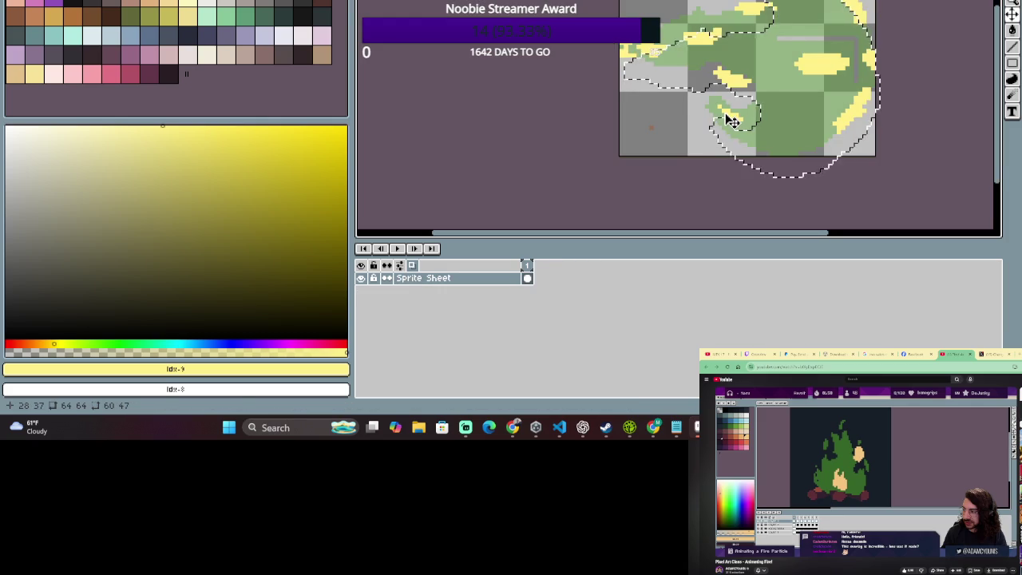
pyautogui.hotkey('ctrl', 'z')
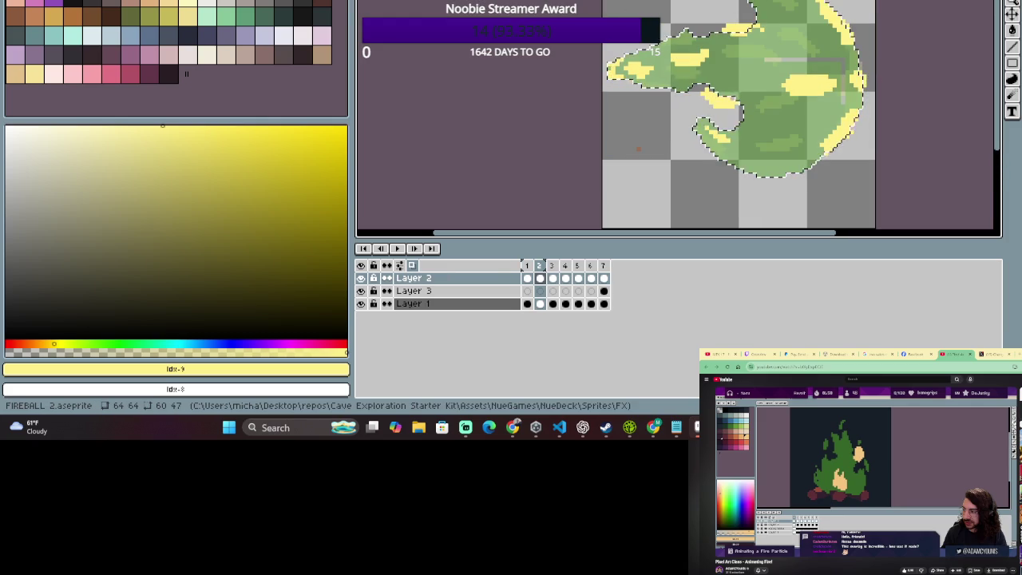
pyautogui.hotkey('ctrl', 'a')
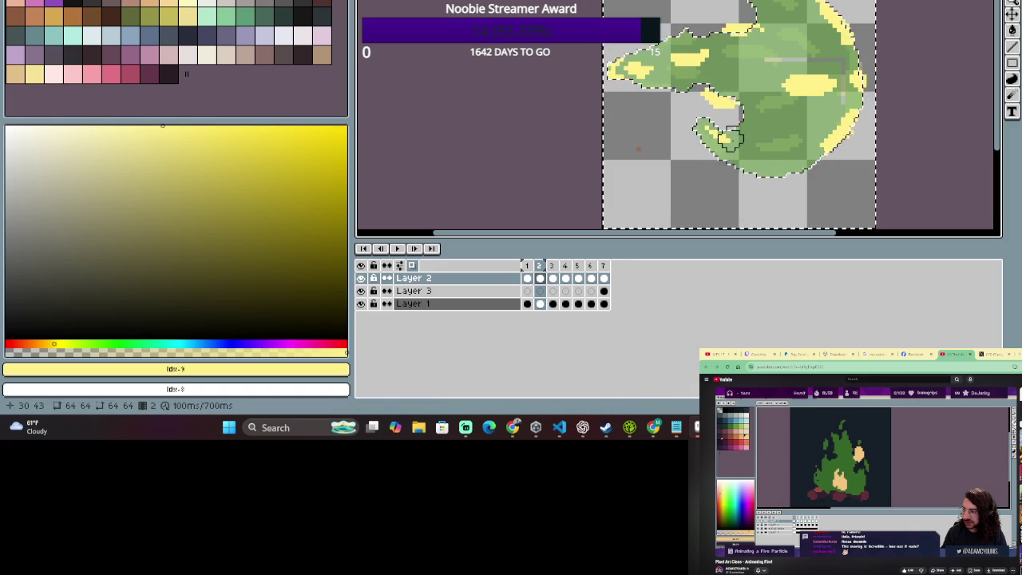
# Clear the selection and pick out Layer 1's green fireball shape, leaving Frame Properties unchanged.
pyautogui.hotkey('ctrl', 'd')
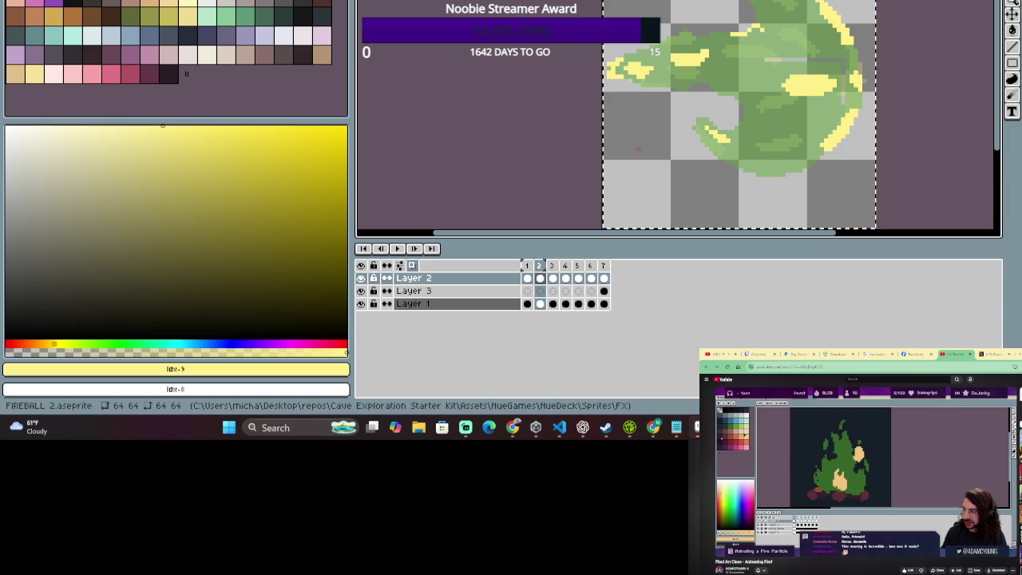
pyautogui.moveTo(758, 103)
pyautogui.click(440, 304)
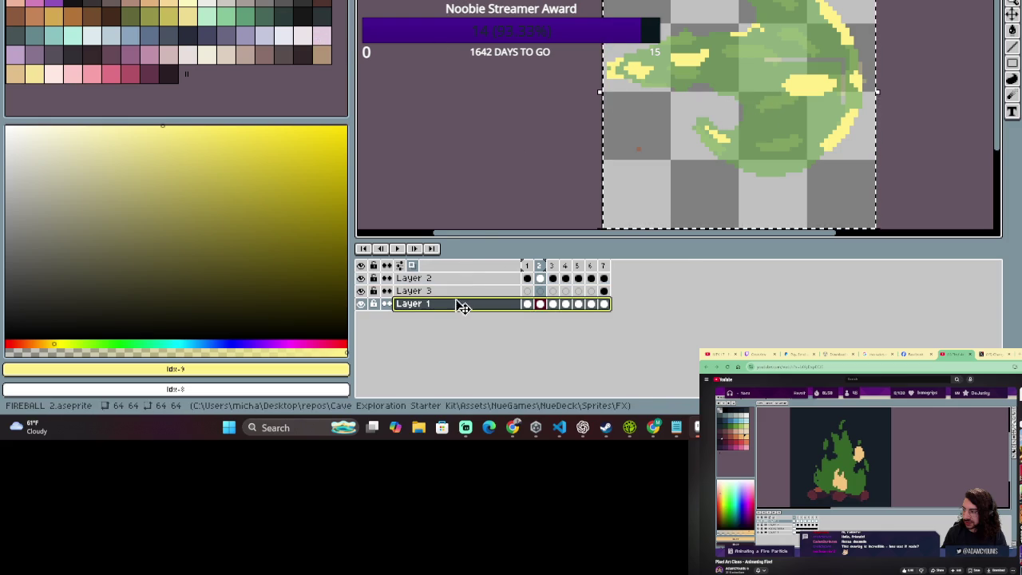
pyautogui.click(798, 83)
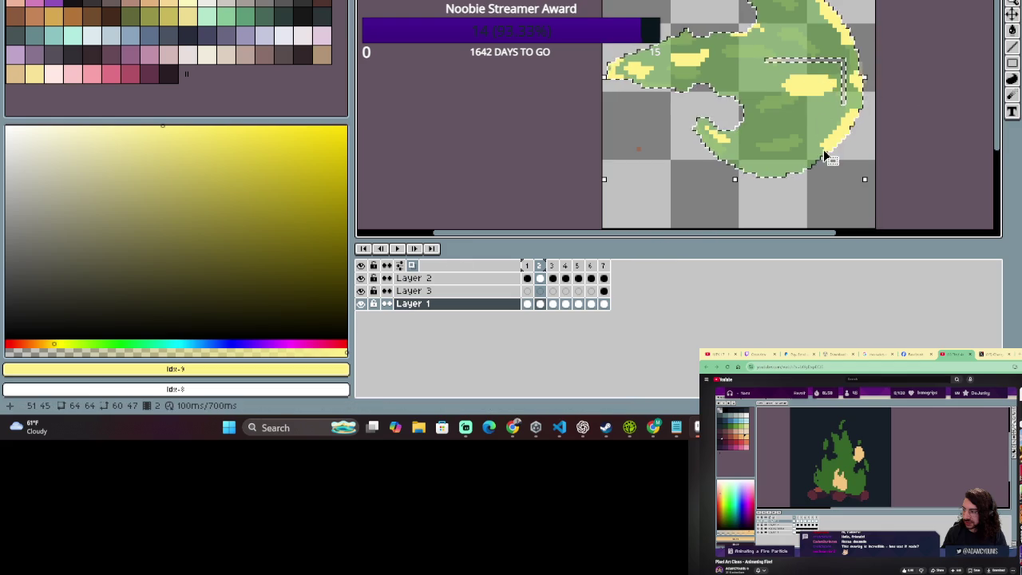
pyautogui.scroll(1, 852, 56)
pyautogui.scroll(1, 852, 56)
pyautogui.scroll(-1, 852, 56)
pyautogui.scroll(-1, 852, 56)
pyautogui.scroll(1, 853, 56)
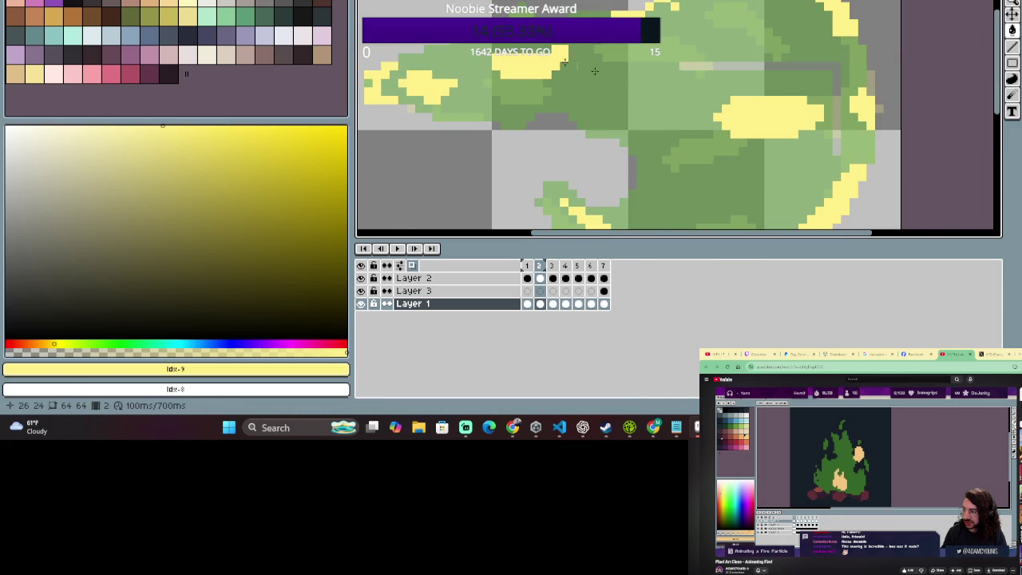
pyautogui.press('p')
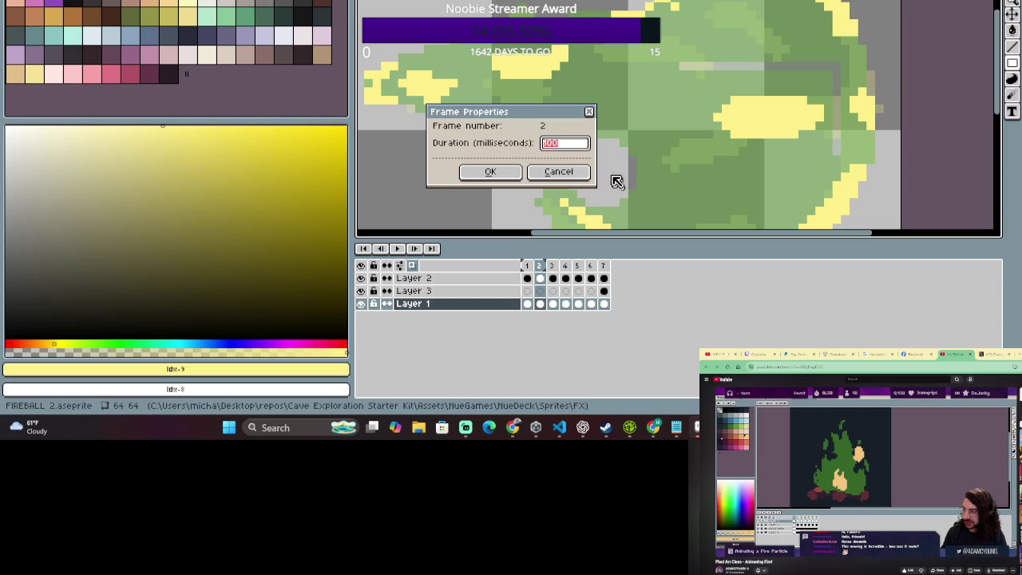
pyautogui.click(559, 172)
# Sample the mid green #61A53F and magic-wand select the green fireball region.
pyautogui.keyDown('alt'); pyautogui.click(654, 132); pyautogui.keyUp('alt')
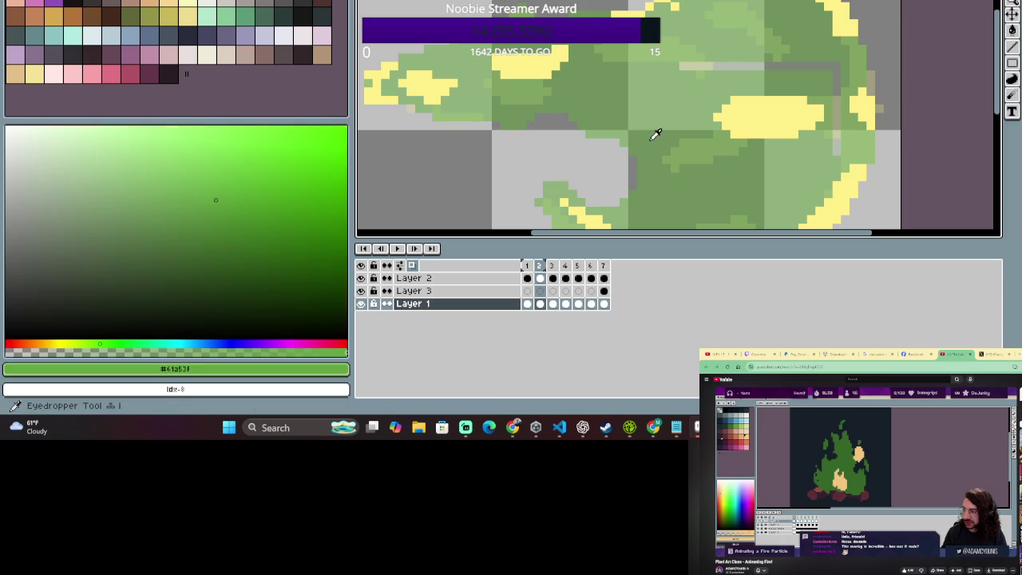
pyautogui.press('w')
pyautogui.click(621, 91)
pyautogui.click(489, 279)
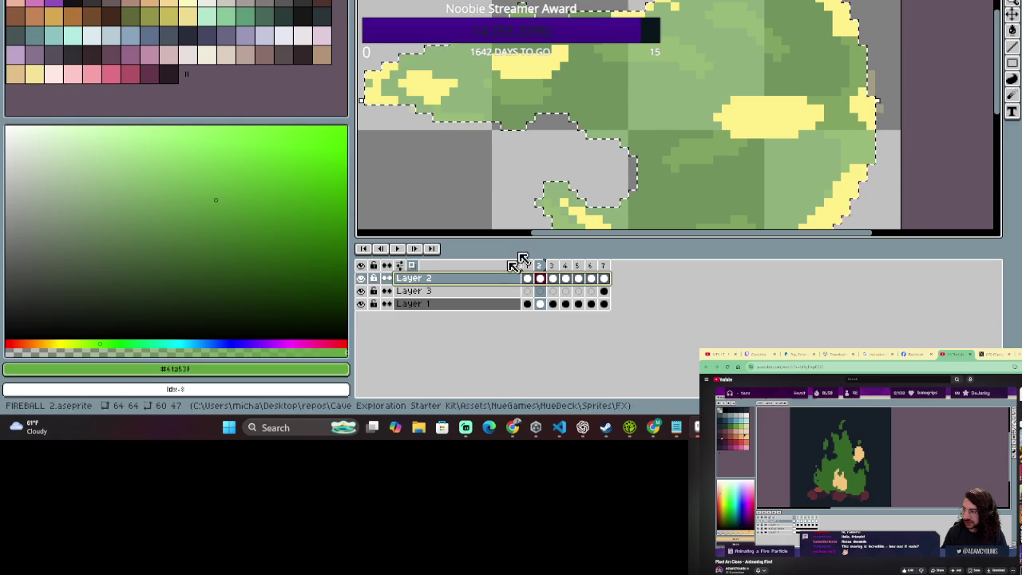
# Pick the pale yellow again and draw a streak along the fireball's upper edge.
pyautogui.scroll(-1, 606, 82)
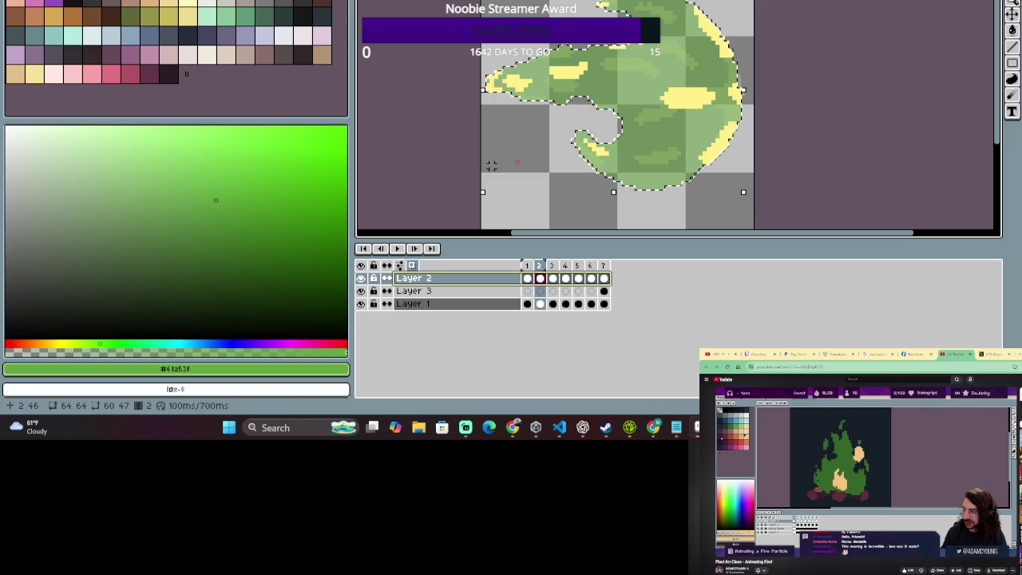
pyautogui.press('b')
pyautogui.click(312, 35)
pyautogui.scroll(1, 639, 101)
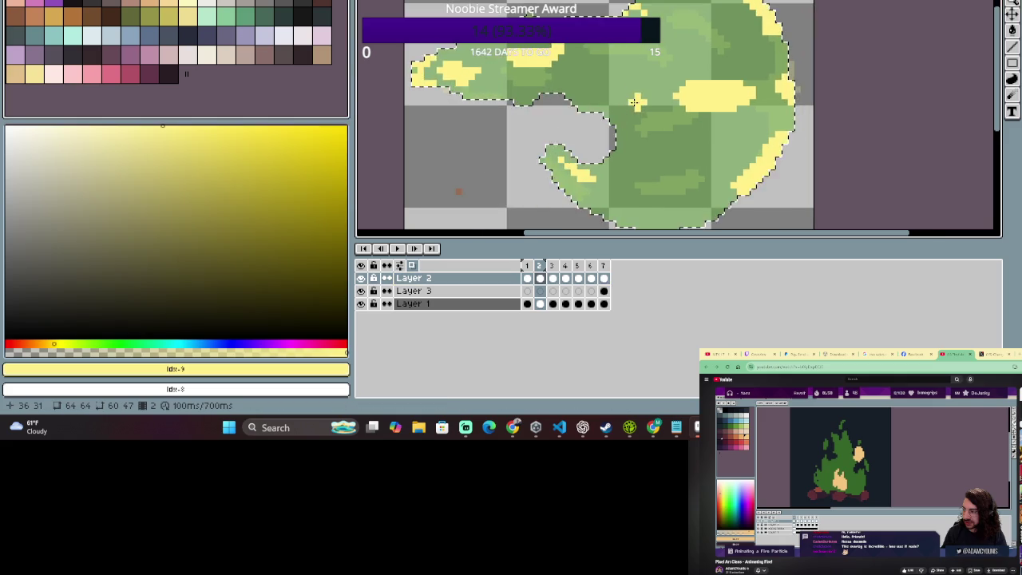
pyautogui.scroll(1, 607, 105)
pyautogui.scroll(-1, 702, 104)
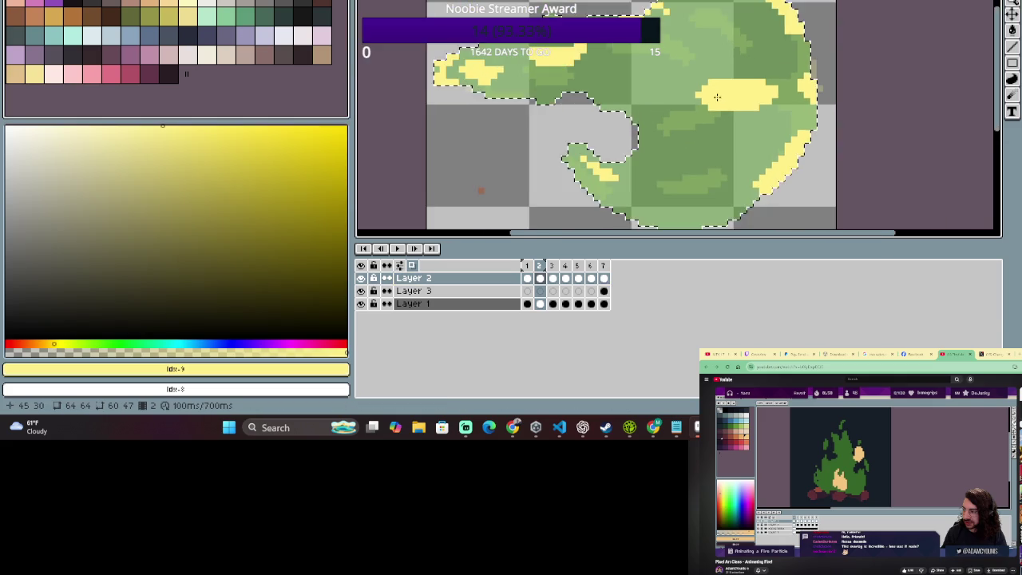
pyautogui.scroll(1, 663, 160)
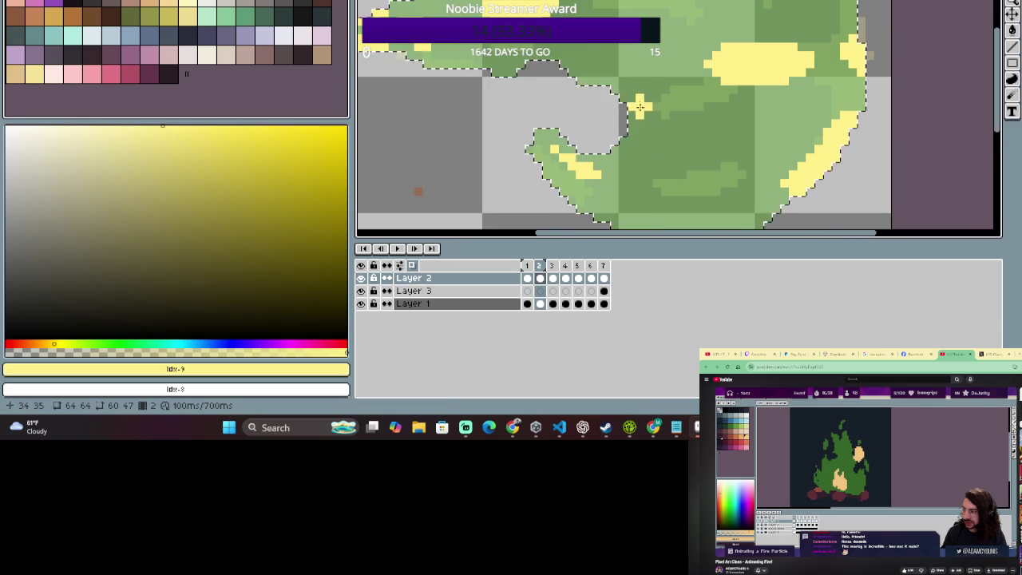
pyautogui.moveTo(568, 72)
pyautogui.mouseDown()
pyautogui.moveTo(639, 116)
pyautogui.moveTo(662, 112)
pyautogui.mouseUp()
# Trim stray yellow pixels from frame 2's streaks with the Eraser, zooming in as needed.
pyautogui.press('e')
pyautogui.scroll(-1, 639, 159)
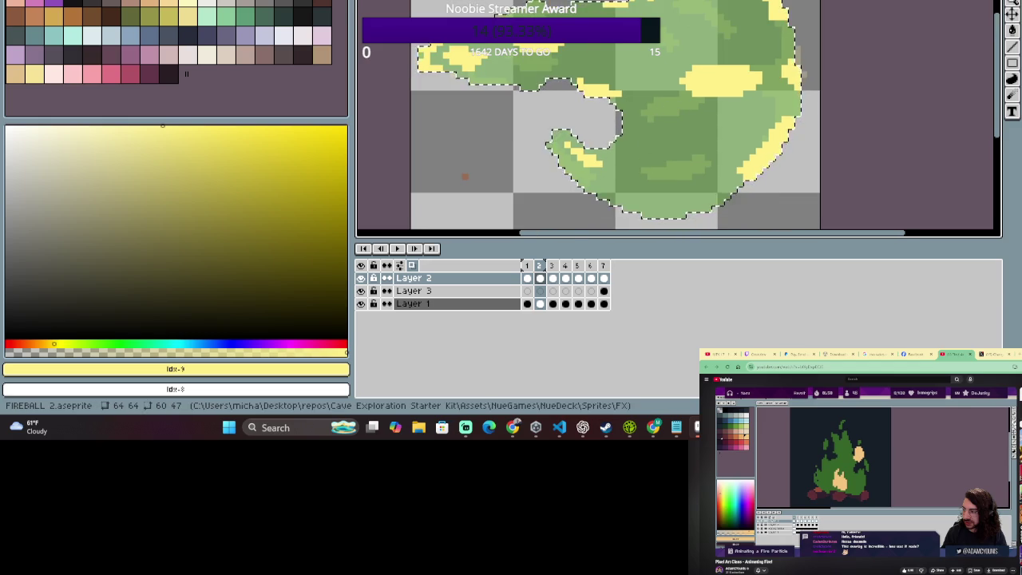
pyautogui.scroll(2, 661, 42)
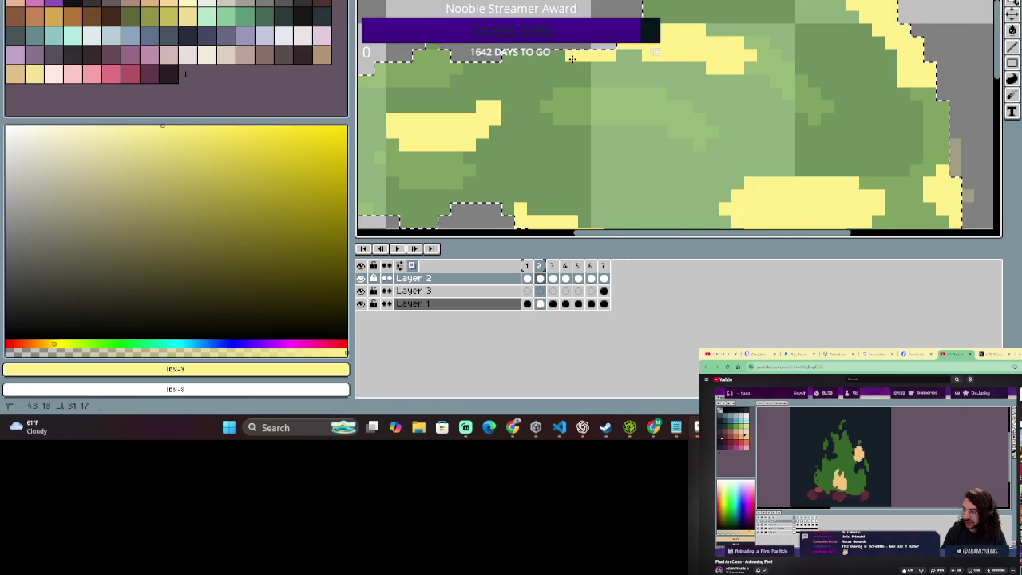
pyautogui.scroll(-1, 577, 113)
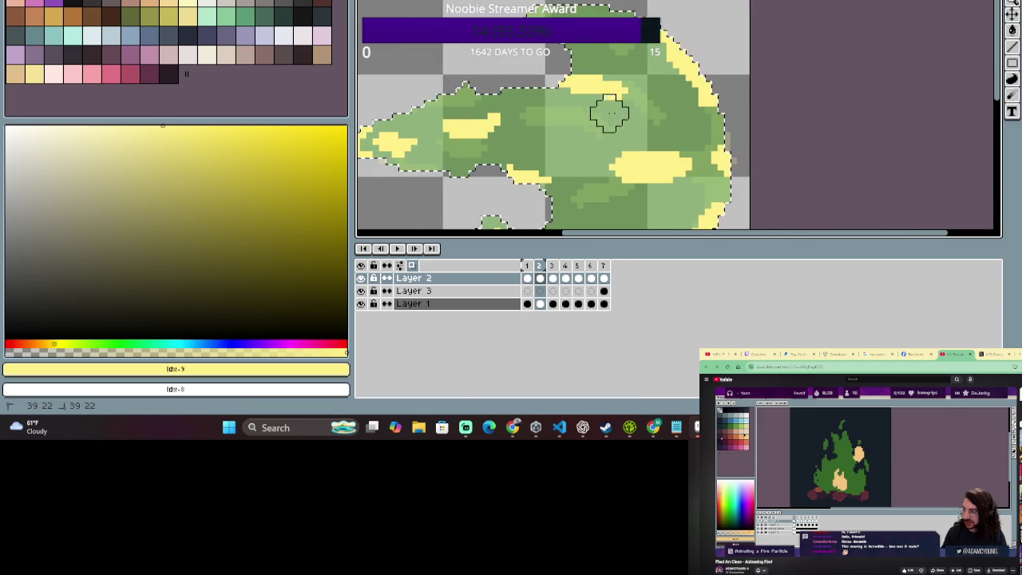
pyautogui.scroll(-1, 569, 104)
pyautogui.scroll(-1, 567, 100)
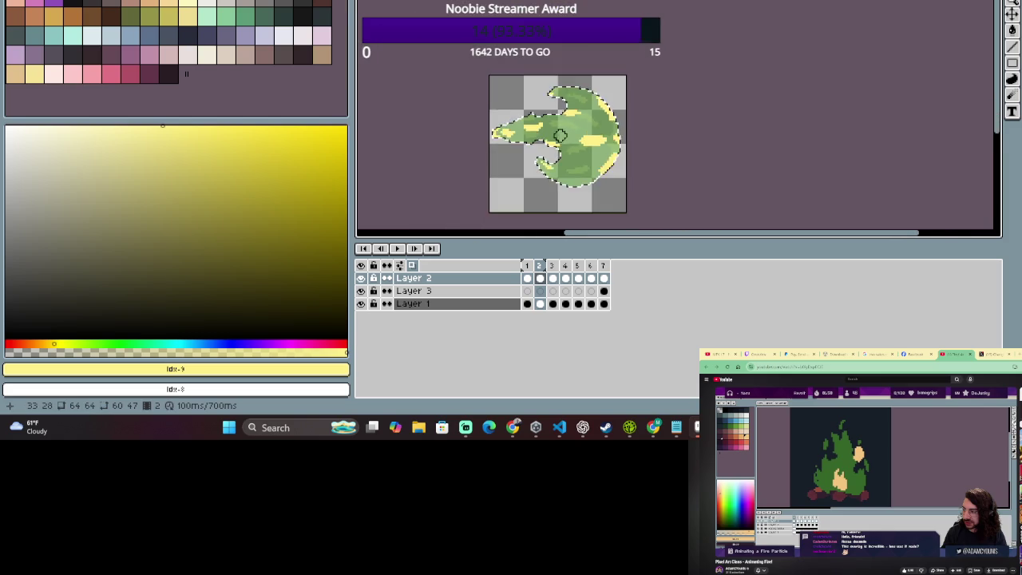
pyautogui.scroll(1, 558, 120)
pyautogui.scroll(1, 545, 191)
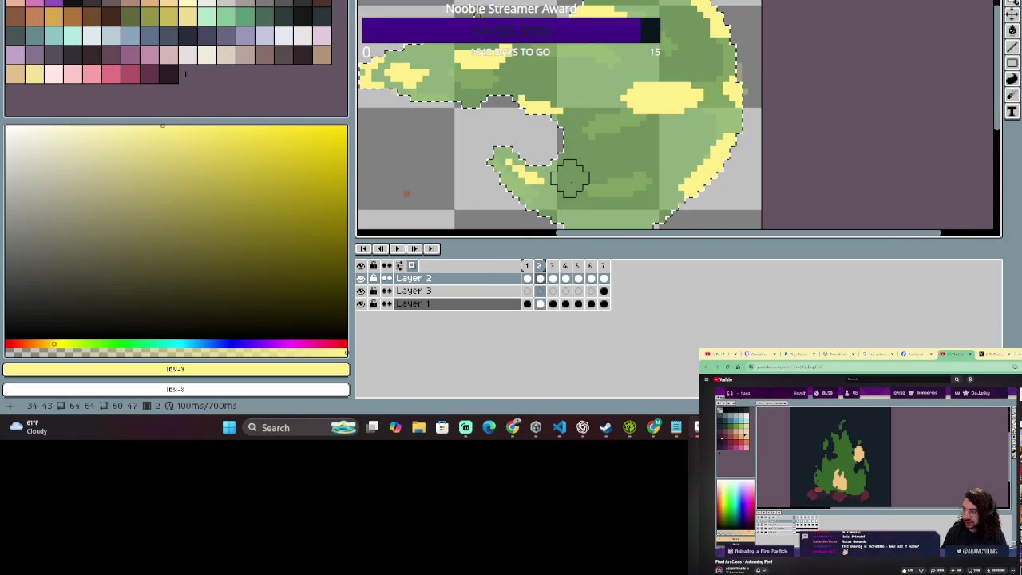
pyautogui.press('b')
pyautogui.press('e')
pyautogui.scroll(-1, 511, 110)
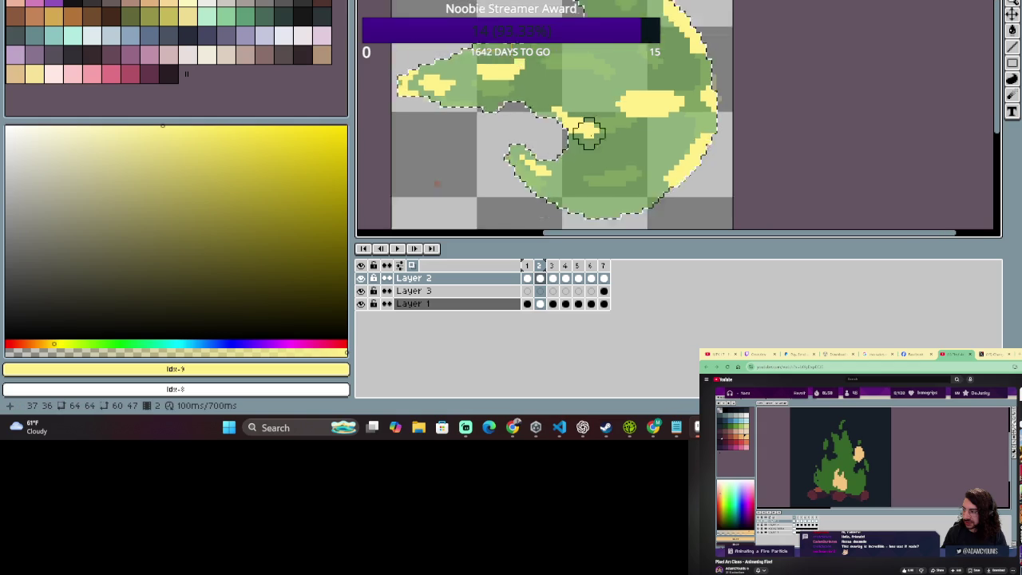
pyautogui.scroll(-1, 511, 109)
pyautogui.scroll(1, 626, 180)
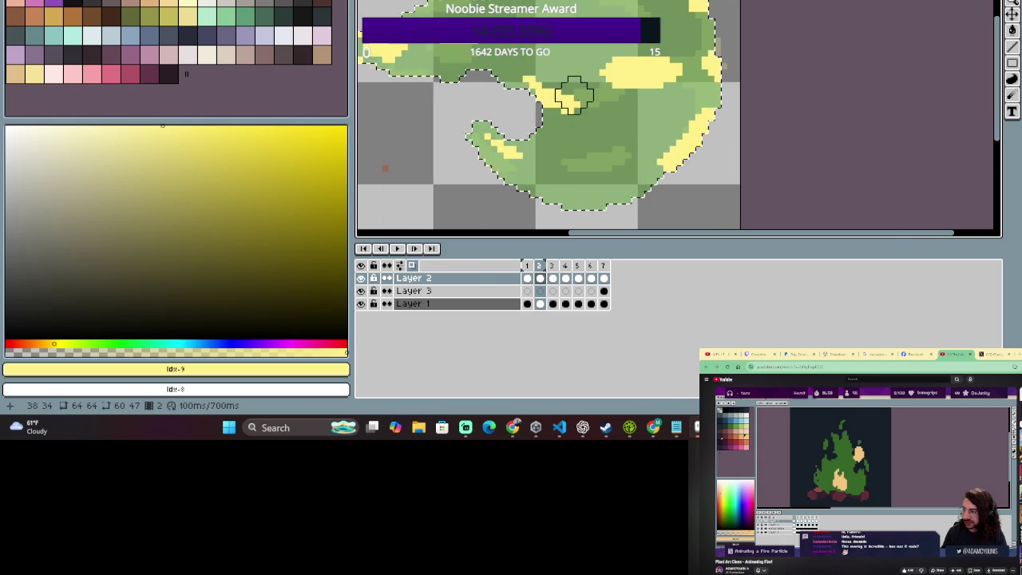
pyautogui.press('b')
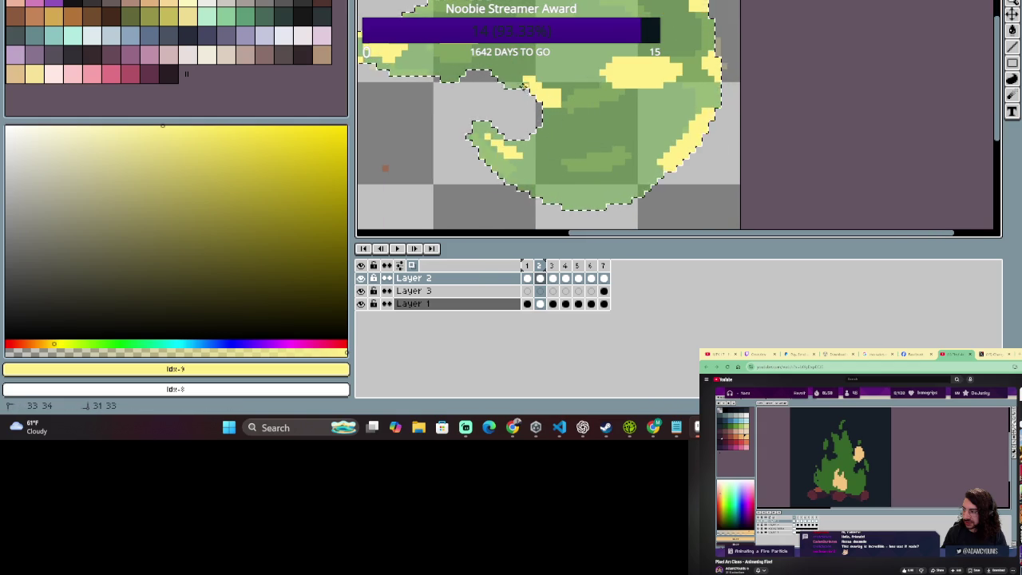
pyautogui.press('e')
pyautogui.scroll(-1, 477, 131)
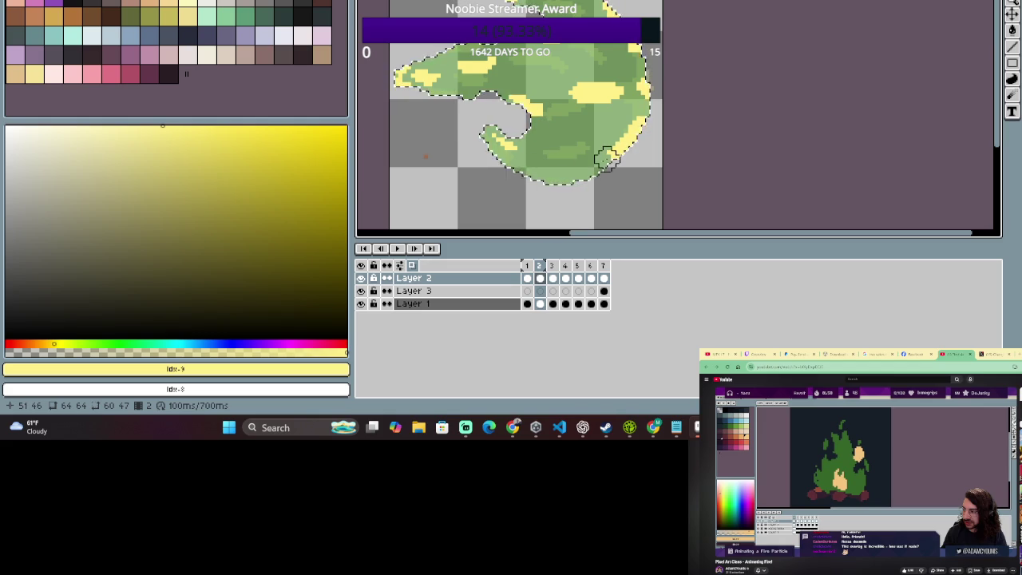
pyautogui.click(540, 268)
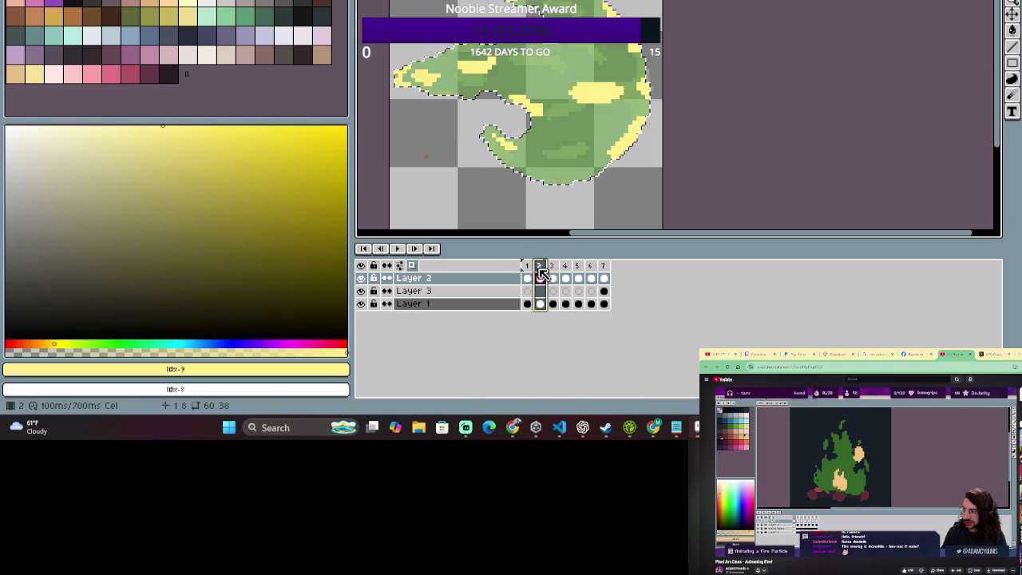
# Flip rapidly between frames 1 and 2 to compare their yellow highlights.
pyautogui.click(526, 272)
pyautogui.click(540, 271)
pyautogui.click(527, 272)
pyautogui.click(541, 268)
pyautogui.click(527, 271)
pyautogui.click(540, 271)
pyautogui.moveTo(540, 268); pyautogui.dragTo(531, 265)
pyautogui.click(540, 267)
pyautogui.click(527, 266)
pyautogui.click(540, 266)
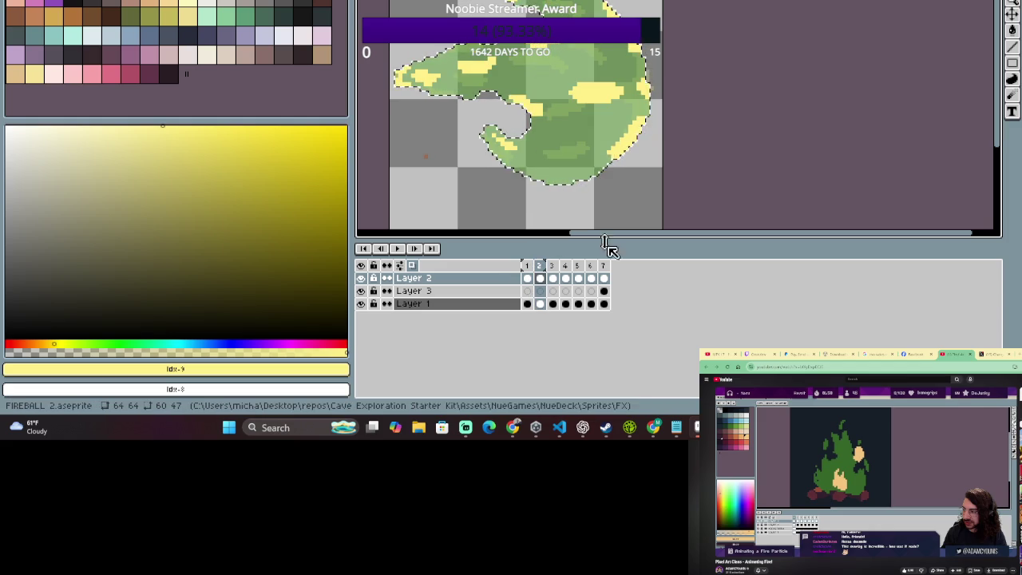
pyautogui.click(526, 267)
pyautogui.click(540, 267)
pyautogui.click(526, 266)
pyautogui.click(540, 266)
pyautogui.click(527, 267)
pyautogui.click(540, 267)
pyautogui.click(526, 266)
pyautogui.click(540, 266)
pyautogui.click(527, 266)
pyautogui.click(541, 267)
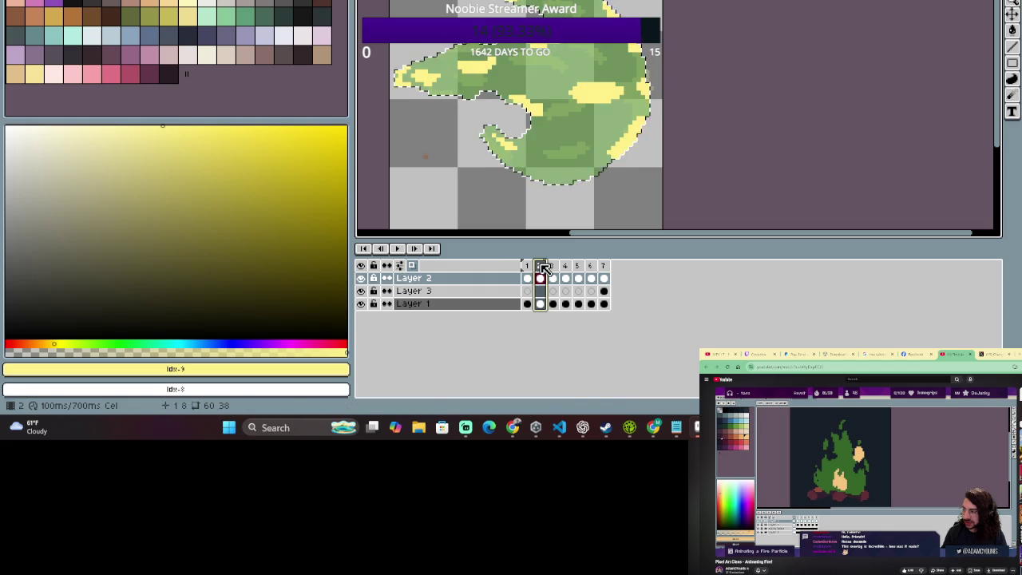
pyautogui.moveTo(542, 269); pyautogui.dragTo(533, 272)
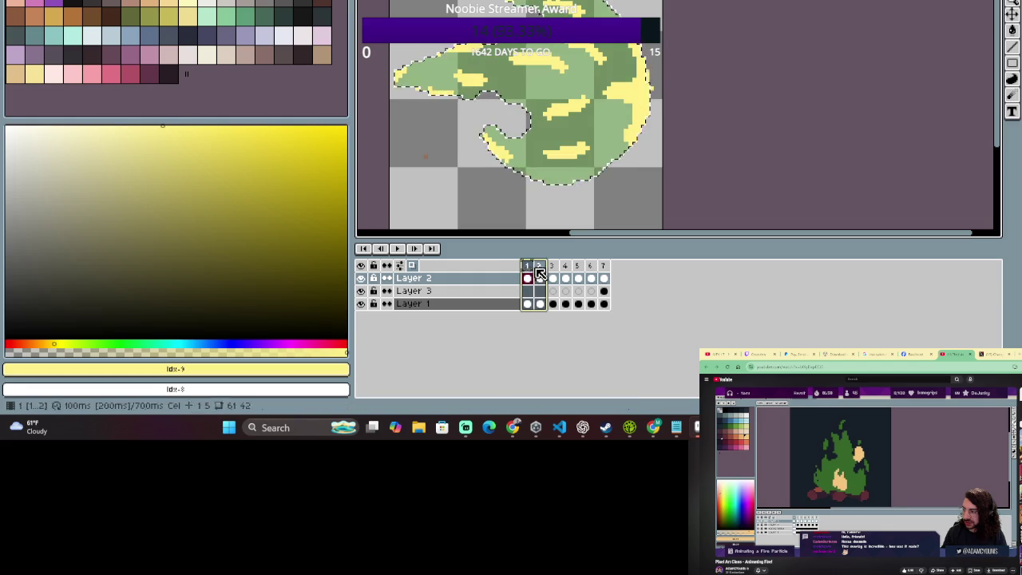
pyautogui.click(541, 275)
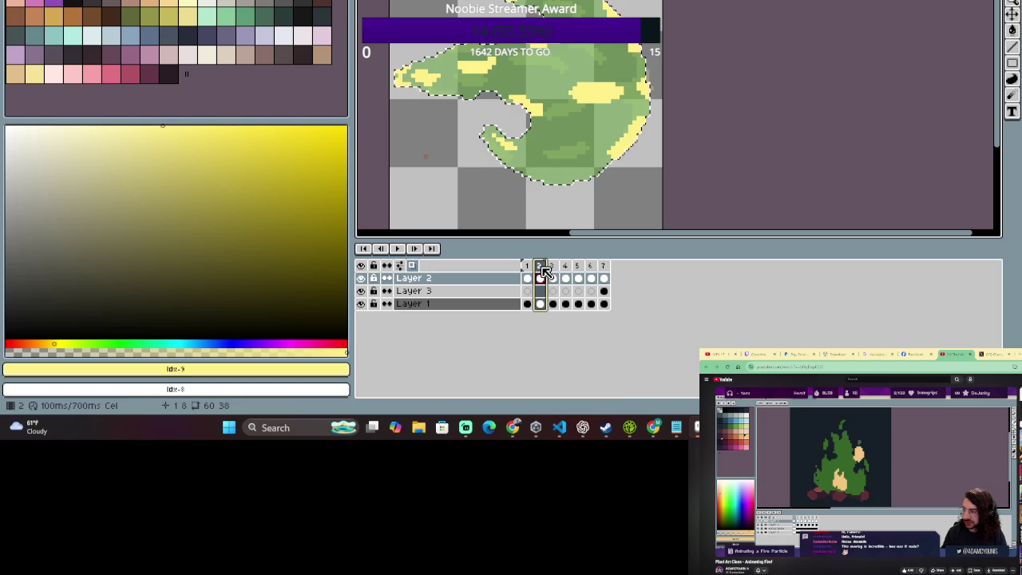
# Glance at frame 3's highlights, then return to Layer 2's cel on frame 2.
pyautogui.press('b')
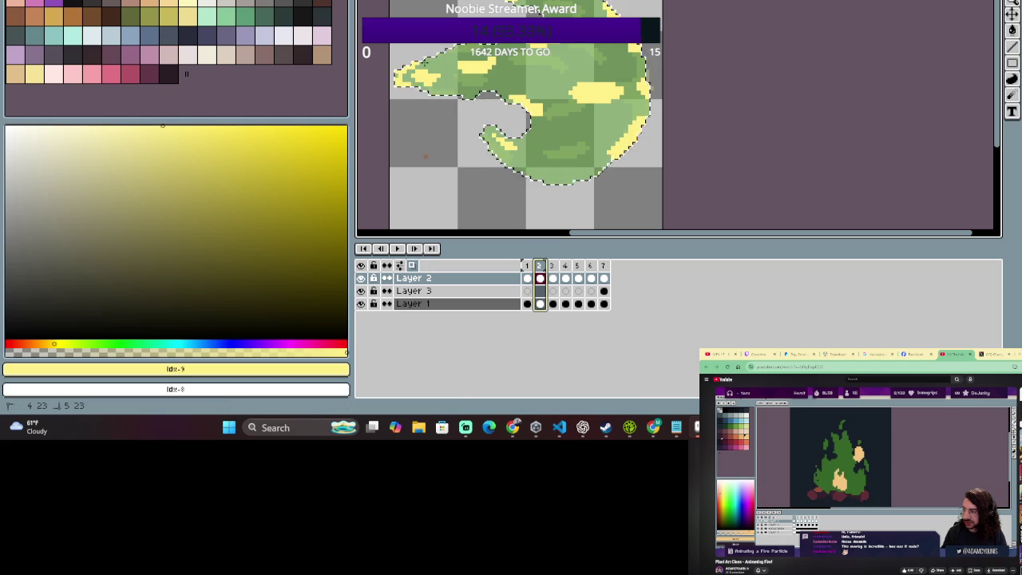
pyautogui.click(405, 90)
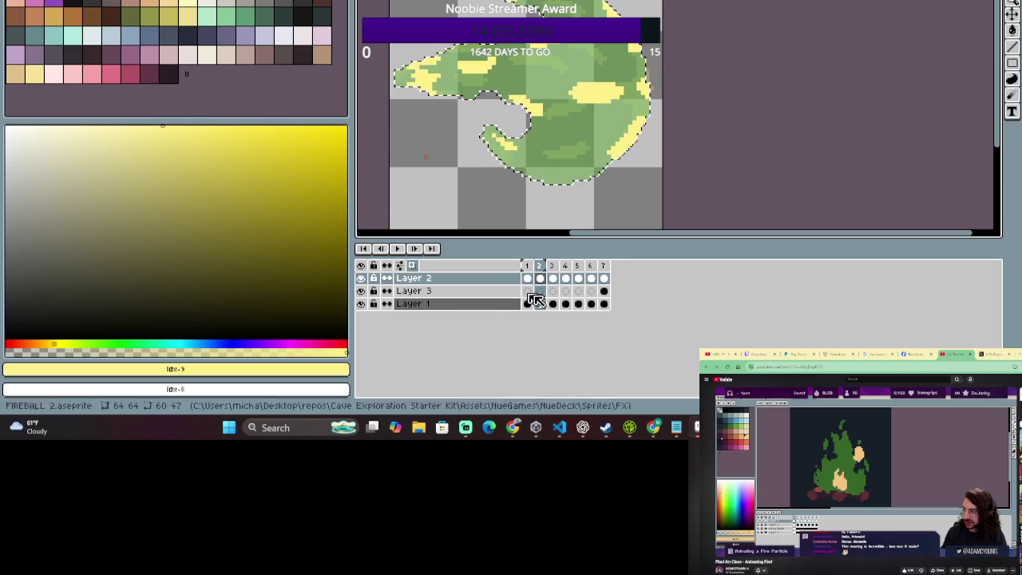
pyautogui.click(552, 271)
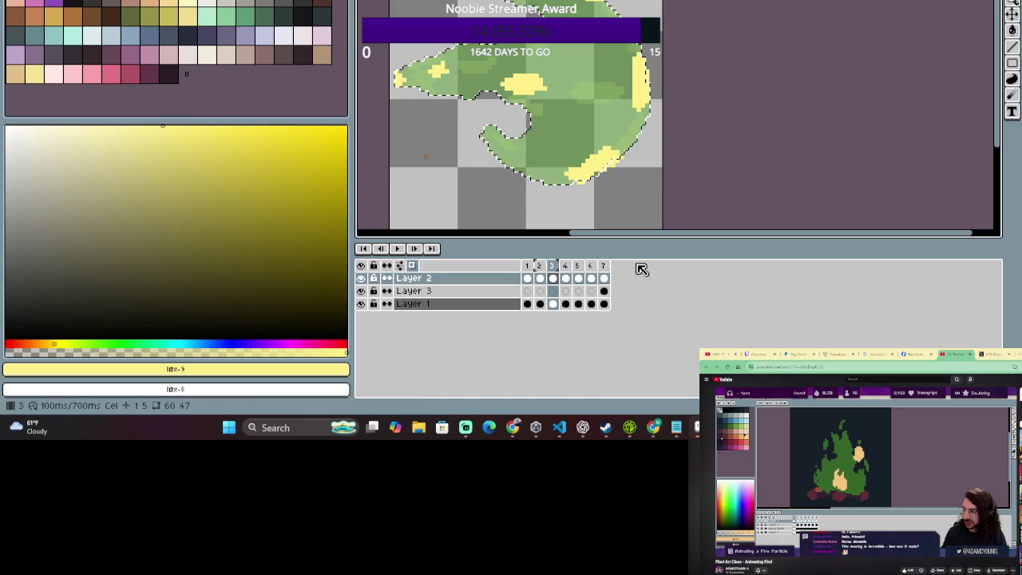
pyautogui.click(539, 273)
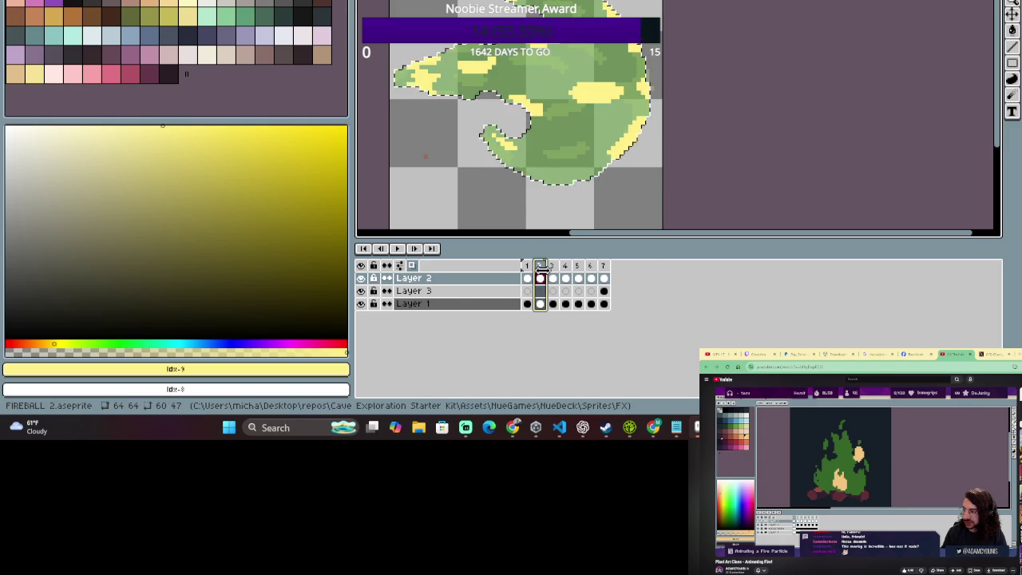
pyautogui.click(540, 278)
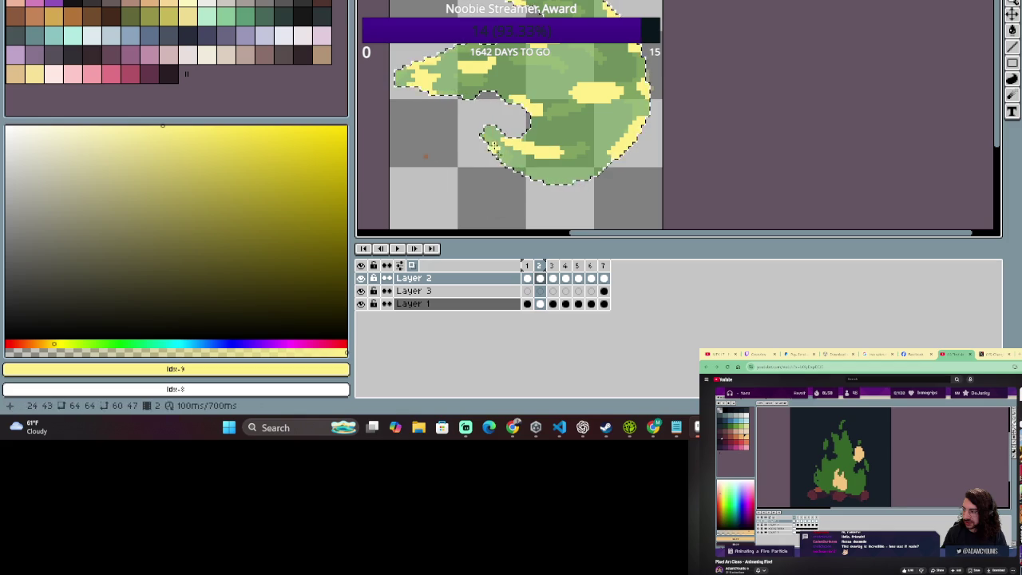
pyautogui.press('e')
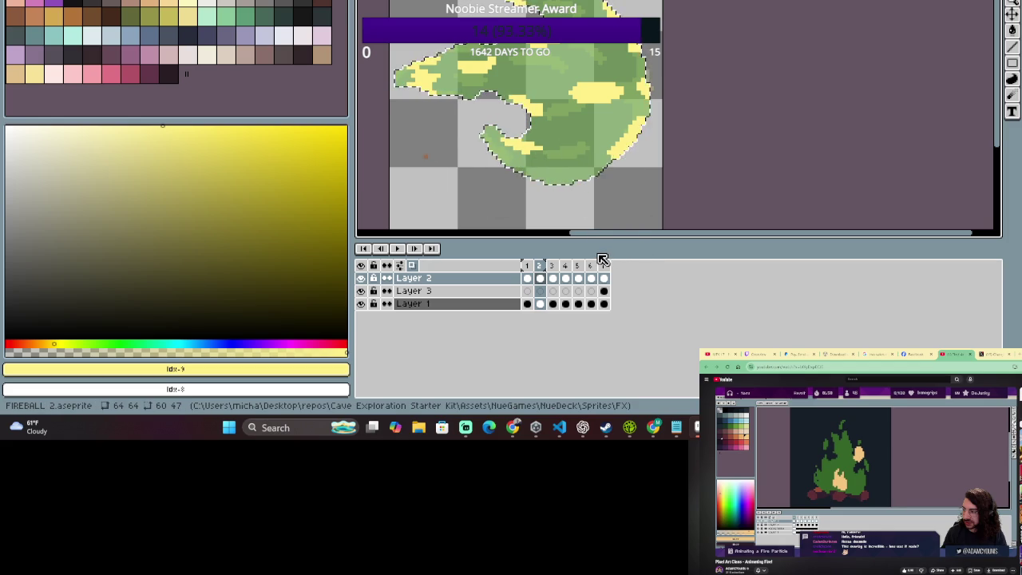
# Select the frames 1–2 and 2–3 ranges in turn, ending on frame 2 alone.
pyautogui.click(523, 265)
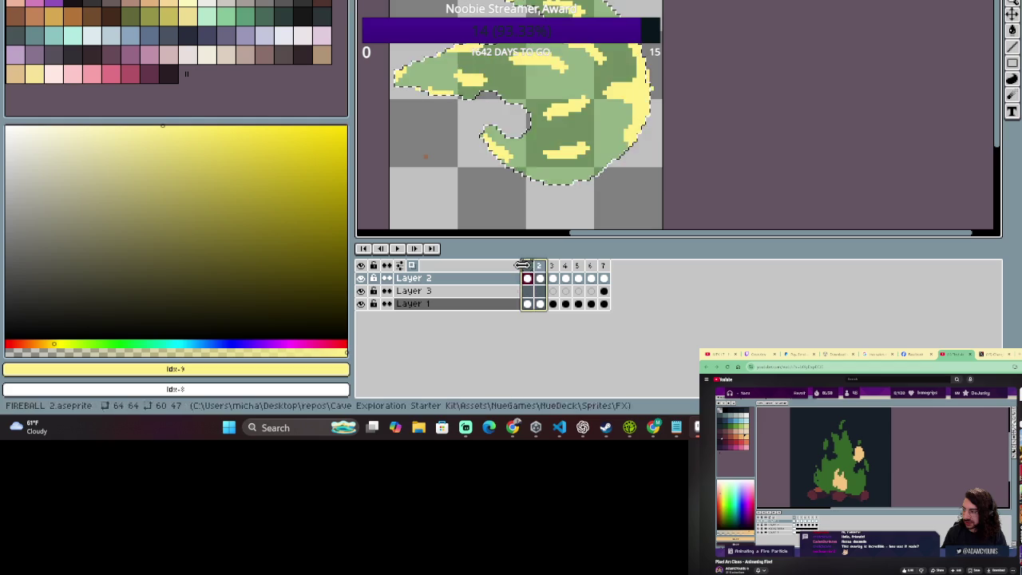
pyautogui.click(544, 268)
pyautogui.click(540, 265)
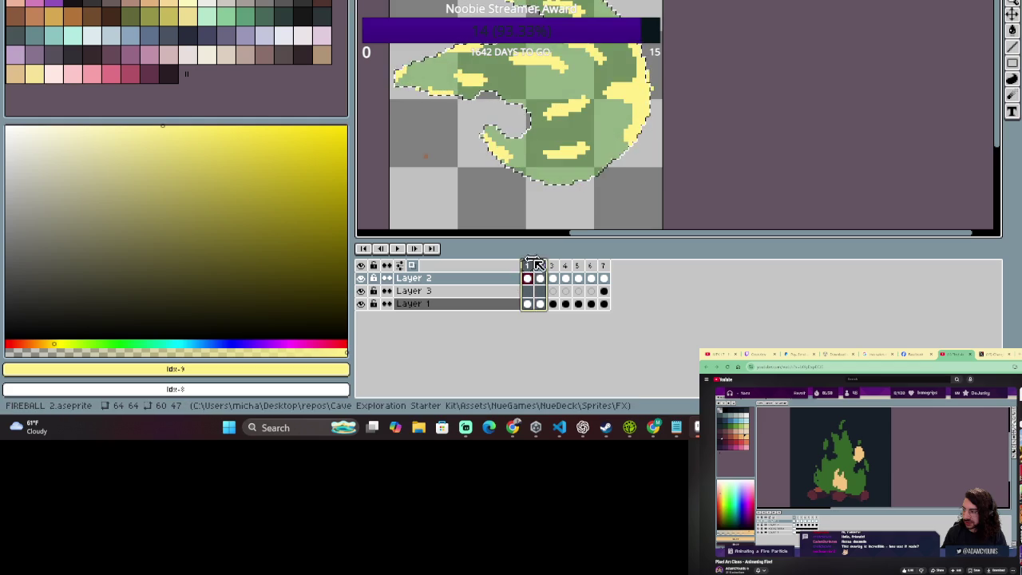
pyautogui.moveTo(541, 265); pyautogui.dragTo(528, 265)
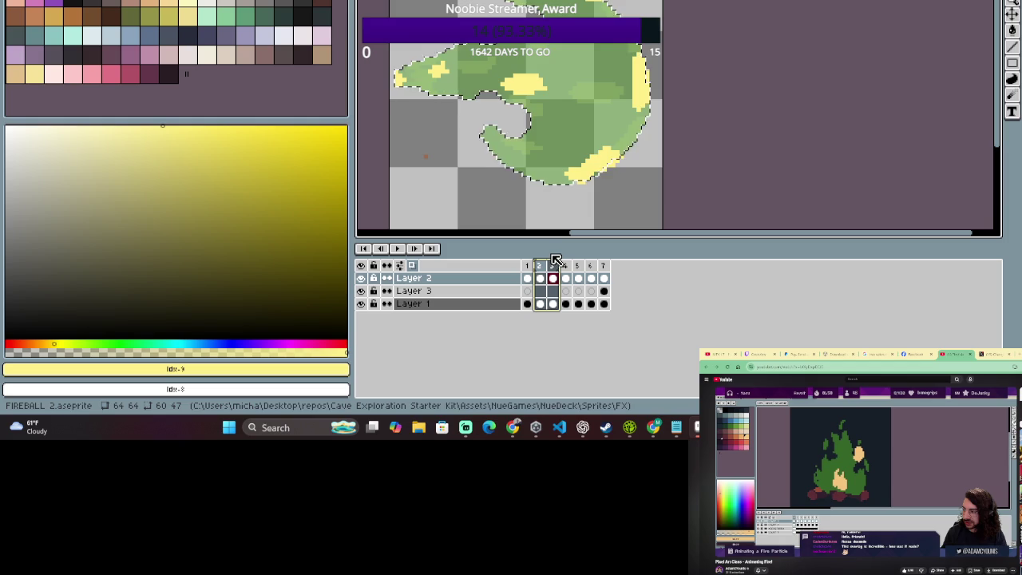
pyautogui.moveTo(529, 265)
pyautogui.mouseDown()
pyautogui.moveTo(557, 265)
pyautogui.moveTo(533, 270)
pyautogui.mouseUp()
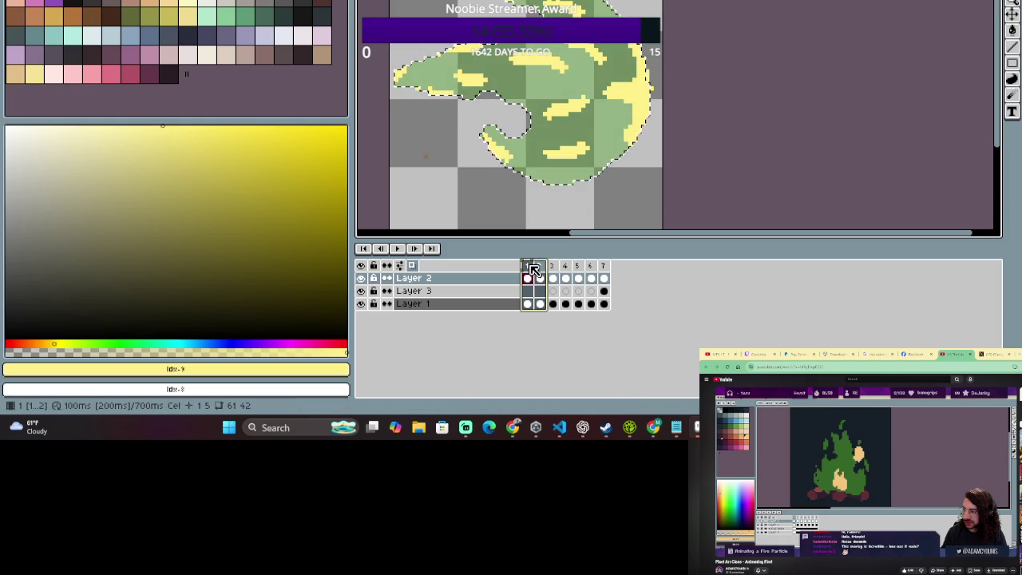
pyautogui.click(540, 267)
pyautogui.moveTo(540, 268); pyautogui.dragTo(528, 270)
pyautogui.click(539, 267)
pyautogui.click(540, 268)
# Check Layer 2's frame 1 cel and the frames 1–2 range, then return to frame 2.
pyautogui.press('e')
pyautogui.click(528, 269)
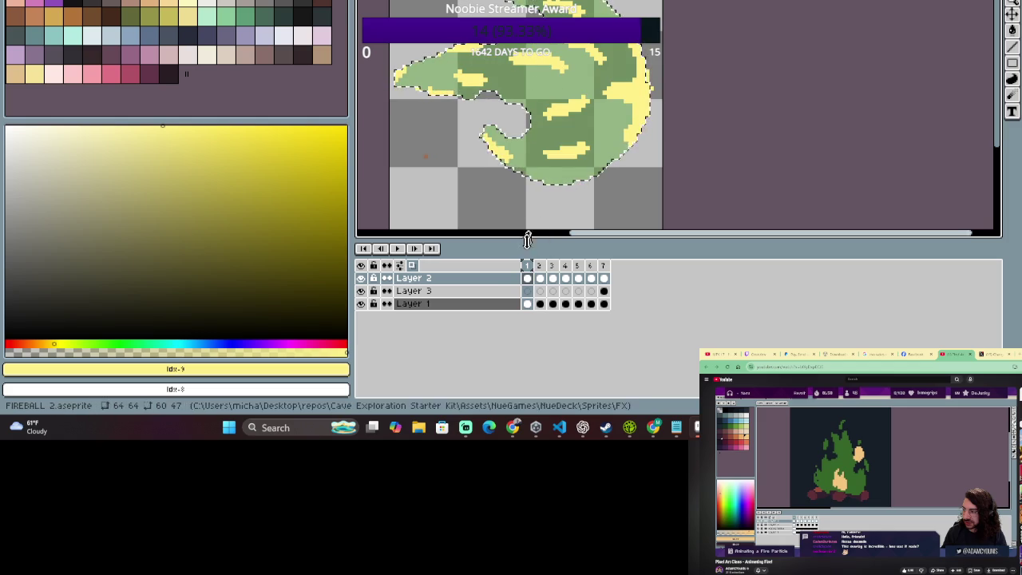
pyautogui.click(528, 275)
pyautogui.moveTo(531, 273); pyautogui.dragTo(540, 276)
pyautogui.press('e')
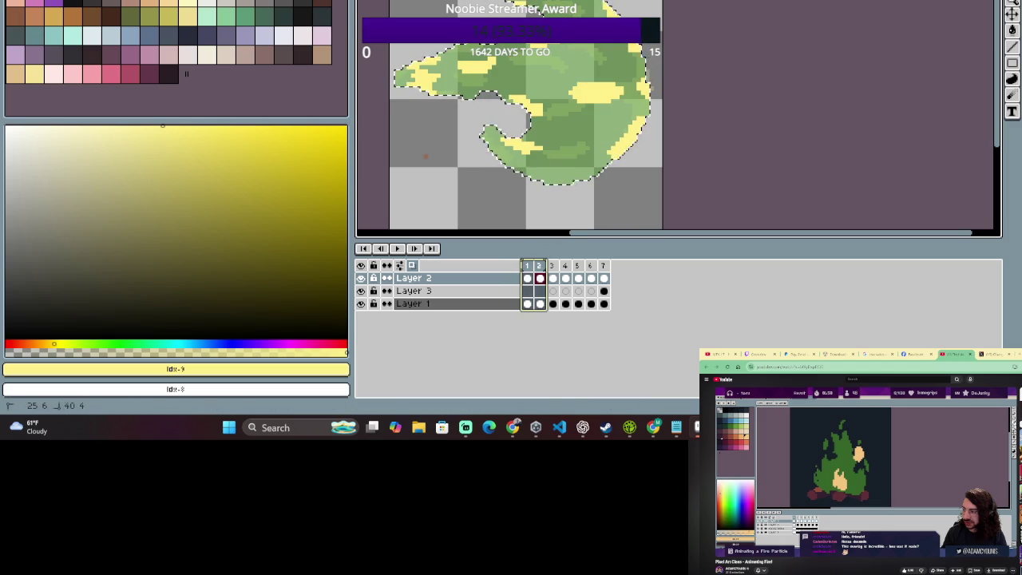
pyautogui.click(508, 4)
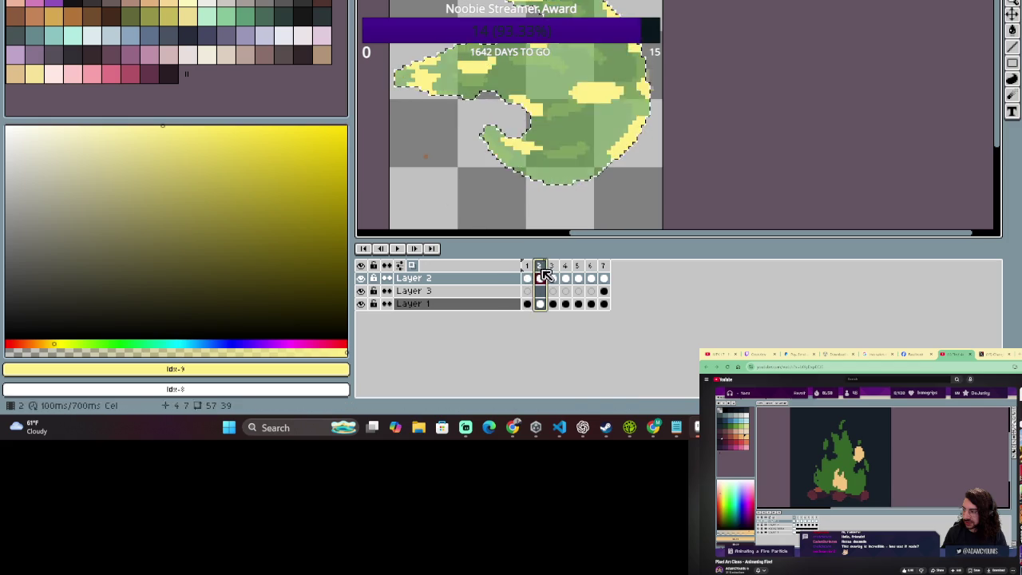
# Preview the frames 1–2 range a few more times, then select frames 2–3 together.
pyautogui.moveTo(538, 277); pyautogui.dragTo(527, 278)
pyautogui.click(541, 278)
pyautogui.moveTo(539, 278); pyautogui.dragTo(527, 278)
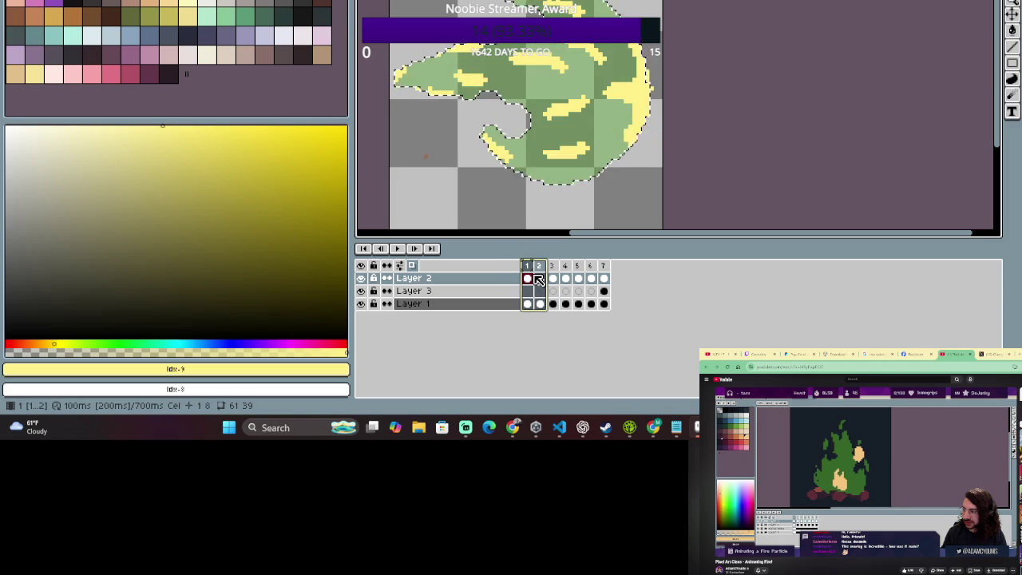
pyautogui.click(539, 278)
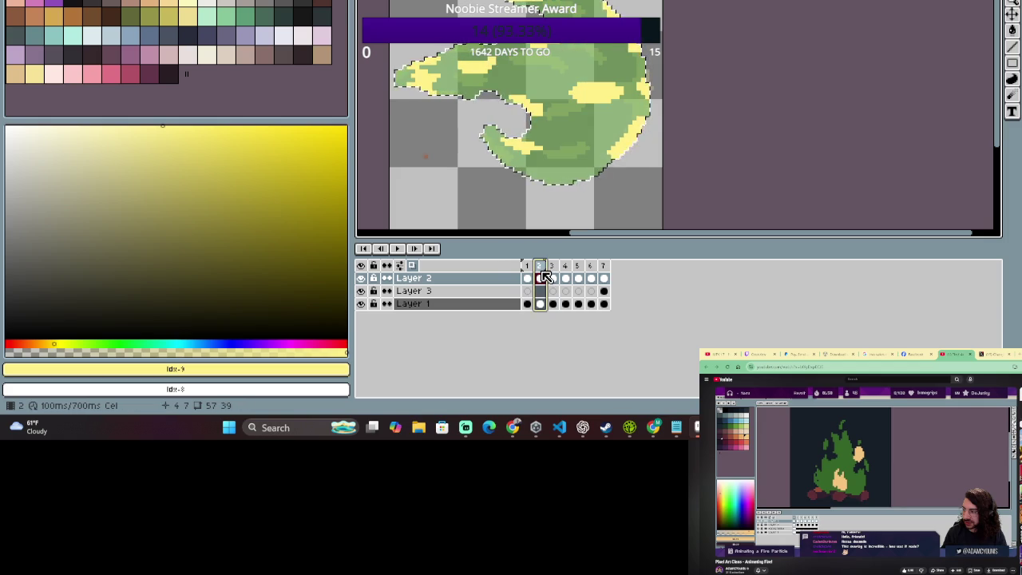
pyautogui.moveTo(542, 276); pyautogui.dragTo(541, 272)
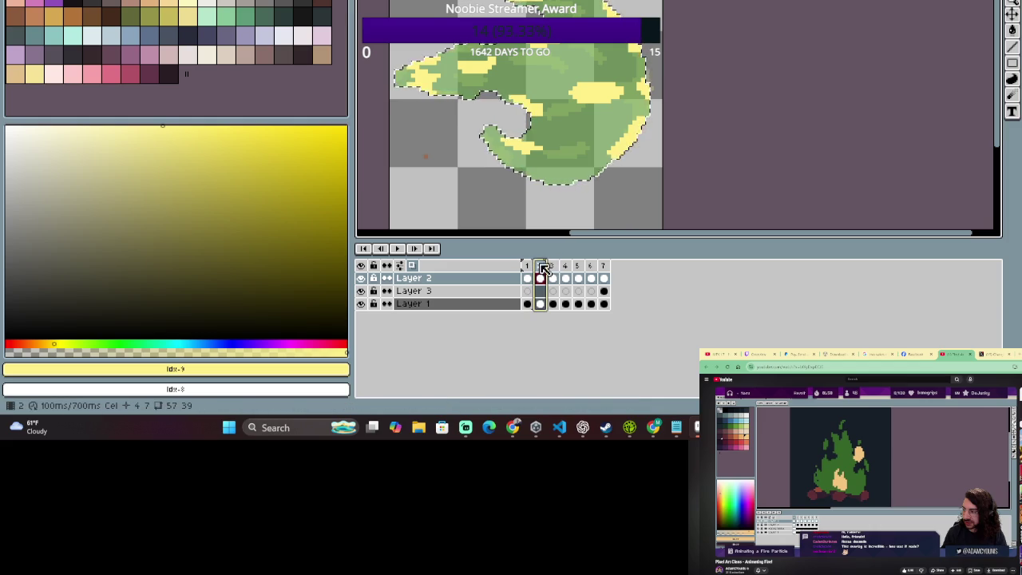
pyautogui.moveTo(546, 268); pyautogui.dragTo(530, 263)
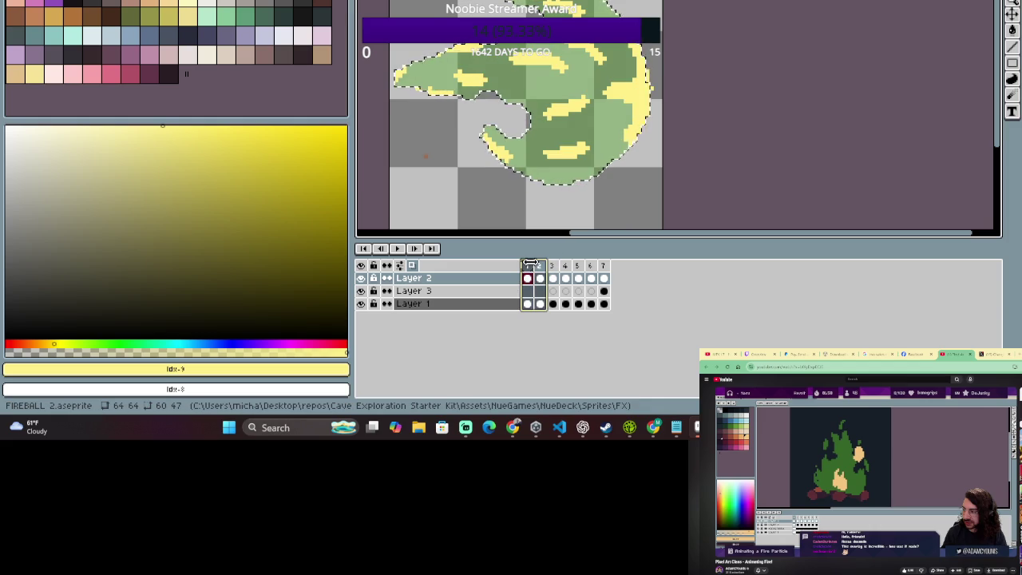
pyautogui.click(541, 266)
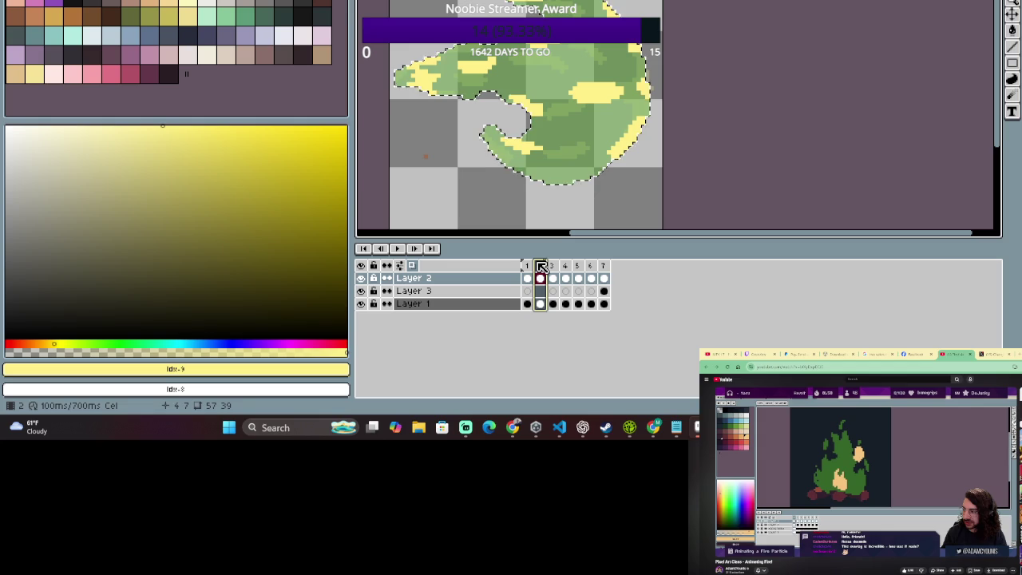
pyautogui.moveTo(542, 266); pyautogui.dragTo(531, 266)
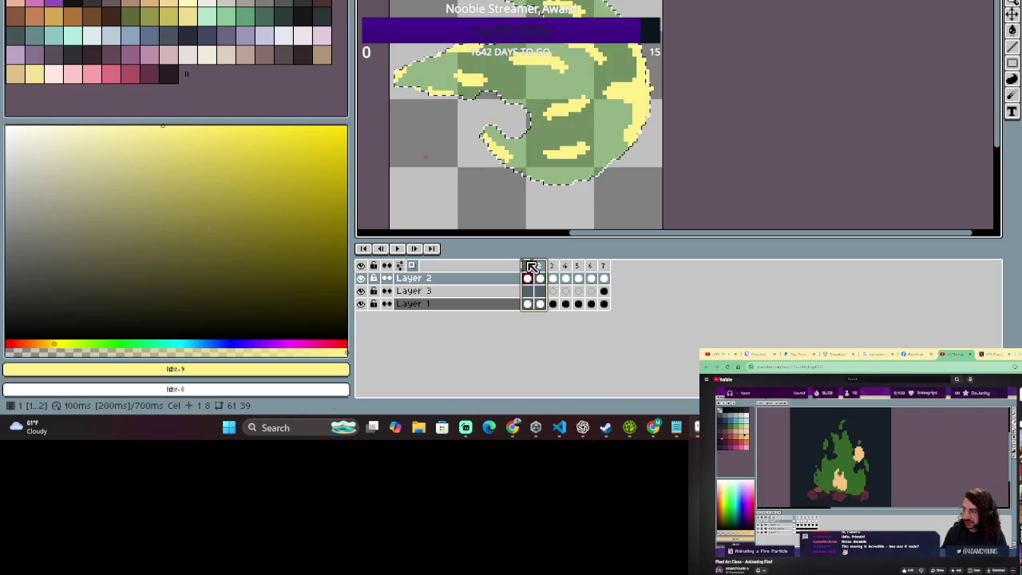
pyautogui.click(540, 266)
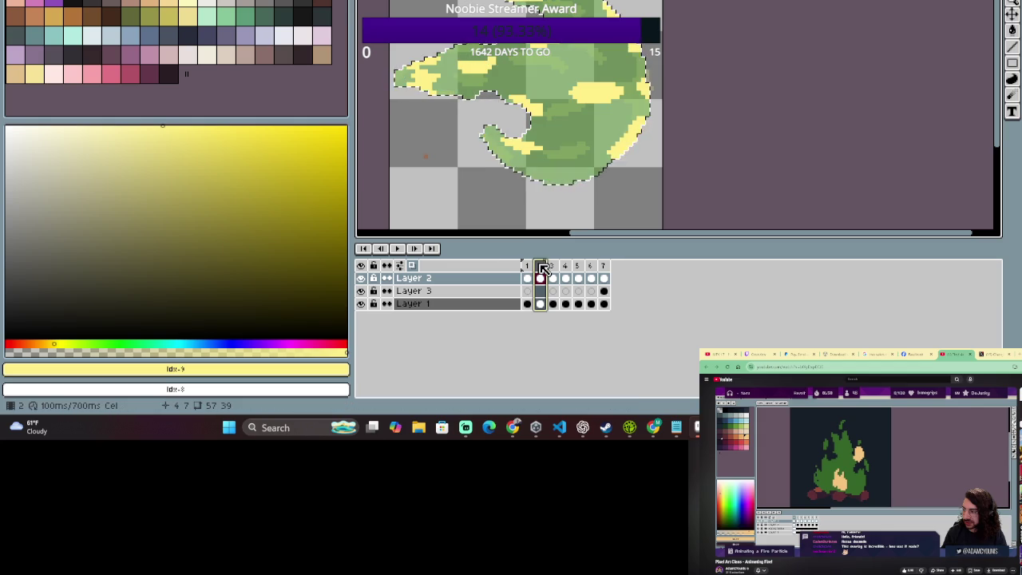
pyautogui.moveTo(542, 267); pyautogui.dragTo(554, 266)
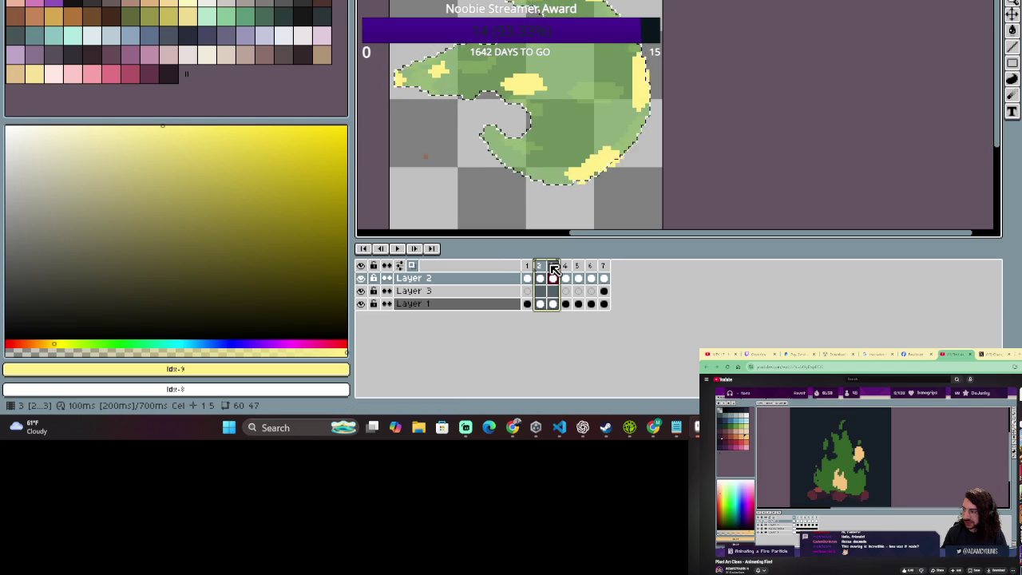
# On frame 3, undo a stray yellow dab and select frames 2–3 to compare streaks.
pyautogui.click(447, 72)
pyautogui.moveTo(447, 72); pyautogui.dragTo(443, 71)
pyautogui.hotkey('ctrl', 'z')
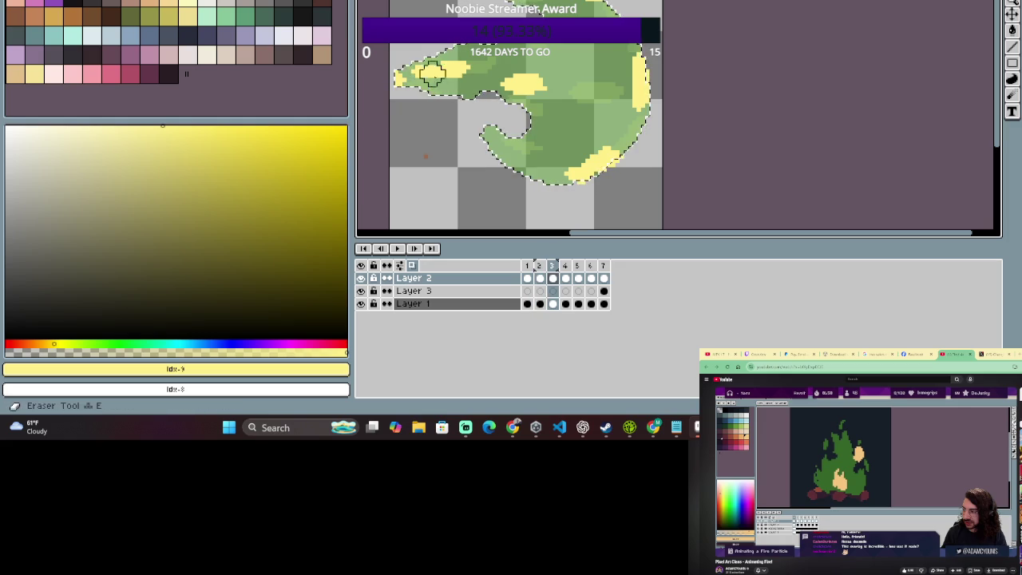
pyautogui.click(553, 266)
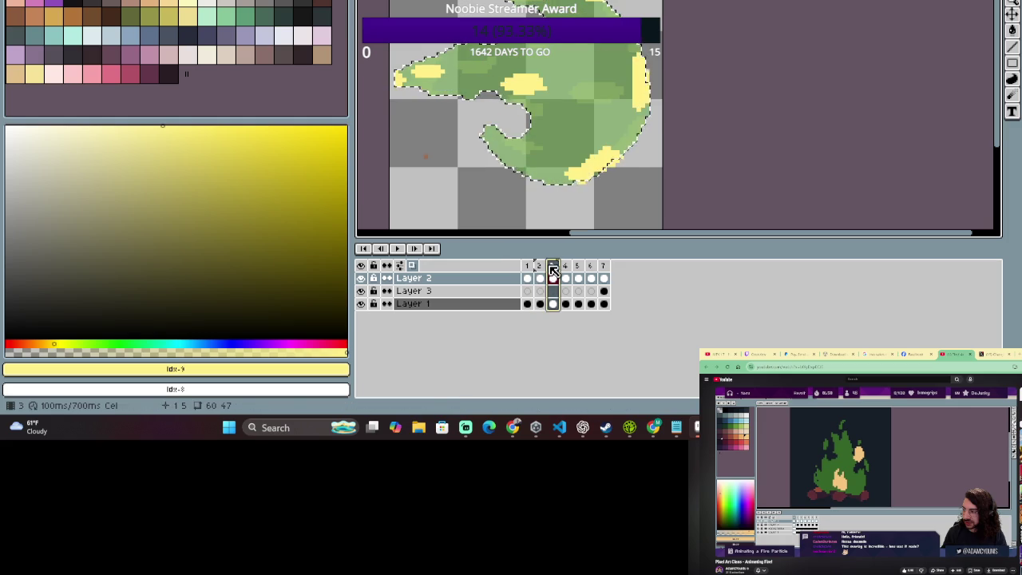
pyautogui.moveTo(552, 272)
pyautogui.mouseDown()
pyautogui.moveTo(543, 270)
pyautogui.moveTo(554, 268)
pyautogui.mouseUp()
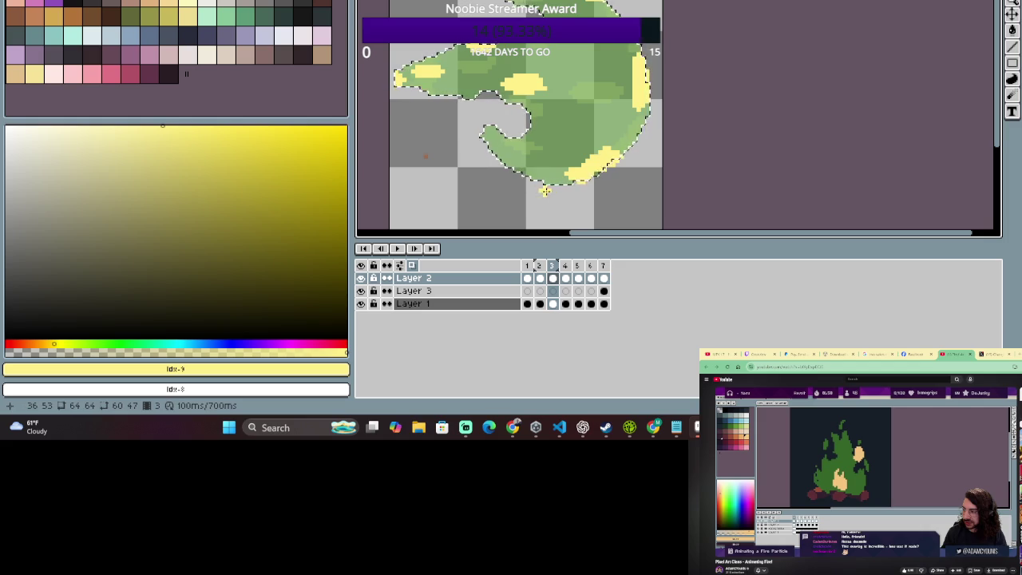
# Trim the upper-left yellow, redraw a top streak with its right end erased, and dab the curl tip.
pyautogui.press('b')
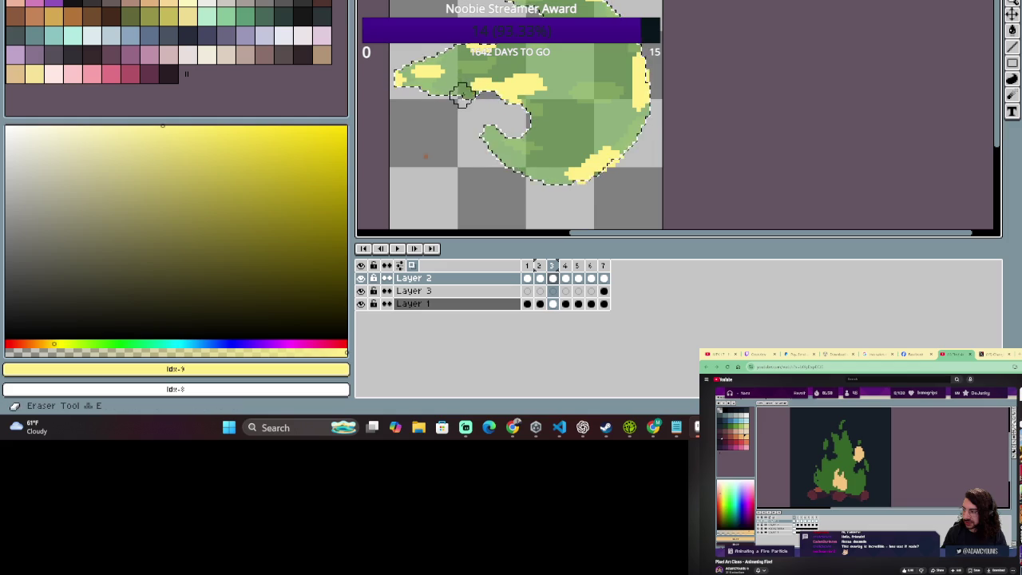
pyautogui.moveTo(527, 82); pyautogui.dragTo(537, 99)
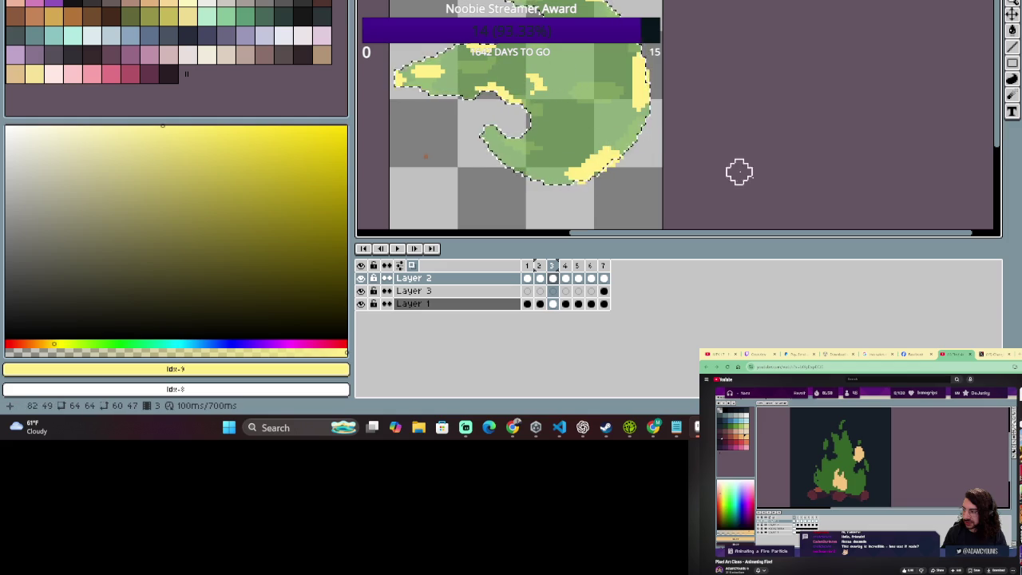
pyautogui.press('b')
pyautogui.moveTo(591, 94); pyautogui.dragTo(523, 75)
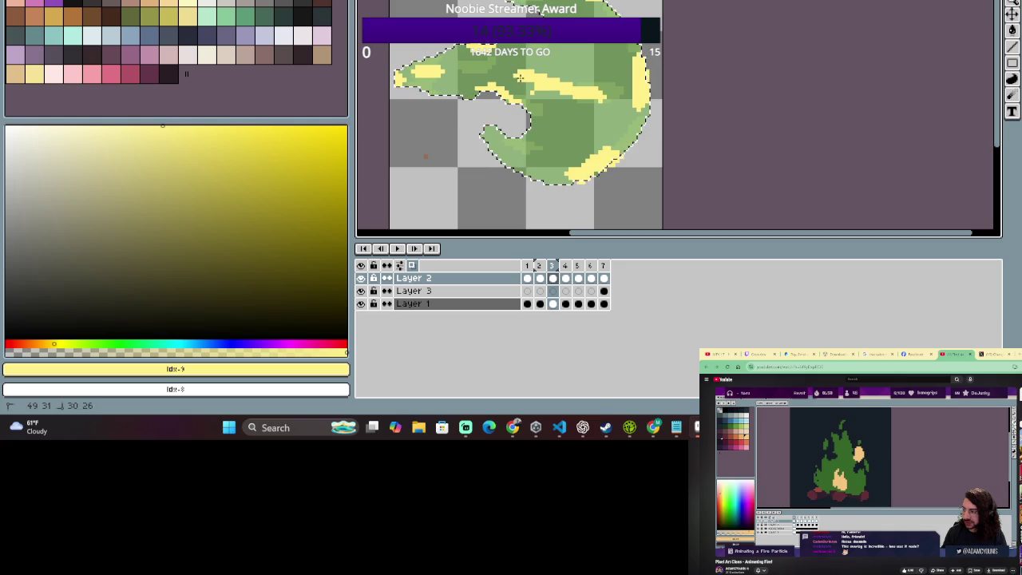
pyautogui.press('e')
pyautogui.moveTo(613, 94); pyautogui.dragTo(559, 102)
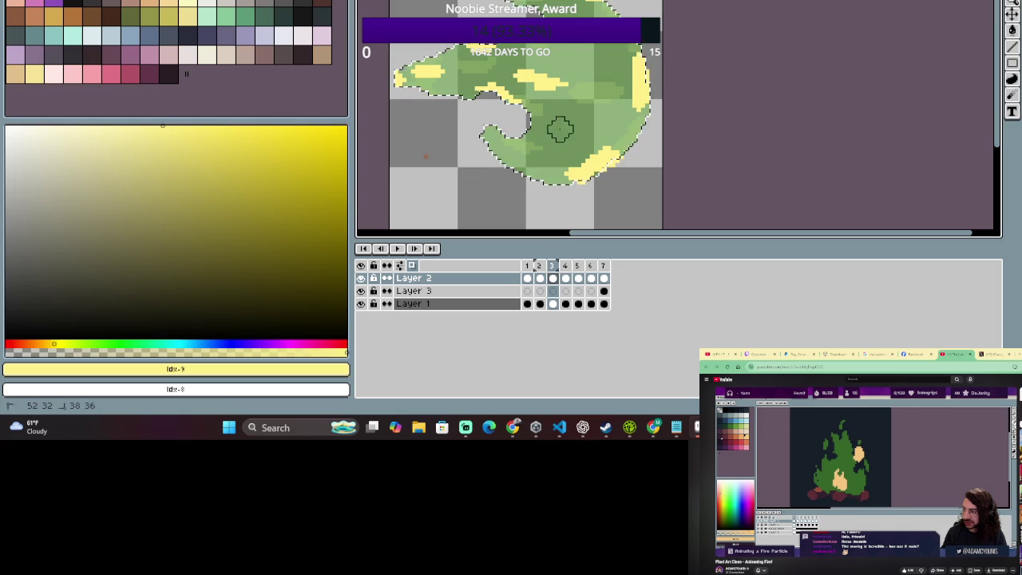
pyautogui.scroll(-3, 569, 108)
pyautogui.scroll(3, 573, 114)
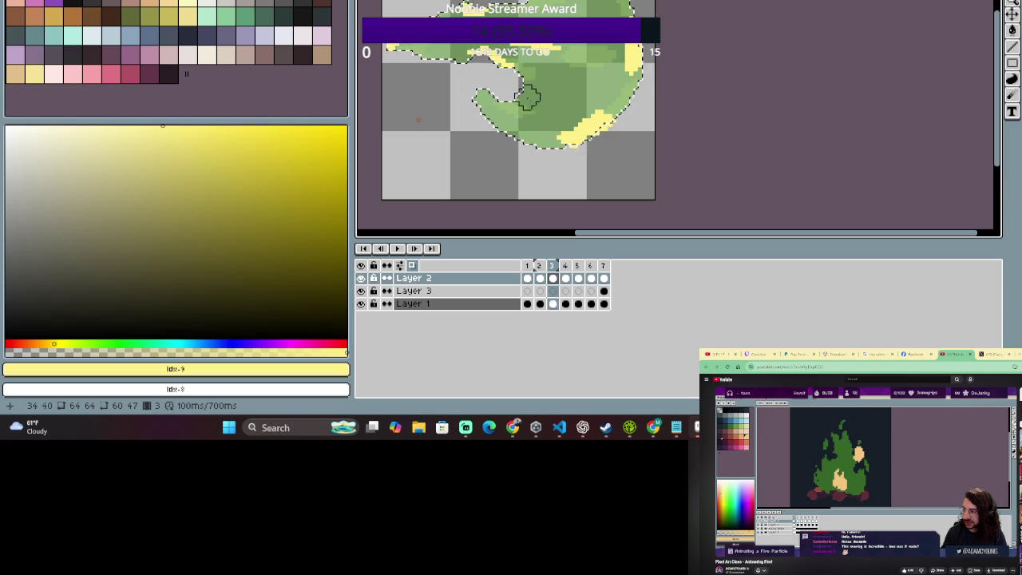
pyautogui.click(477, 94)
# Undo the tail-tip yellow and loop frames 2–3 repeatedly to check the motion.
pyautogui.hotkey('ctrl', 'z')
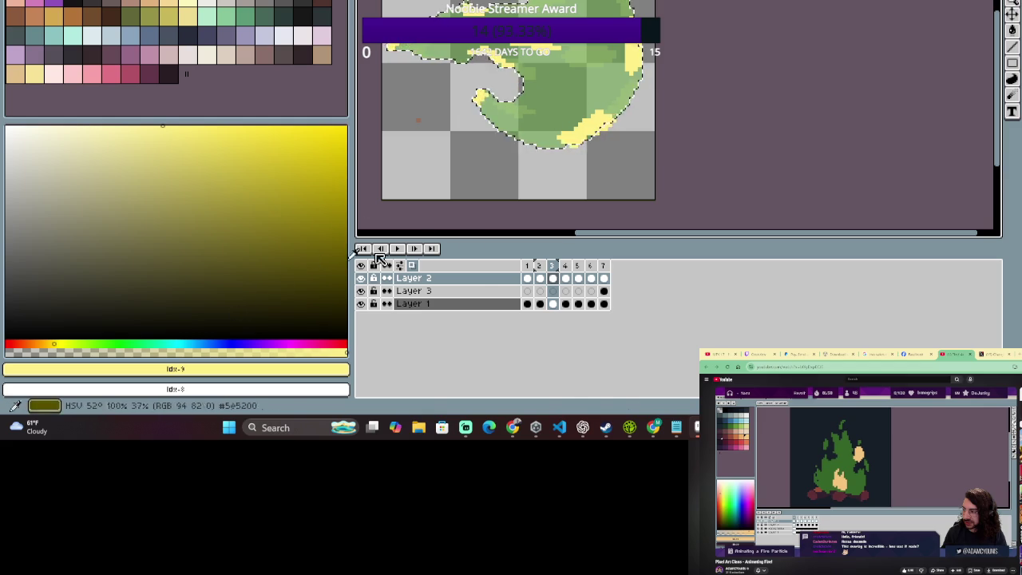
pyautogui.moveTo(551, 266); pyautogui.dragTo(544, 265)
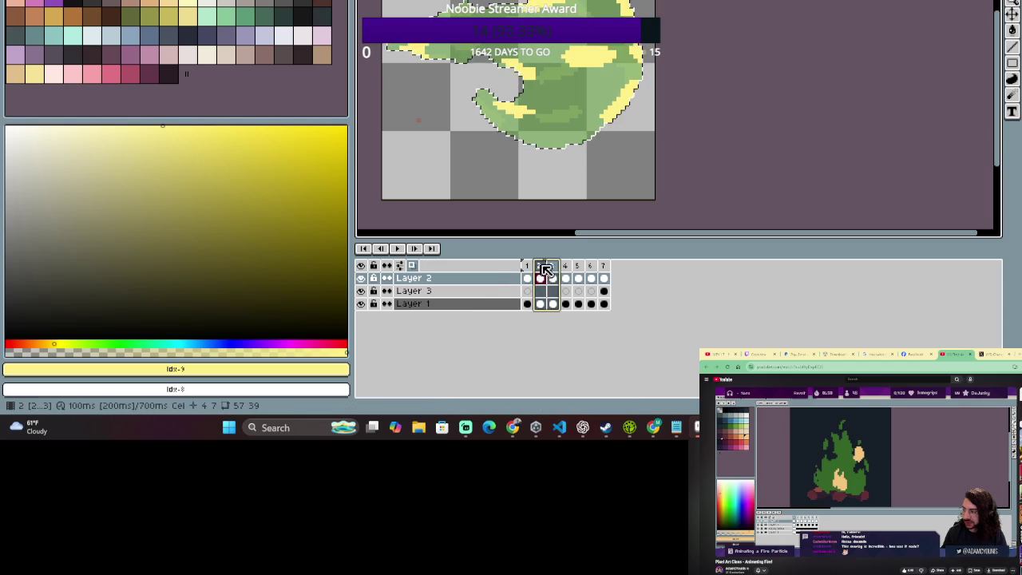
pyautogui.click(552, 267)
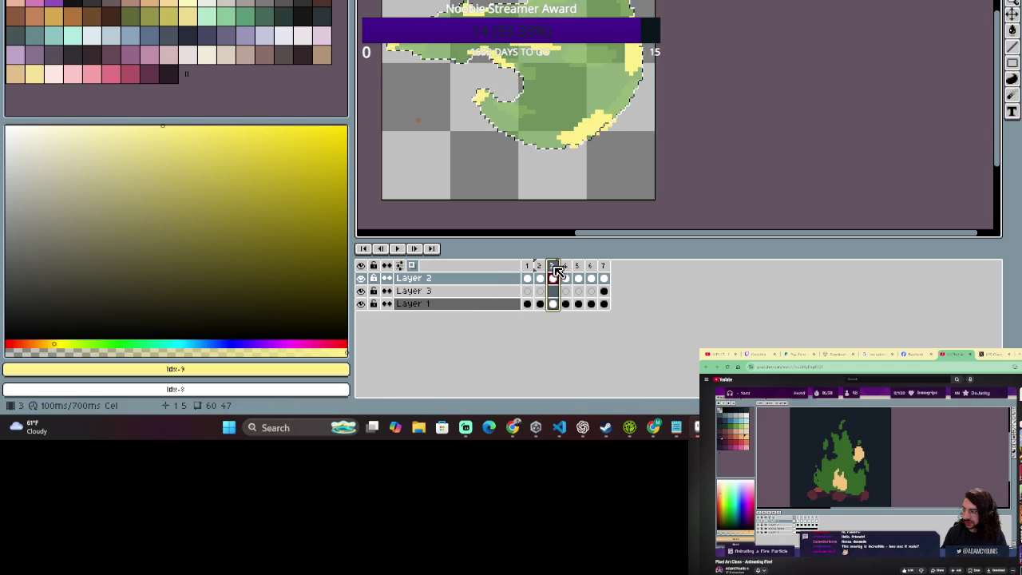
pyautogui.moveTo(556, 268); pyautogui.dragTo(540, 268)
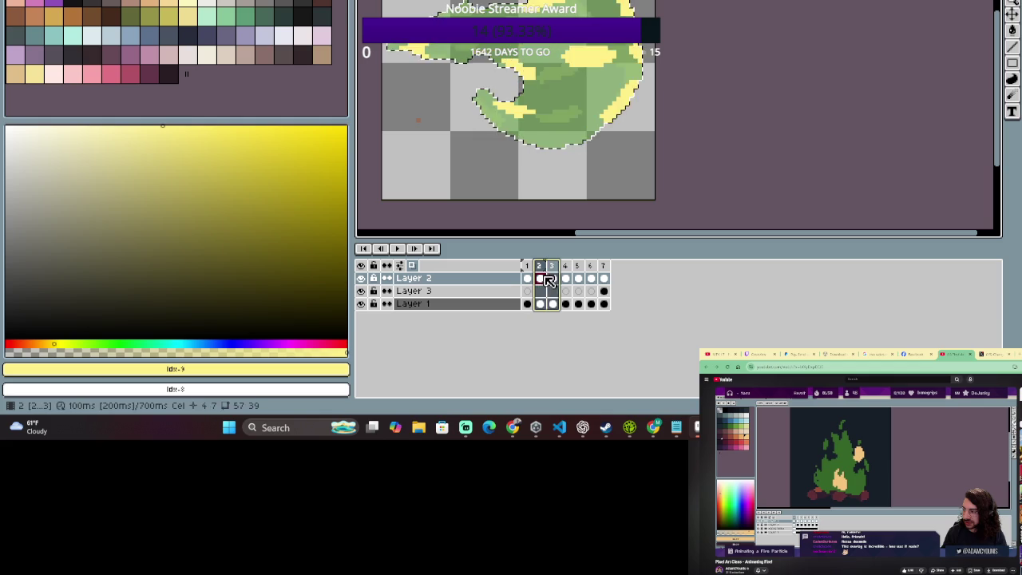
pyautogui.click(557, 279)
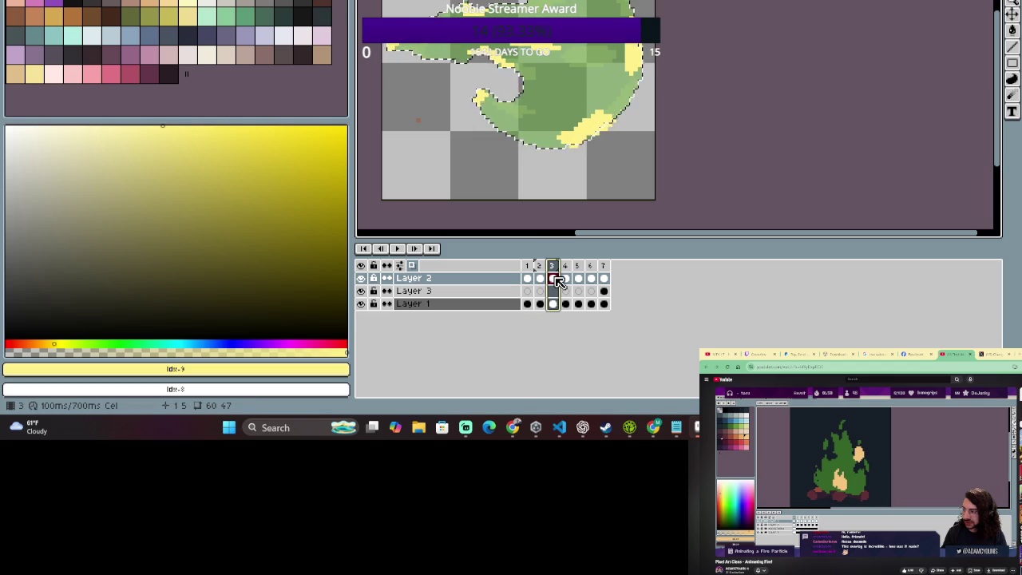
pyautogui.moveTo(557, 283); pyautogui.dragTo(549, 282)
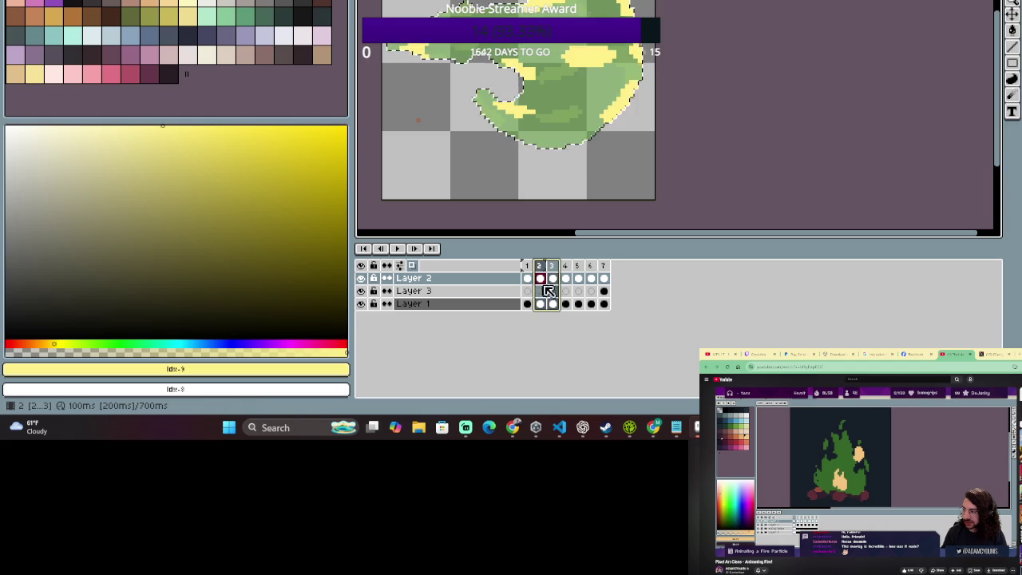
pyautogui.click(556, 283)
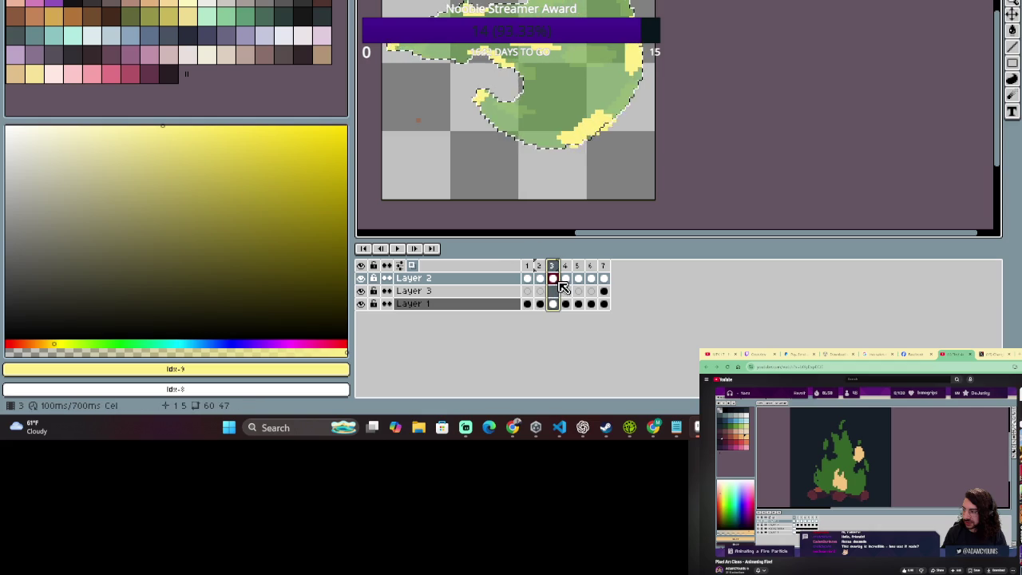
pyautogui.moveTo(560, 282); pyautogui.dragTo(542, 289)
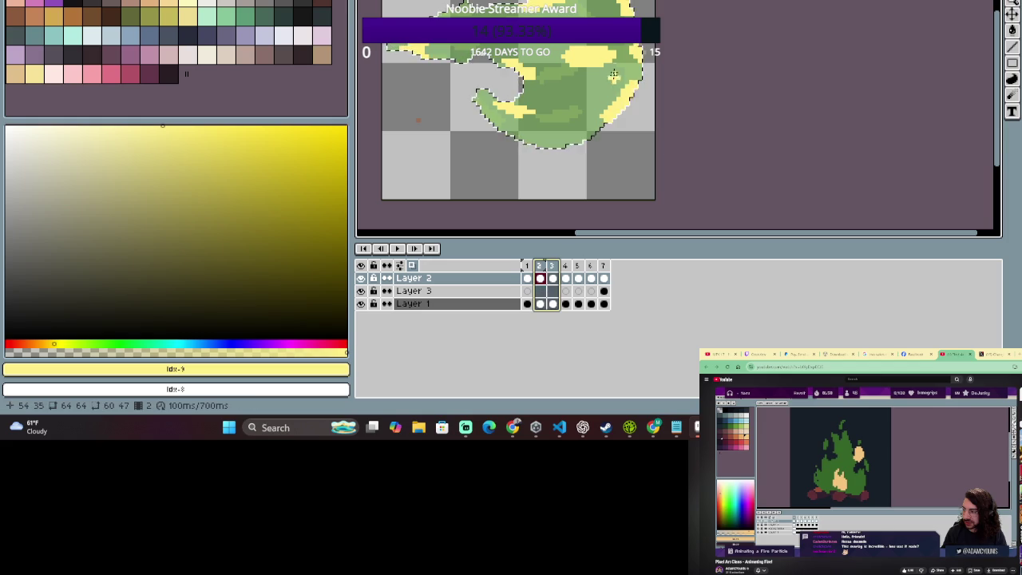
pyautogui.press('Escape')
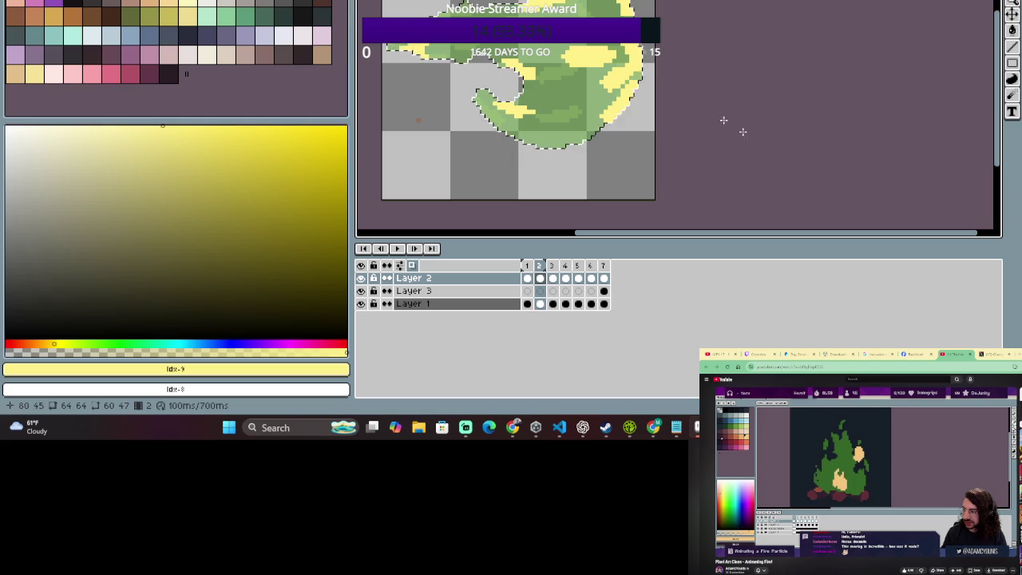
# Play frames 1–2 in a loop, then add yellow pixels on frame 3's upper right.
pyautogui.moveTo(539, 266); pyautogui.dragTo(531, 267)
pyautogui.press('Return')
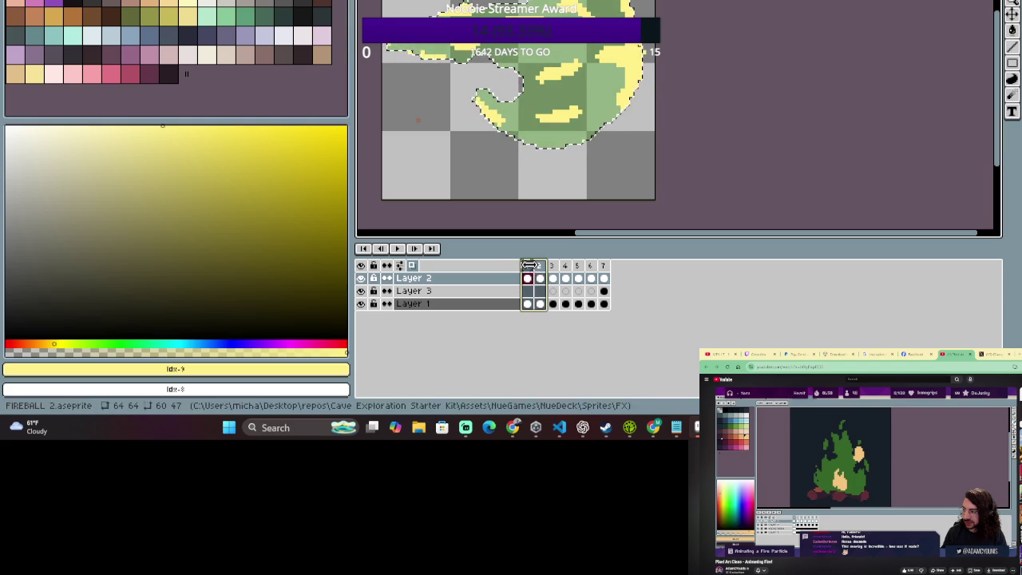
pyautogui.click(541, 265)
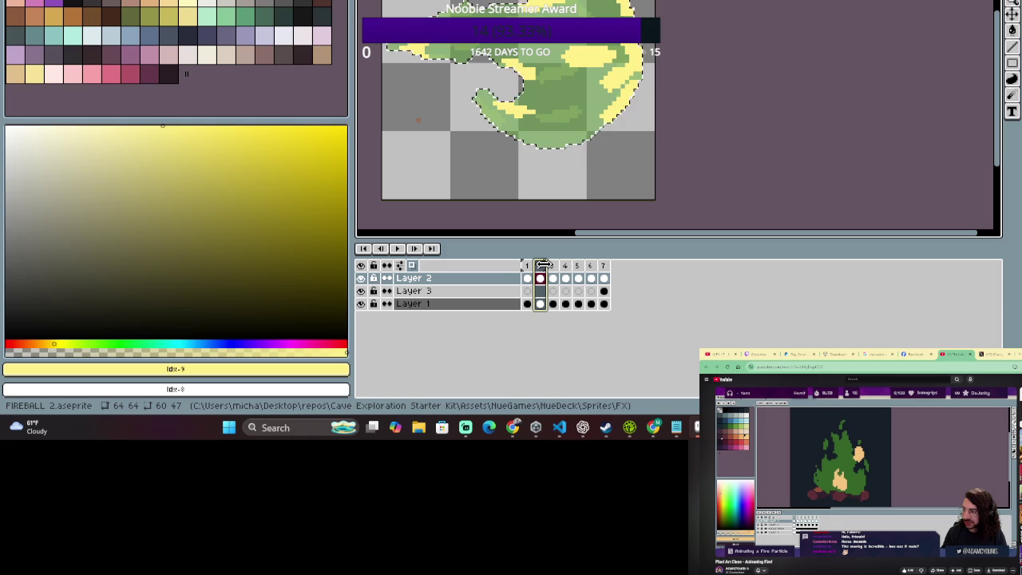
pyautogui.moveTo(543, 266); pyautogui.dragTo(552, 266)
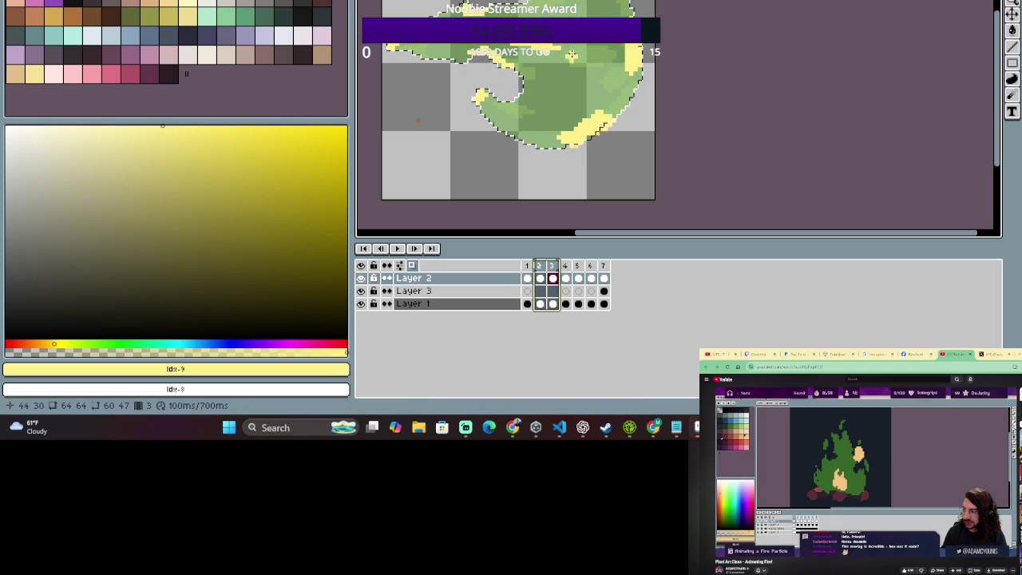
pyautogui.moveTo(604, 25); pyautogui.dragTo(612, 25)
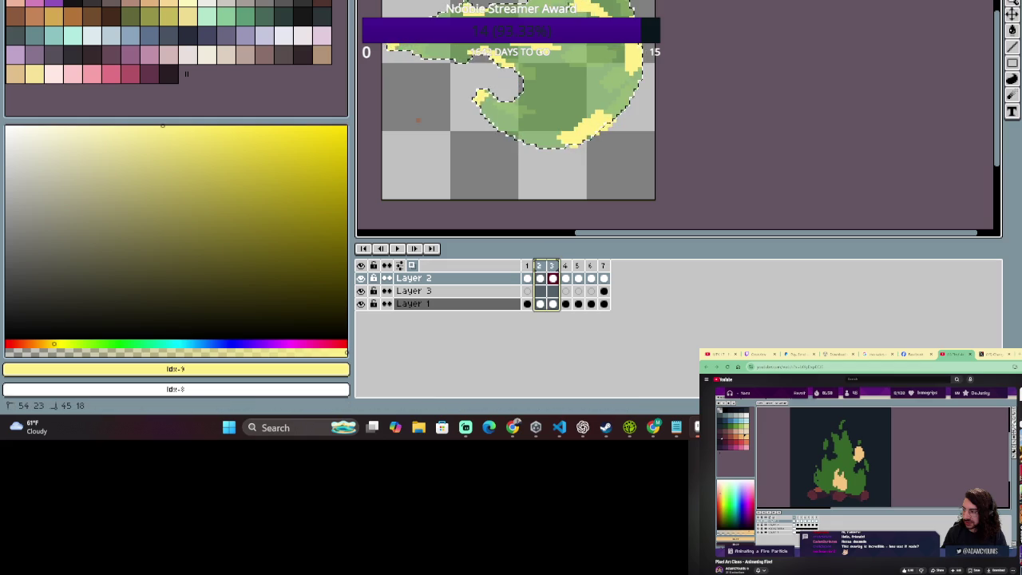
pyautogui.moveTo(607, 83); pyautogui.dragTo(601, 85)
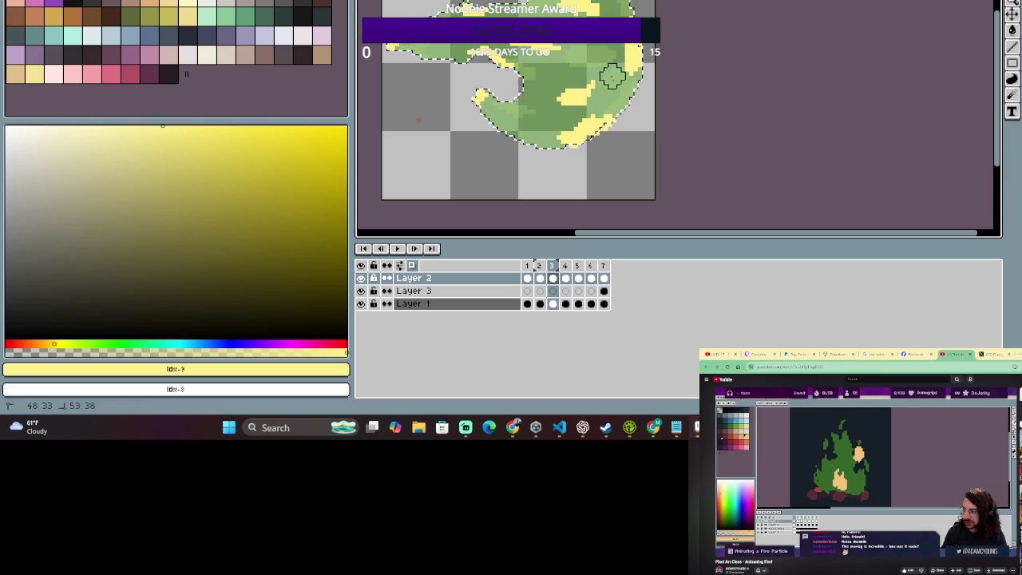
# Compare frames 2–3 once more, then select frame 4 of Layer 2.
pyautogui.moveTo(551, 266); pyautogui.dragTo(544, 265)
pyautogui.click(553, 265)
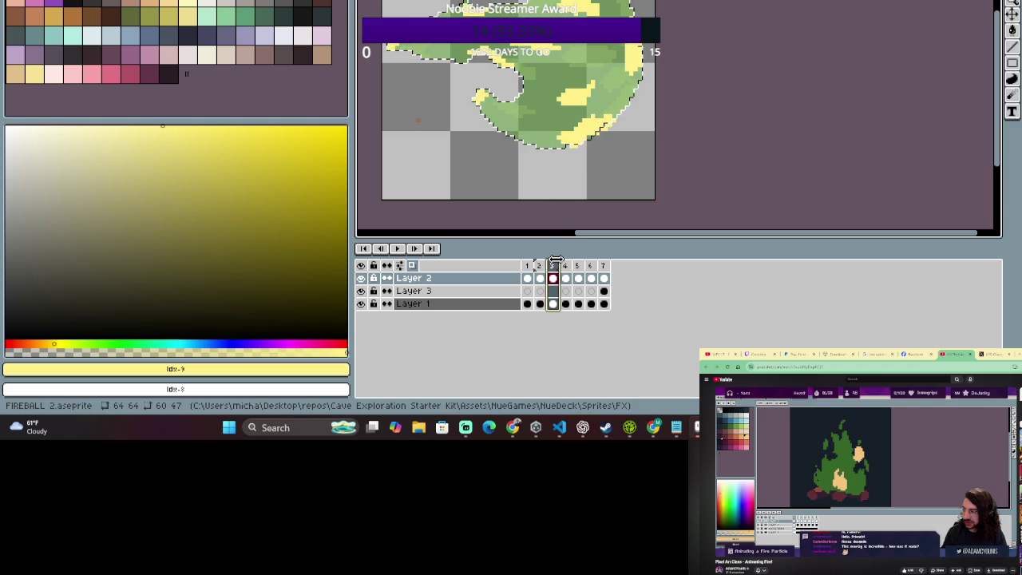
pyautogui.moveTo(551, 266); pyautogui.dragTo(566, 266)
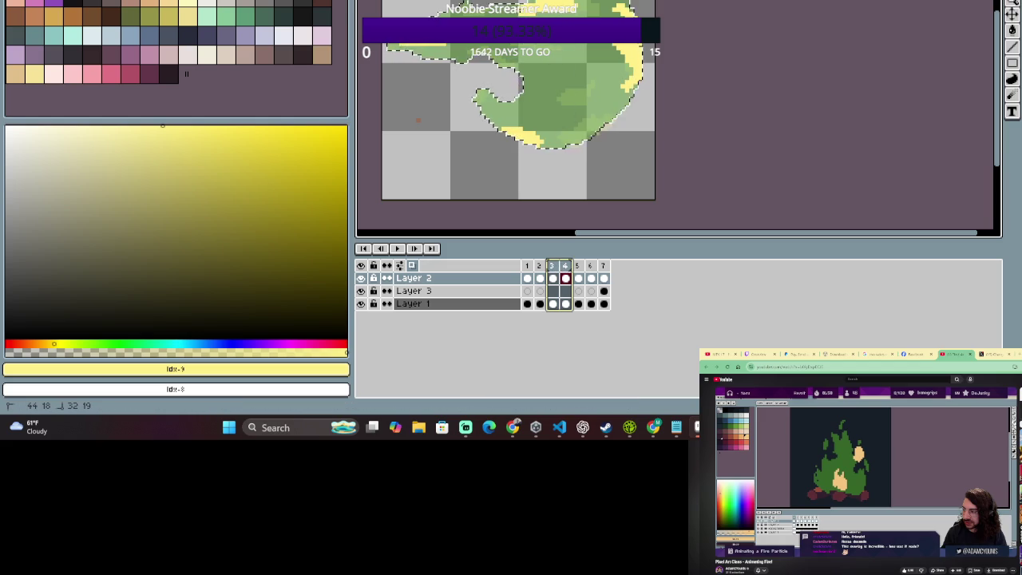
pyautogui.click(564, 266)
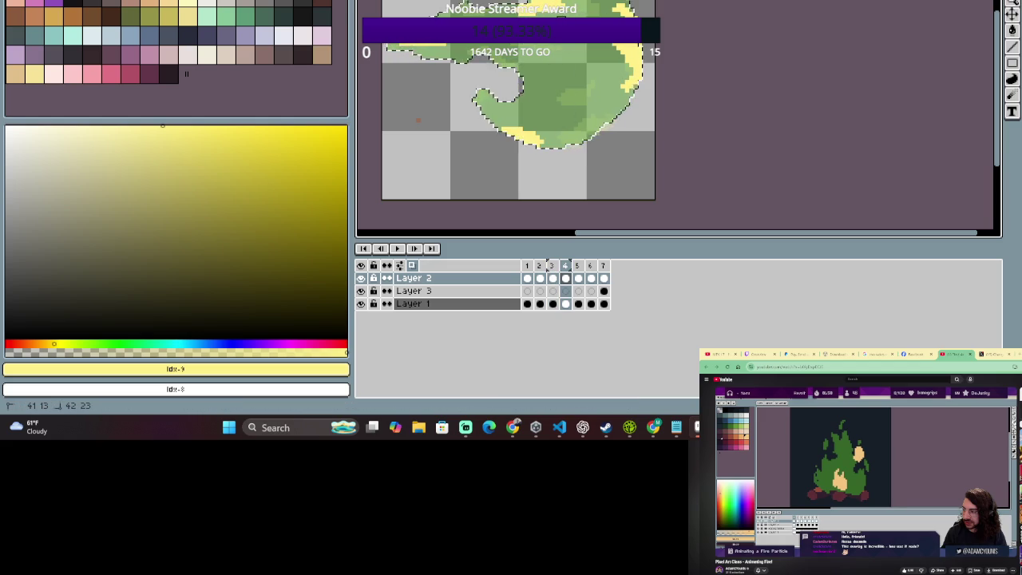
# Paint a yellow streak across frame 4's middle and erase its right end.
pyautogui.press('b')
pyautogui.moveTo(575, 95); pyautogui.dragTo(526, 103)
pyautogui.press('e')
pyautogui.moveTo(593, 101)
pyautogui.mouseDown()
pyautogui.moveTo(559, 86)
pyautogui.moveTo(554, 120)
pyautogui.mouseUp()
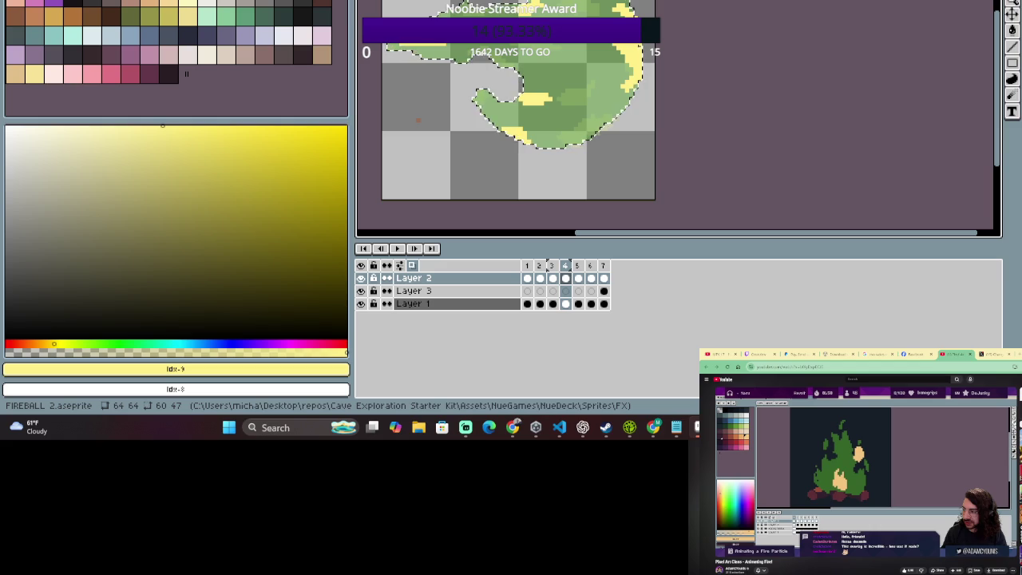
# Compare frame 4 against frame 3, then move on to frame 5.
pyautogui.click(552, 266)
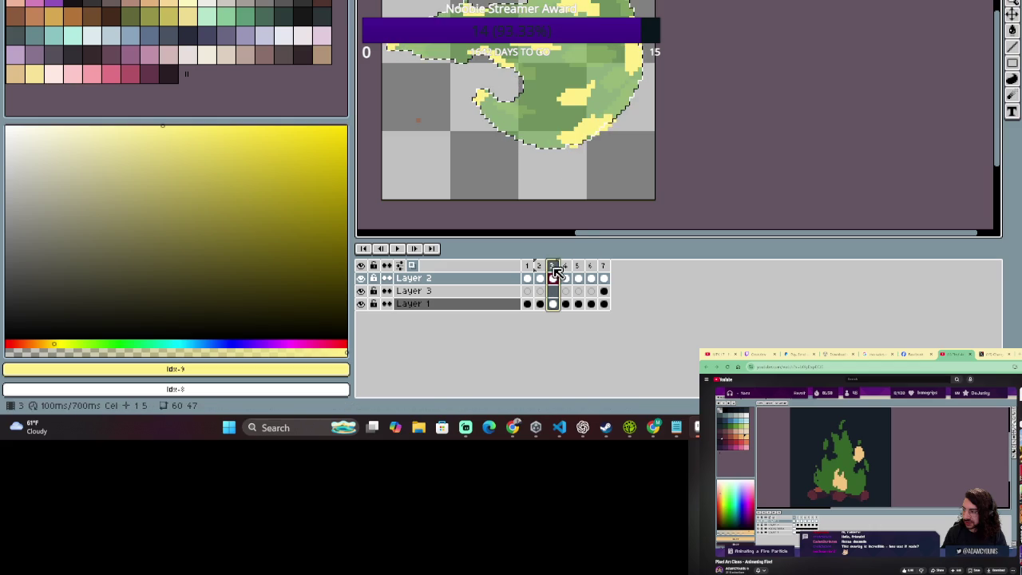
pyautogui.click(565, 266)
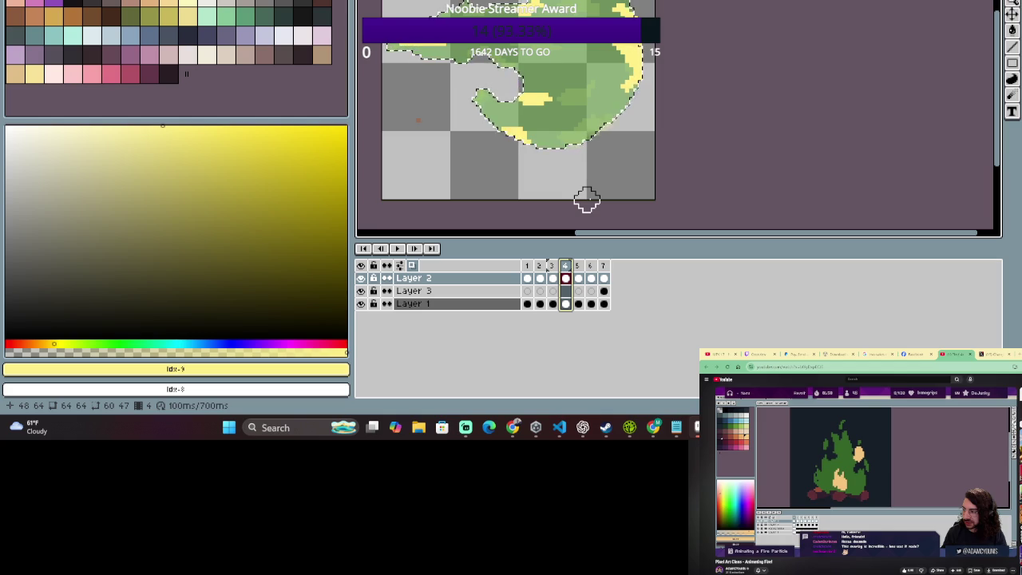
pyautogui.click(580, 266)
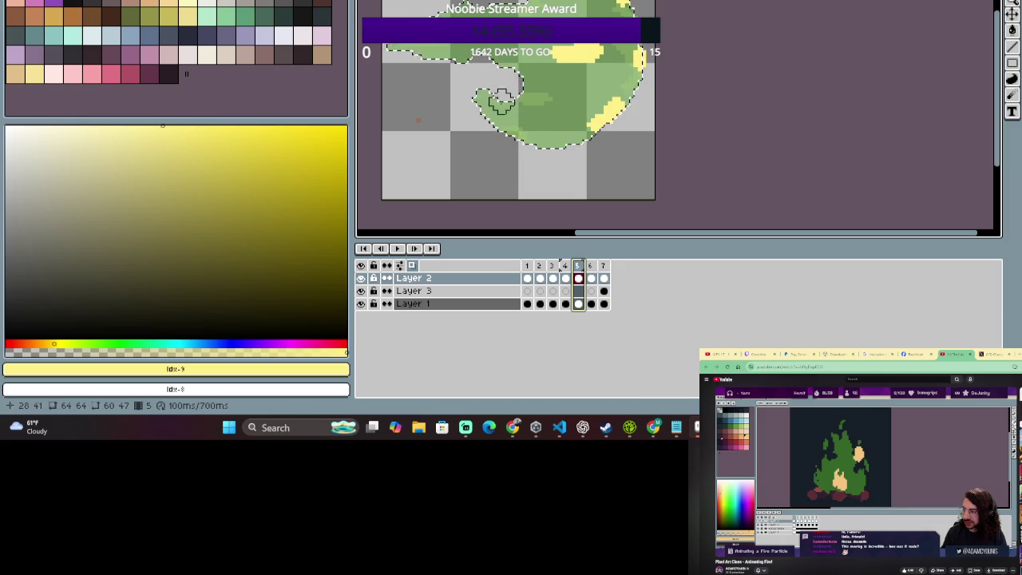
# On frame 5, try a yellow highlight stroke, undo it, and toggle between Pencil and Eraser.
pyautogui.moveTo(537, 99); pyautogui.dragTo(520, 100)
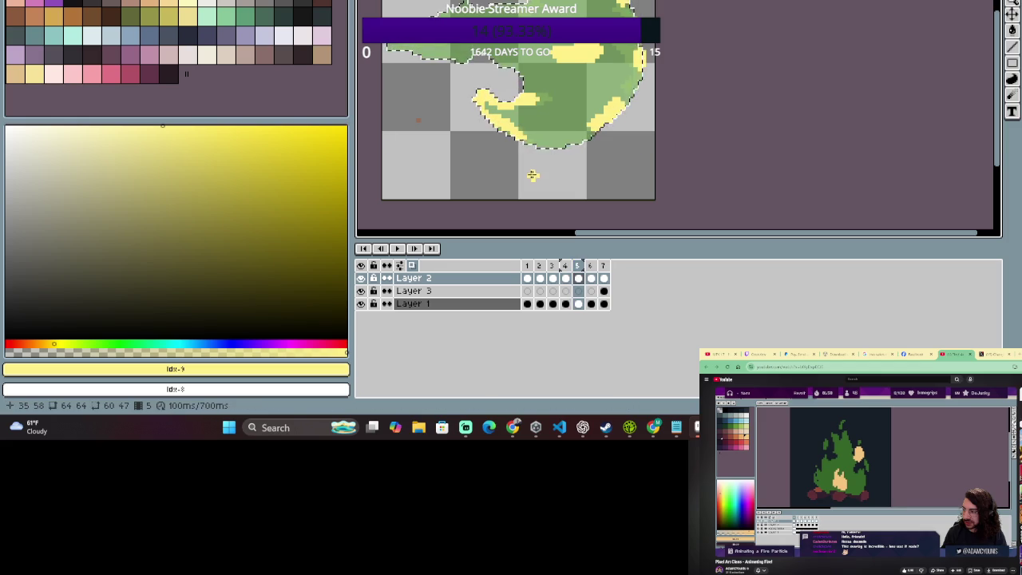
pyautogui.hotkey('ctrl', 'z')
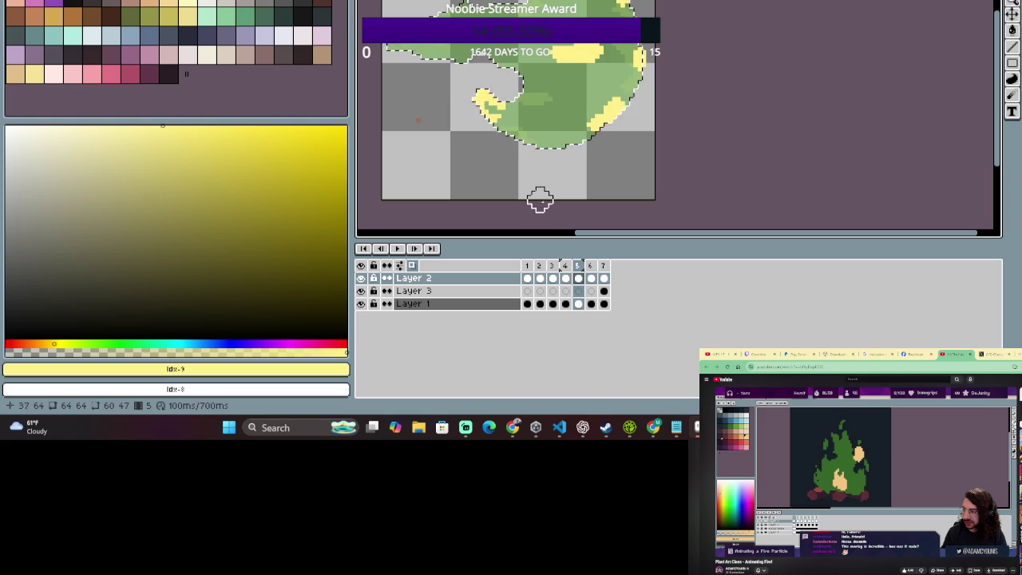
pyautogui.press('b')
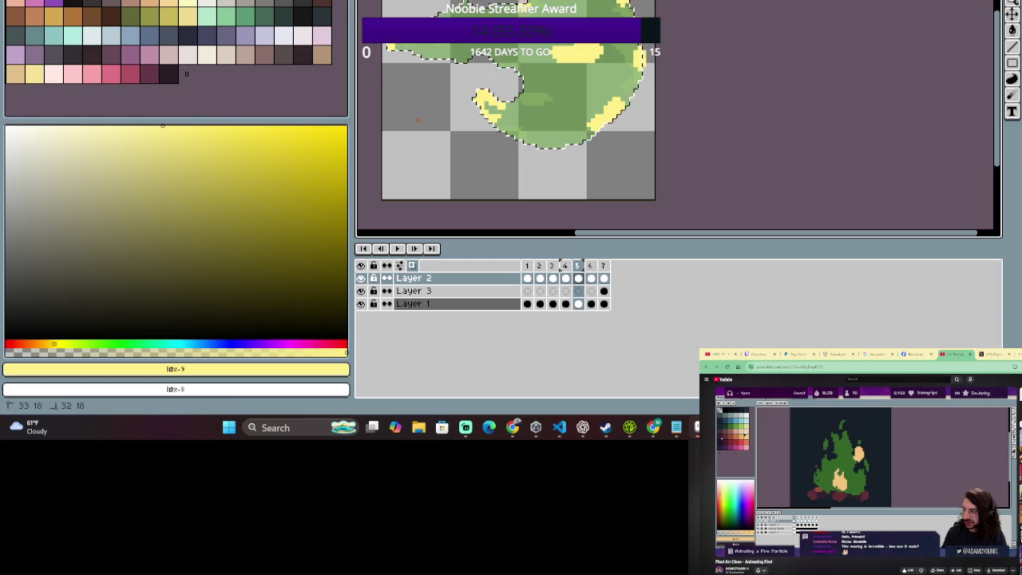
pyautogui.press('e')
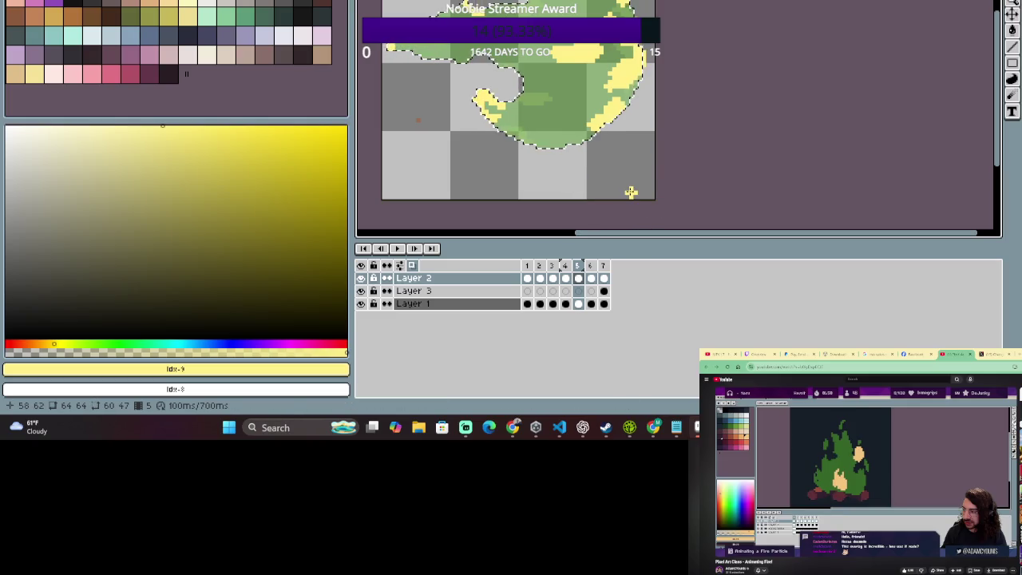
pyautogui.click(591, 271)
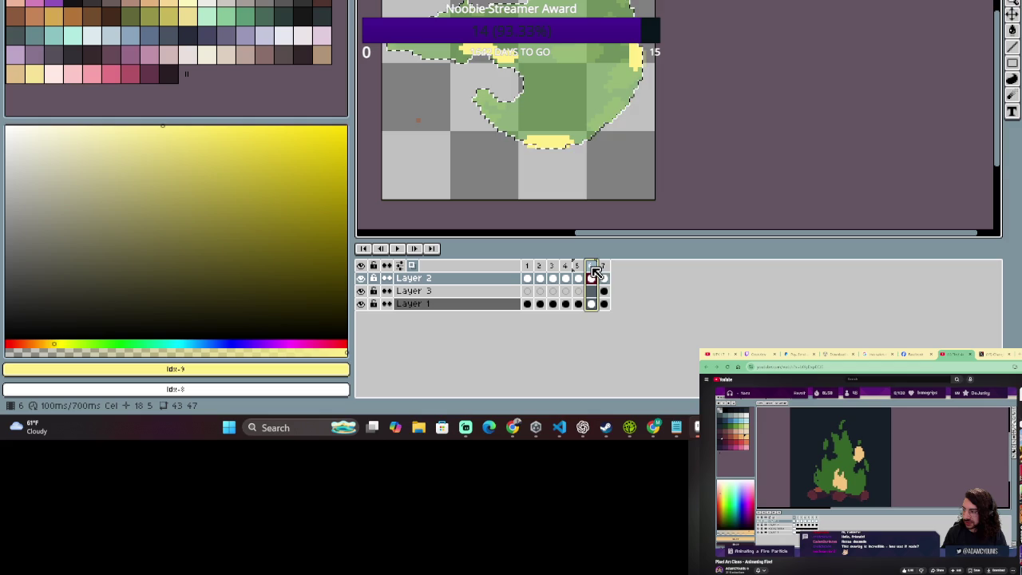
# Select frame 6's Layer 2 cel and paint a diagonal yellow streak across the fireball.
pyautogui.click(595, 275)
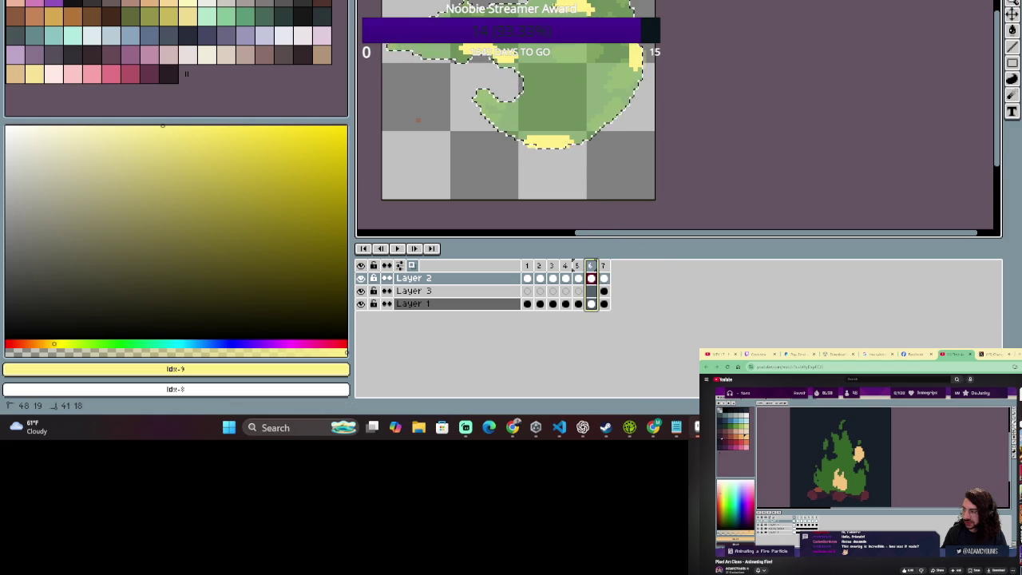
pyautogui.click(567, 112)
pyautogui.moveTo(580, 97)
pyautogui.mouseDown()
pyautogui.moveTo(543, 108)
pyautogui.moveTo(606, 79)
pyautogui.mouseUp()
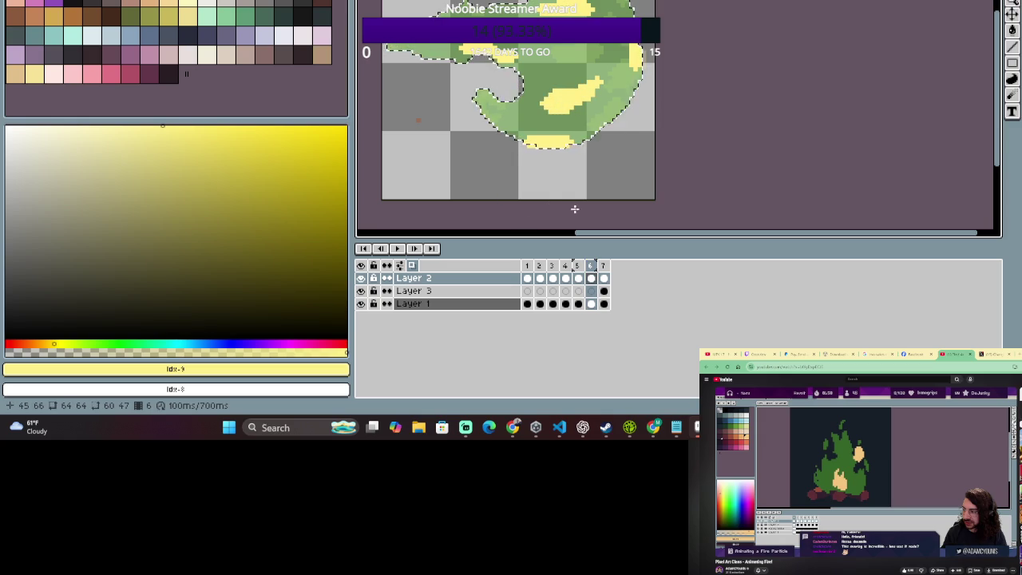
# On frame 7, paint a small yellow dab and undo it.
pyautogui.click(604, 265)
pyautogui.moveTo(567, 108)
pyautogui.mouseDown()
pyautogui.moveTo(550, 107)
pyautogui.moveTo(533, 83)
pyautogui.mouseUp()
pyautogui.hotkey('ctrl', 'z')
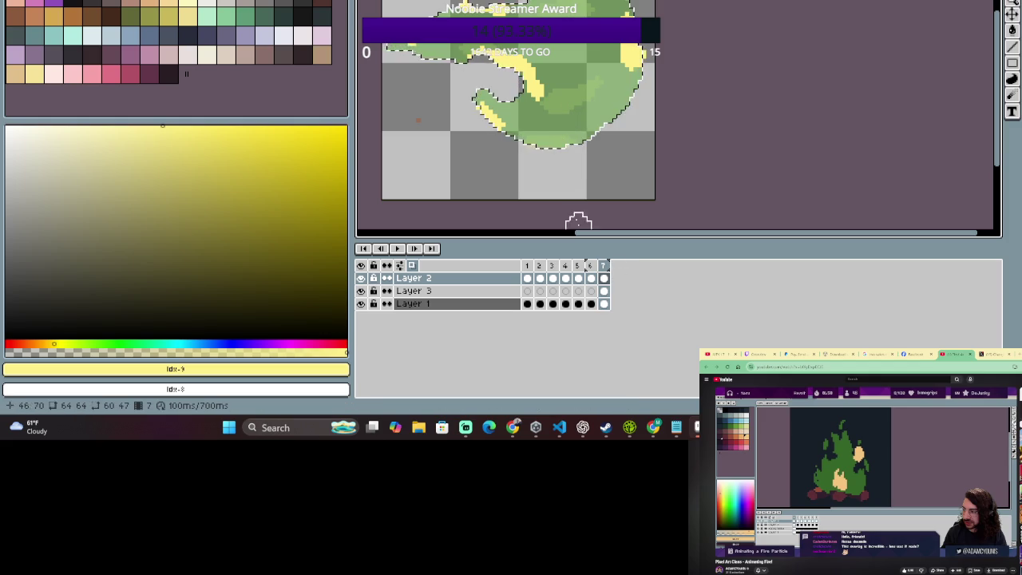
# Compare frame 7 with frame 1, then play the fireball animation.
pyautogui.click(528, 273)
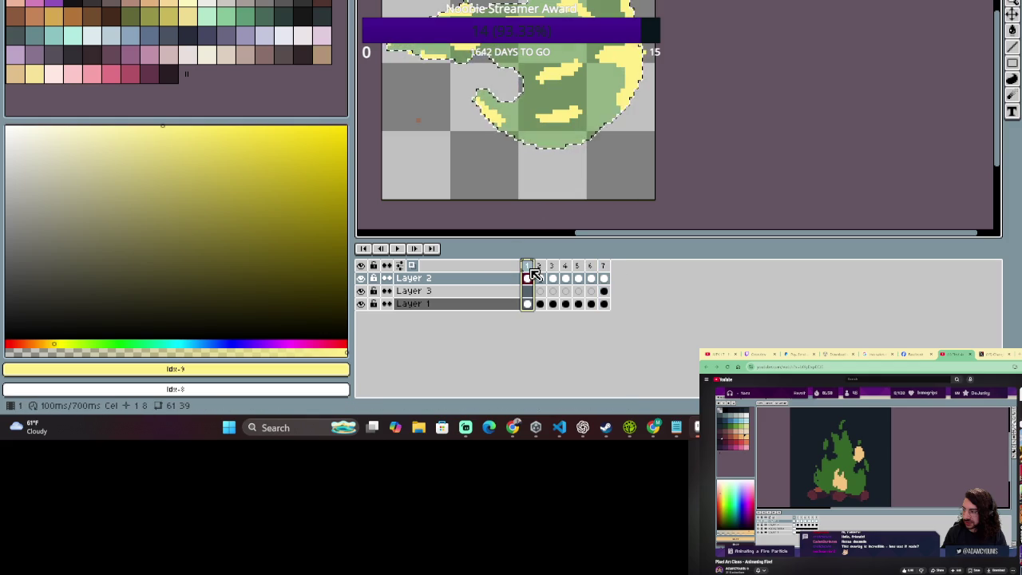
pyautogui.click(605, 271)
pyautogui.click(527, 267)
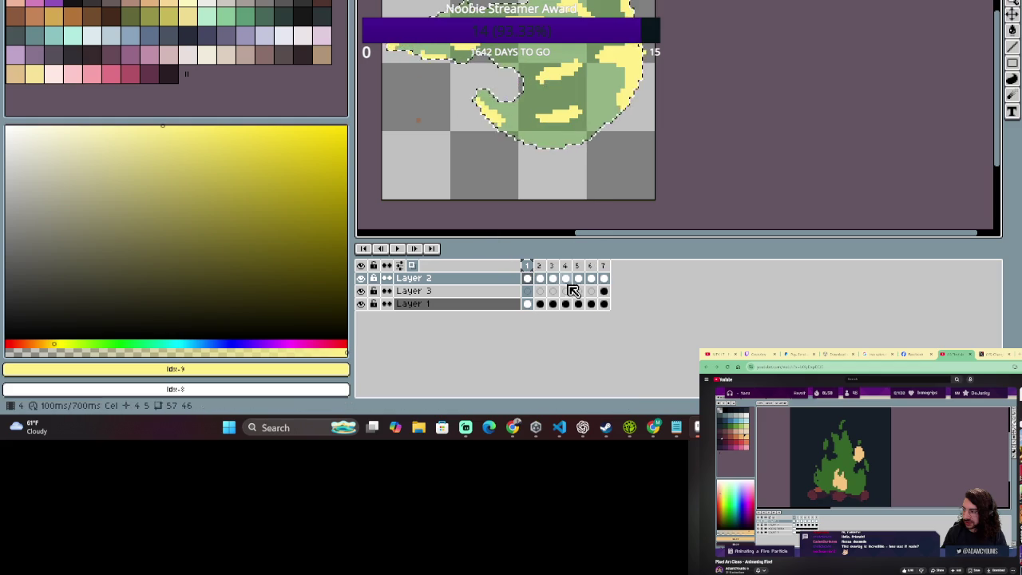
pyautogui.click(397, 248)
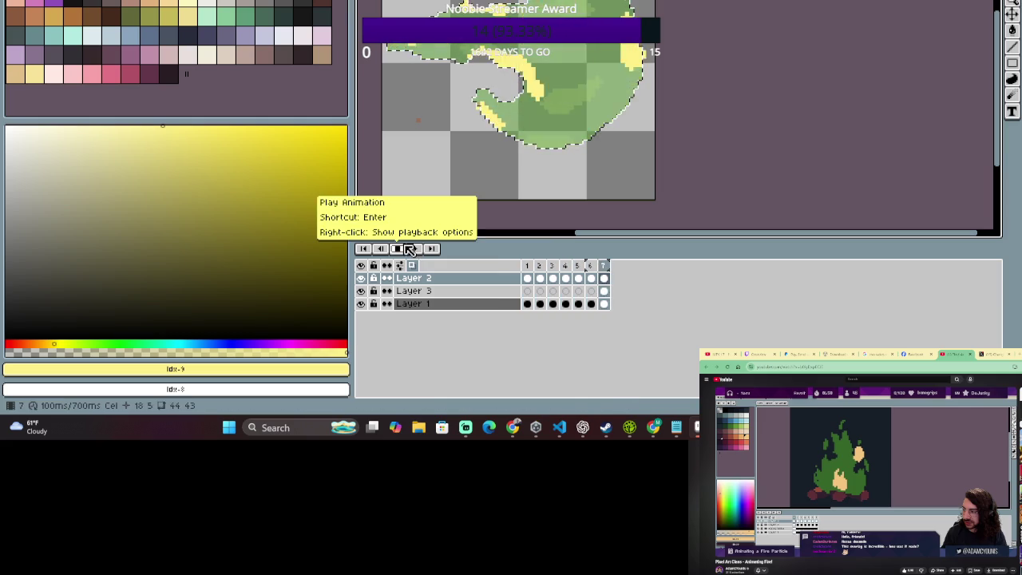
# Hide Layer 1, stop playback, and step back and forth through the highlight-only frames.
pyautogui.click(361, 303)
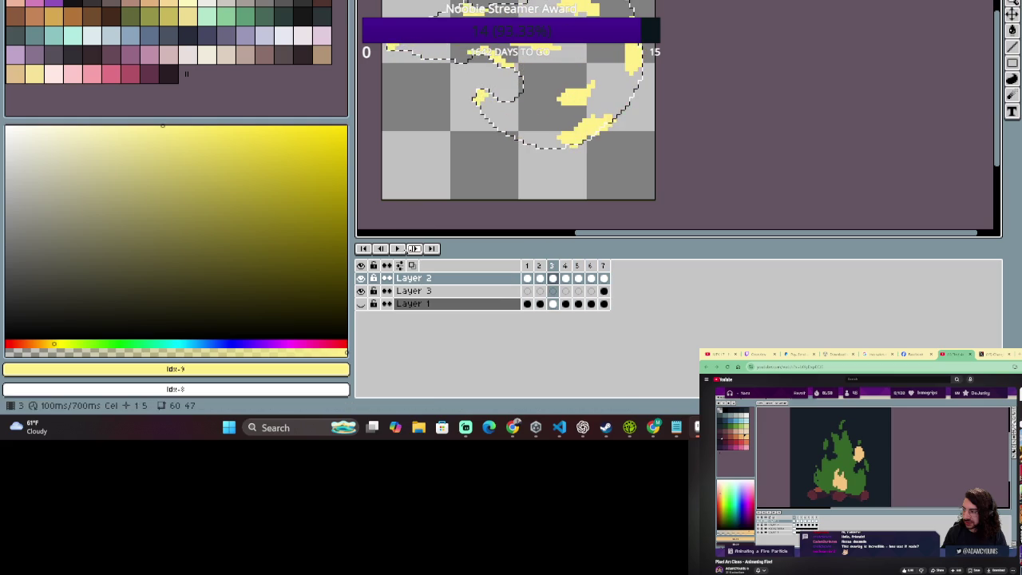
pyautogui.click(396, 248)
pyautogui.click(414, 249)
pyautogui.click(414, 248)
pyautogui.click(413, 248)
pyautogui.click(414, 248)
pyautogui.click(414, 248)
pyautogui.click(414, 249)
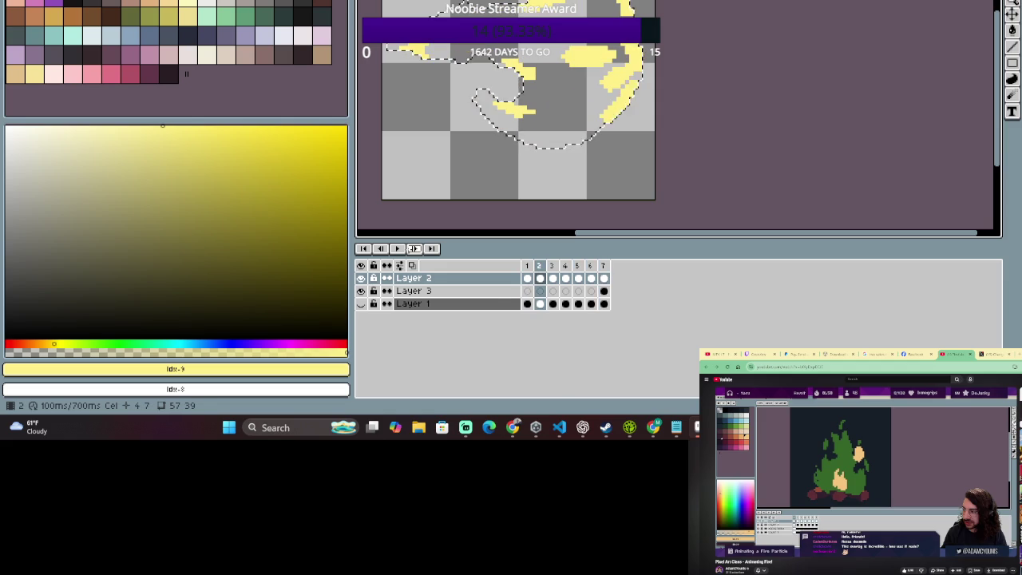
pyautogui.click(379, 248)
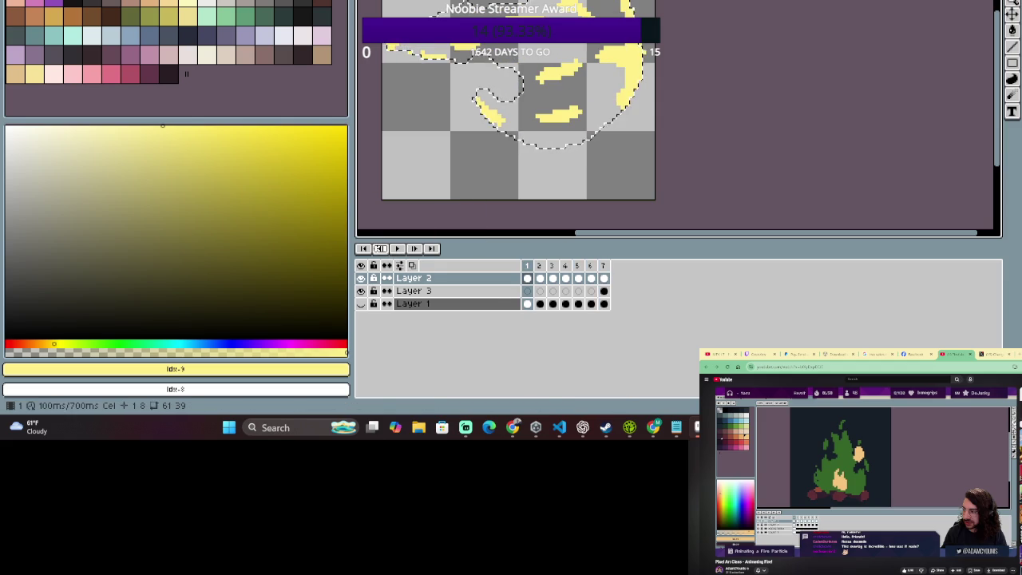
pyautogui.click(414, 249)
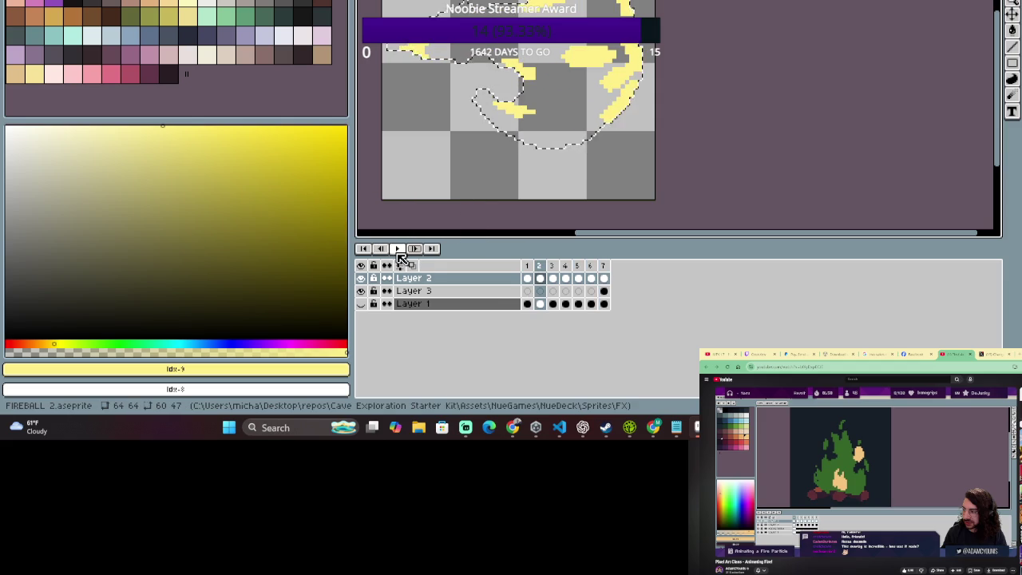
pyautogui.click(380, 248)
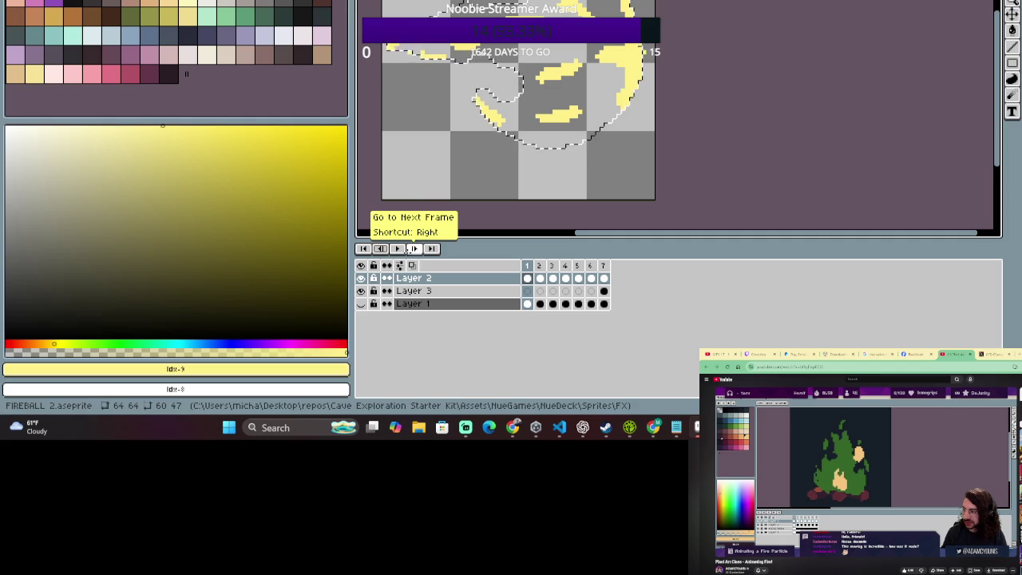
pyautogui.click(413, 248)
pyautogui.click(379, 249)
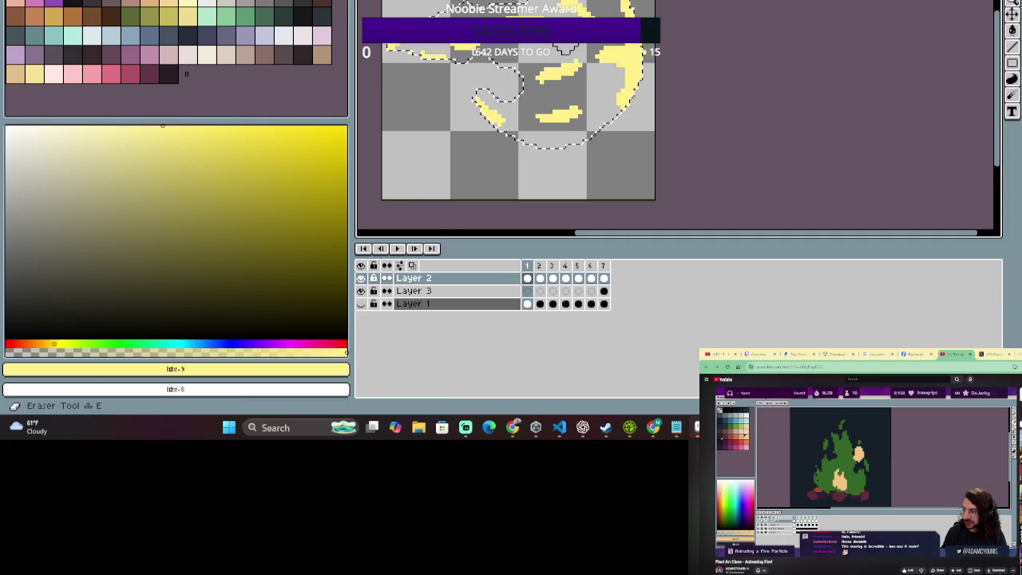
# Go to frame 2 and turn on onion skin.
pyautogui.click(539, 269)
pyautogui.click(528, 277)
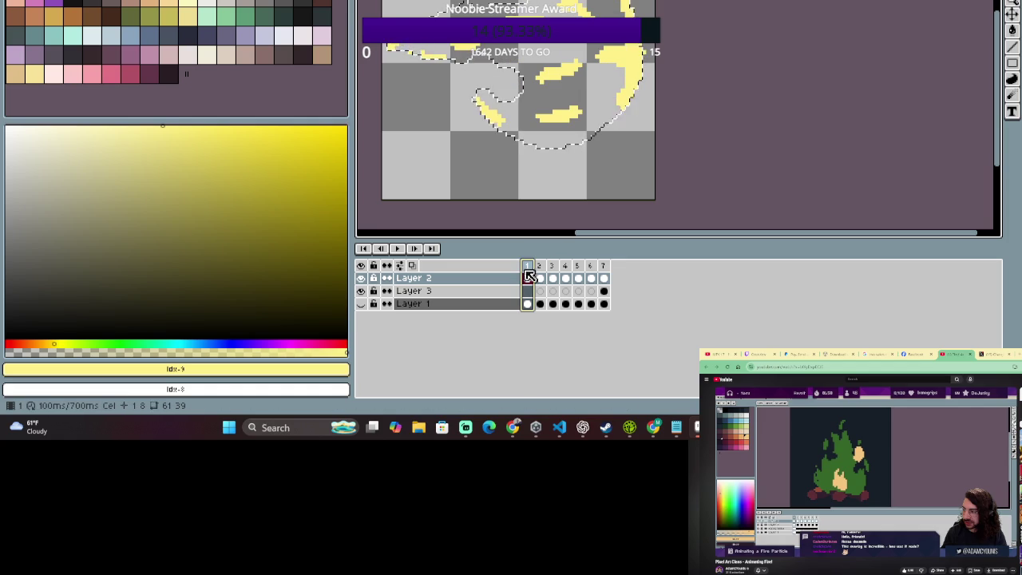
pyautogui.click(539, 267)
pyautogui.click(413, 265)
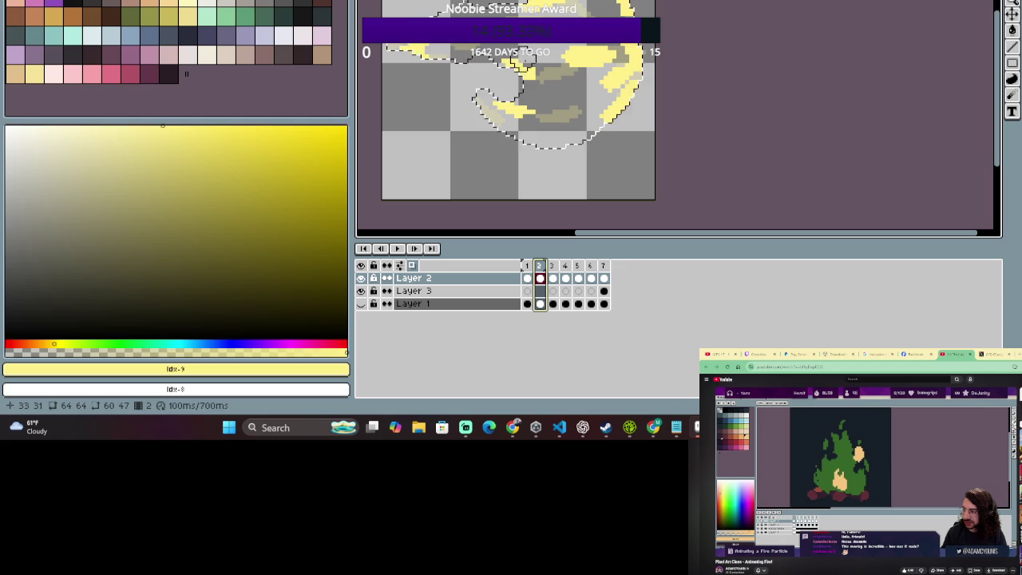
# With the Pencil active, flip repeatedly between frames 1 and 2 to compare their yellow streaks.
pyautogui.press('b')
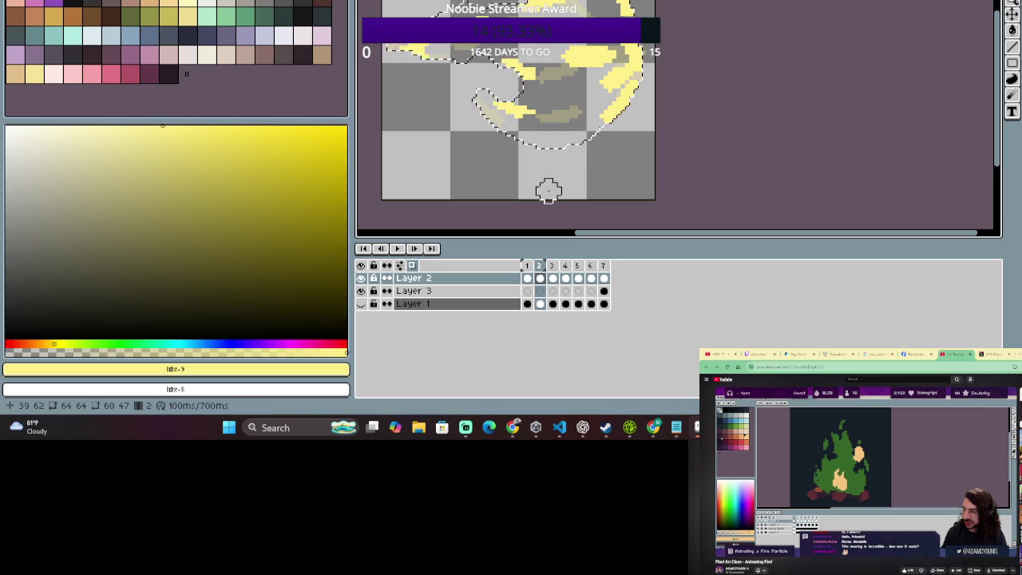
pyautogui.click(539, 265)
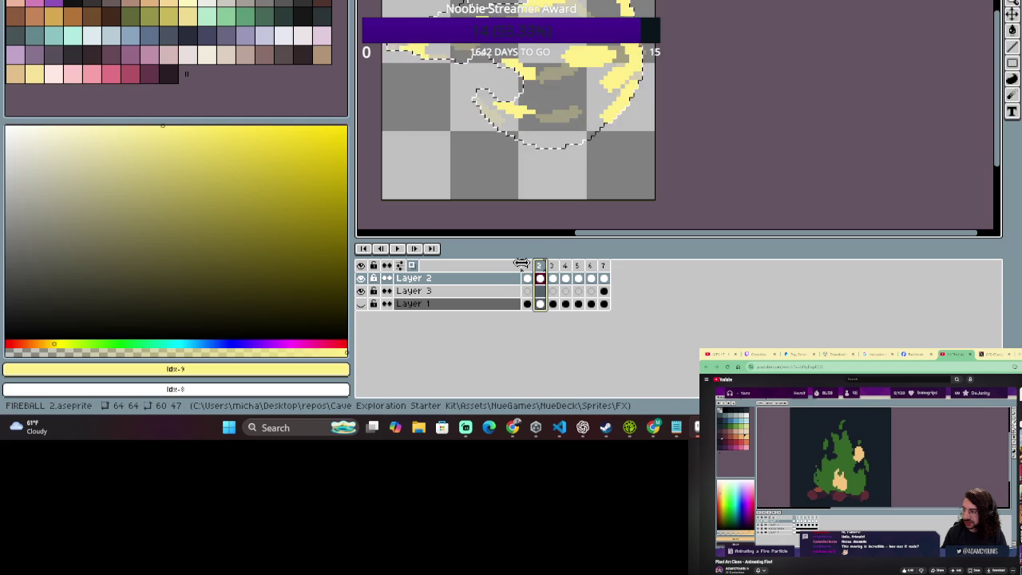
pyautogui.click(526, 265)
pyautogui.click(539, 265)
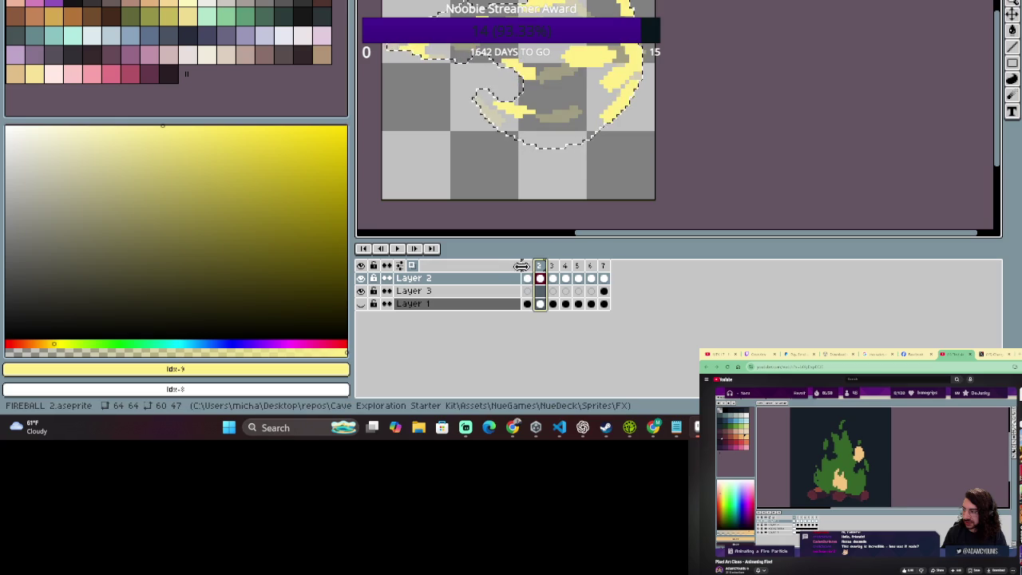
pyautogui.click(527, 265)
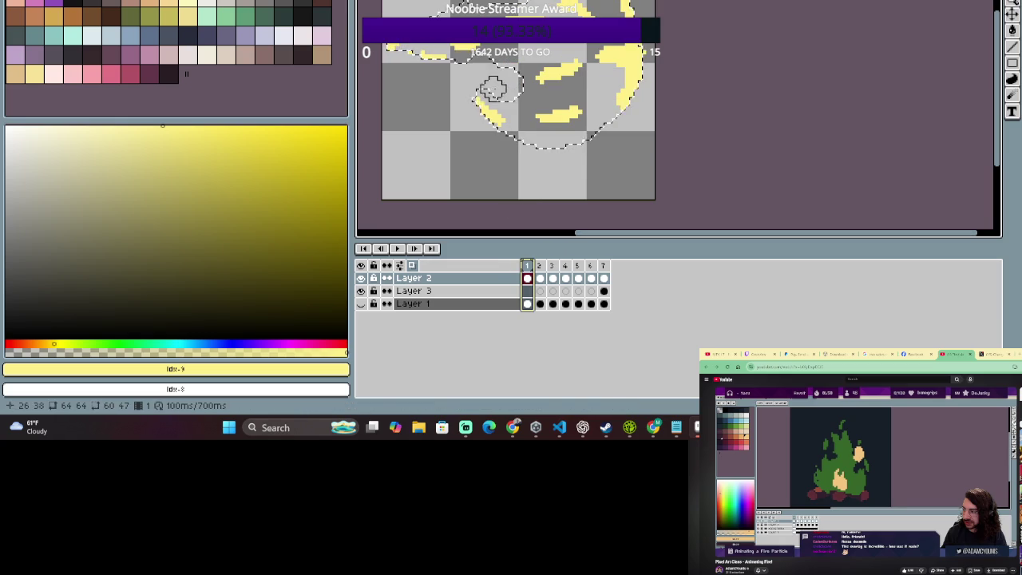
pyautogui.click(539, 265)
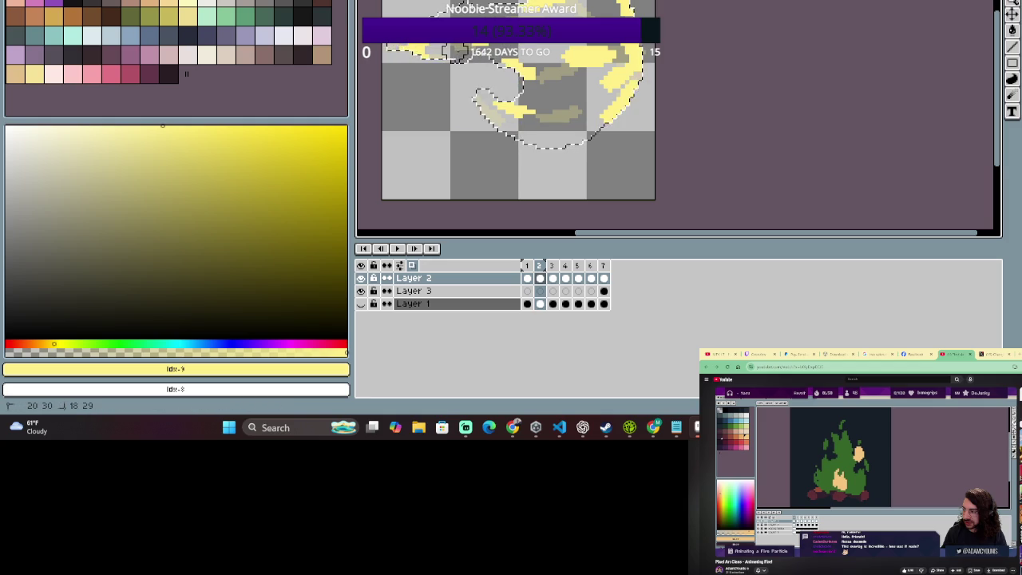
pyautogui.click(540, 267)
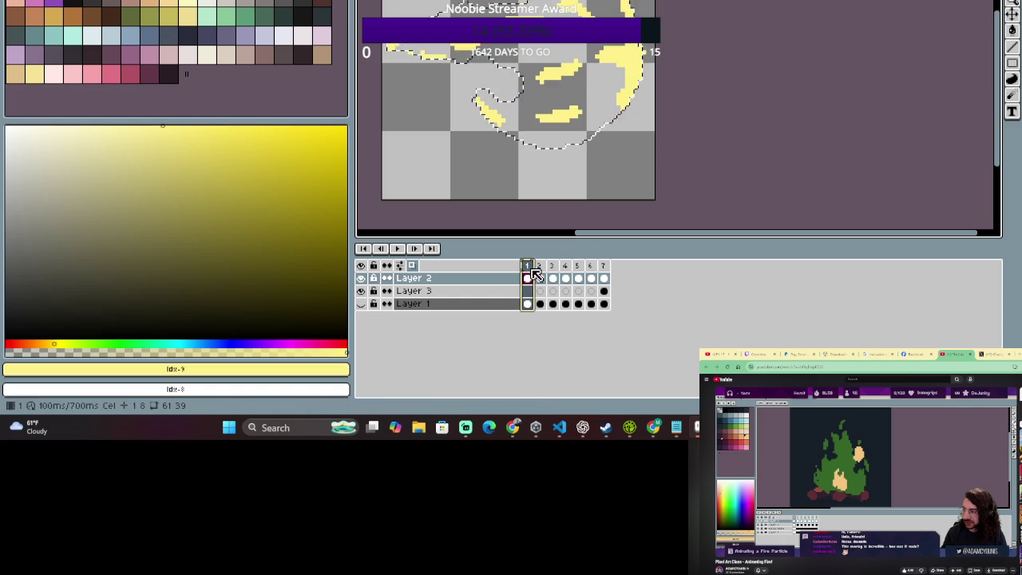
pyautogui.click(528, 270)
pyautogui.click(541, 268)
pyautogui.click(532, 272)
pyautogui.click(538, 270)
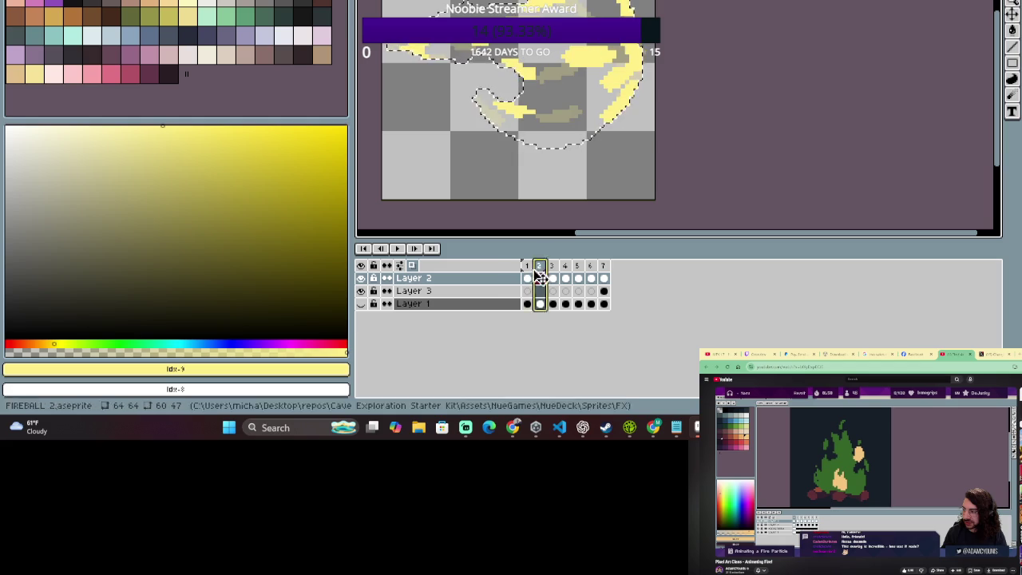
pyautogui.click(532, 270)
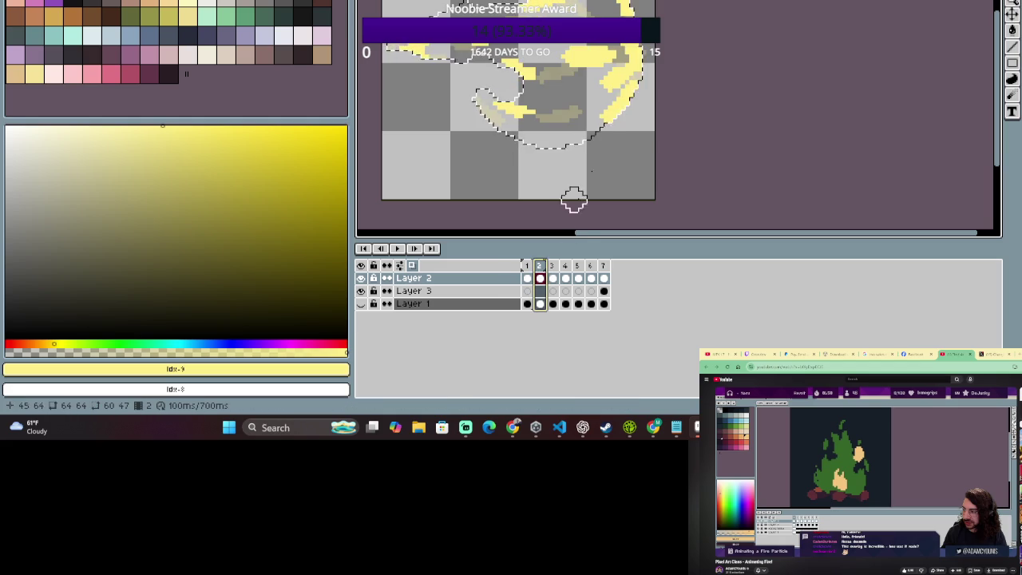
# Deselect the cel, recheck frame 1, then reselect all of frame 2 and view Layer 2's bounds.
pyautogui.click(547, 10)
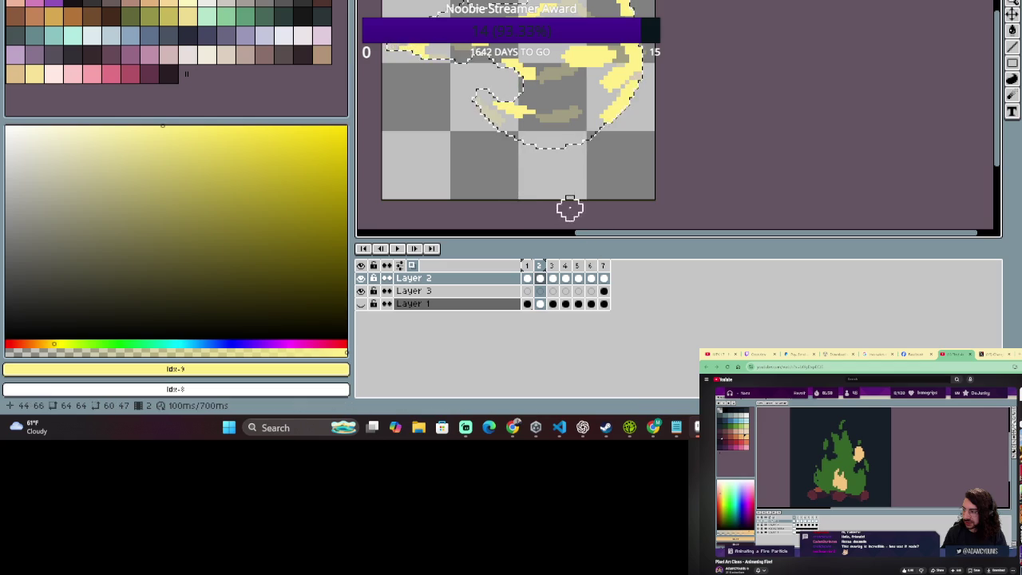
pyautogui.click(527, 277)
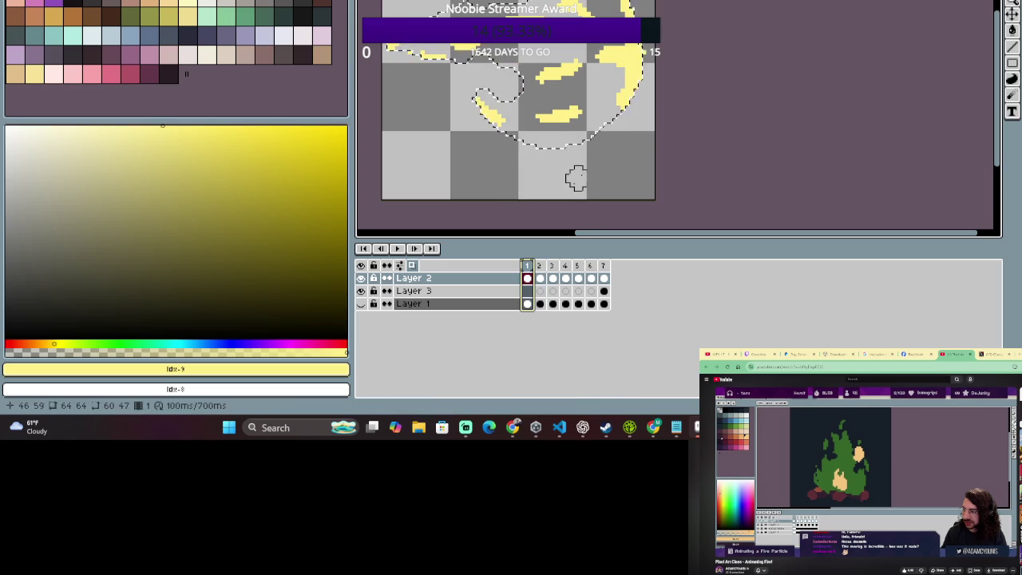
pyautogui.click(540, 277)
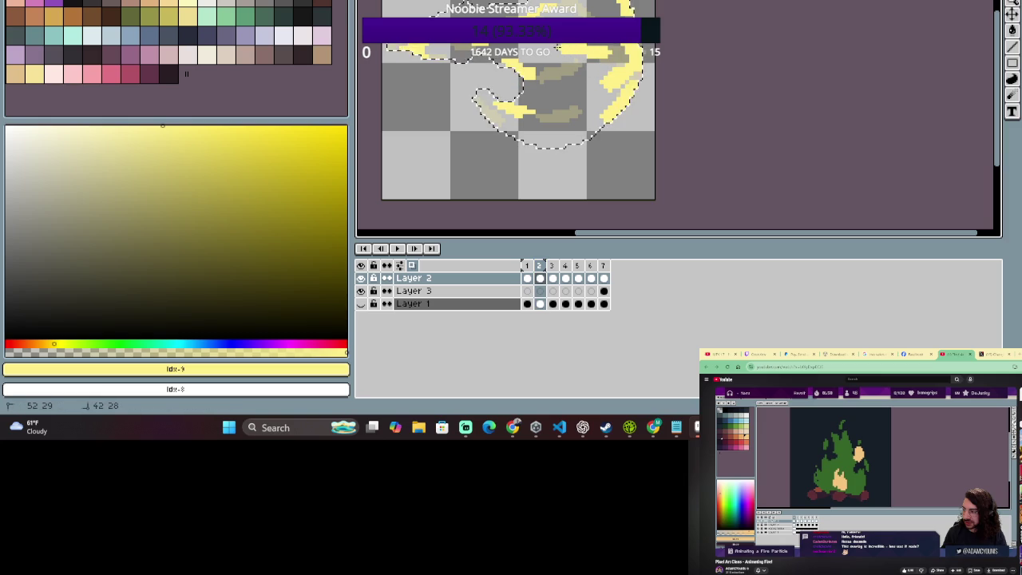
pyautogui.press('e')
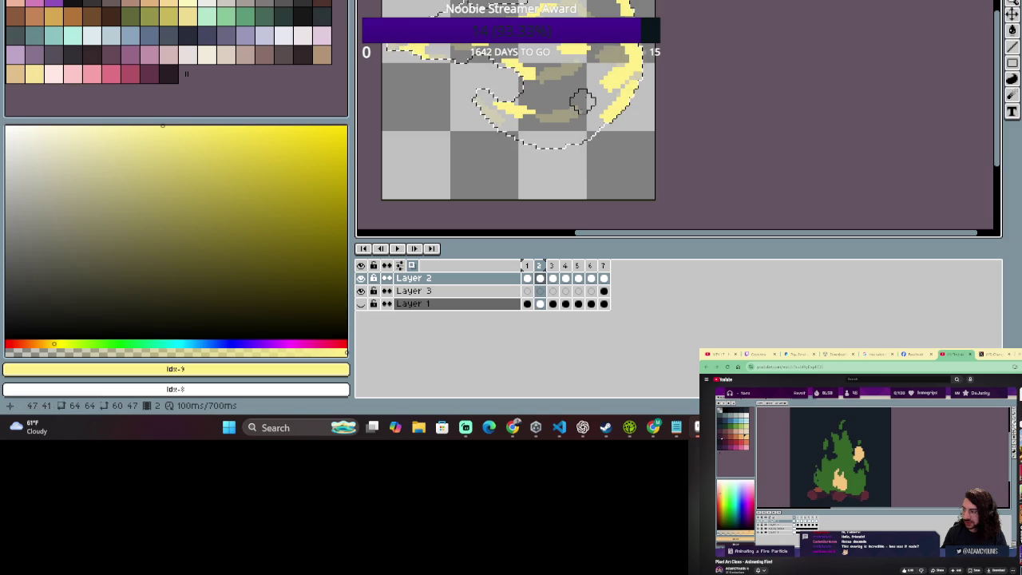
pyautogui.press('b')
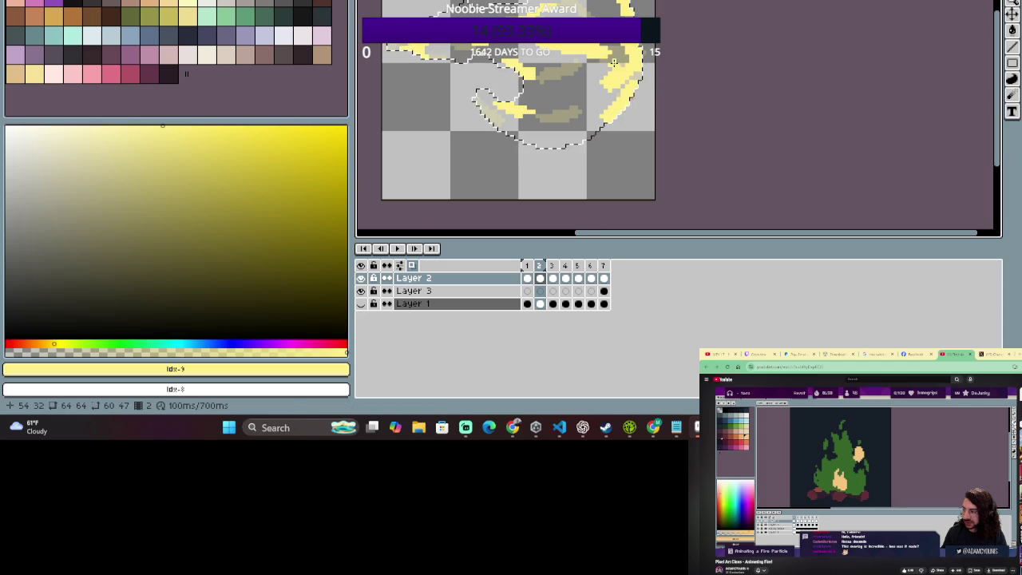
pyautogui.click(539, 266)
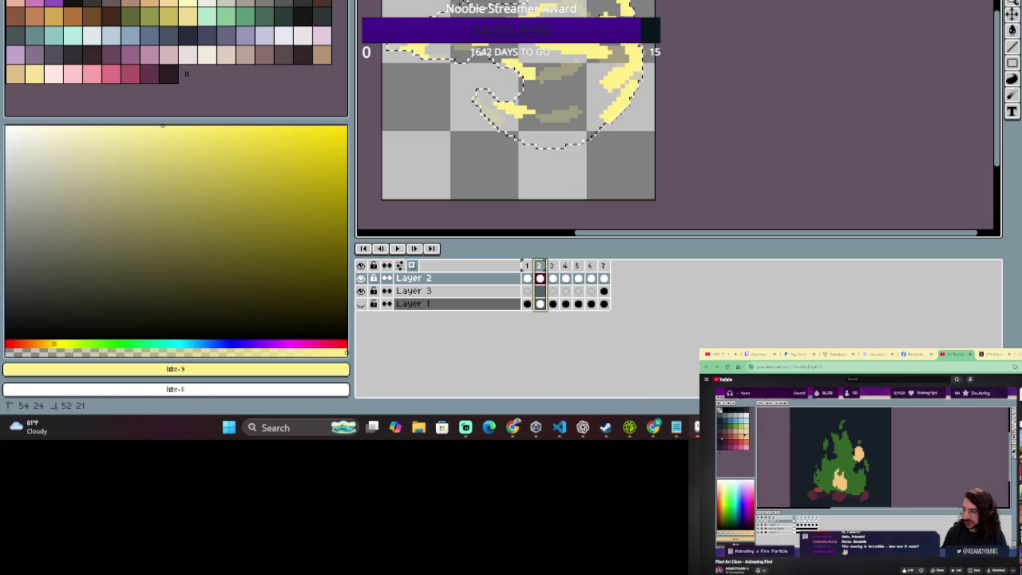
pyautogui.press('ctrl')
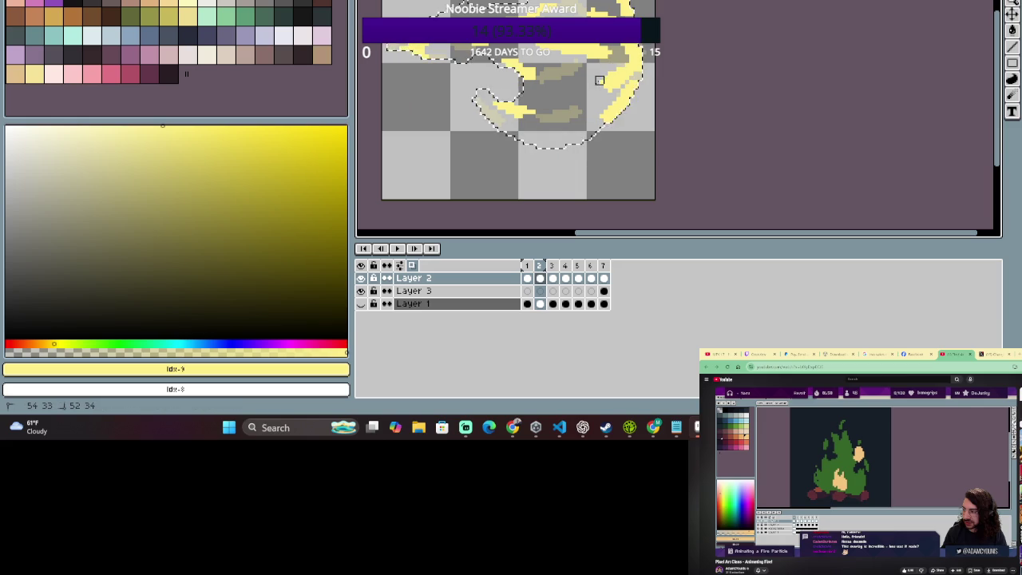
pyautogui.scroll(-1, 632, 114)
# Move to frame 3, compare it with frame 2, select its Layer 2 cel, and zoom in.
pyautogui.scroll(1, 632, 104)
pyautogui.scroll(1, 632, 91)
pyautogui.scroll(-2, 630, 77)
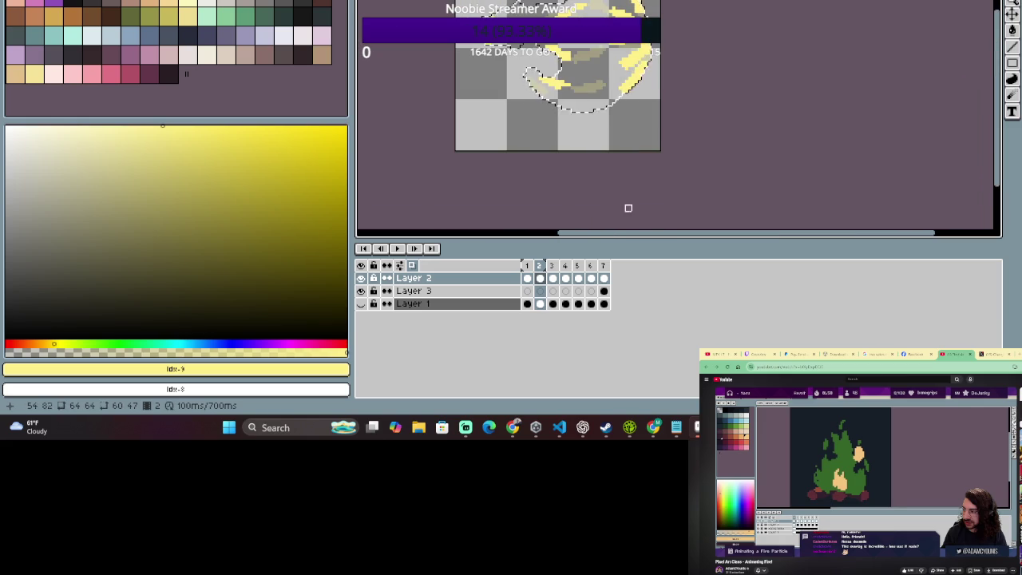
pyautogui.click(552, 267)
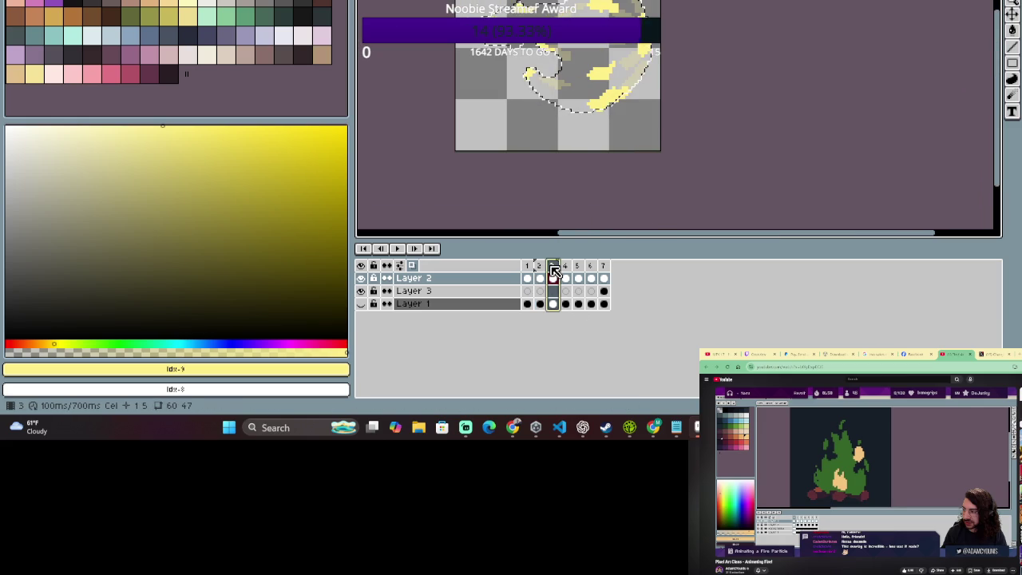
pyautogui.click(540, 277)
pyautogui.click(551, 276)
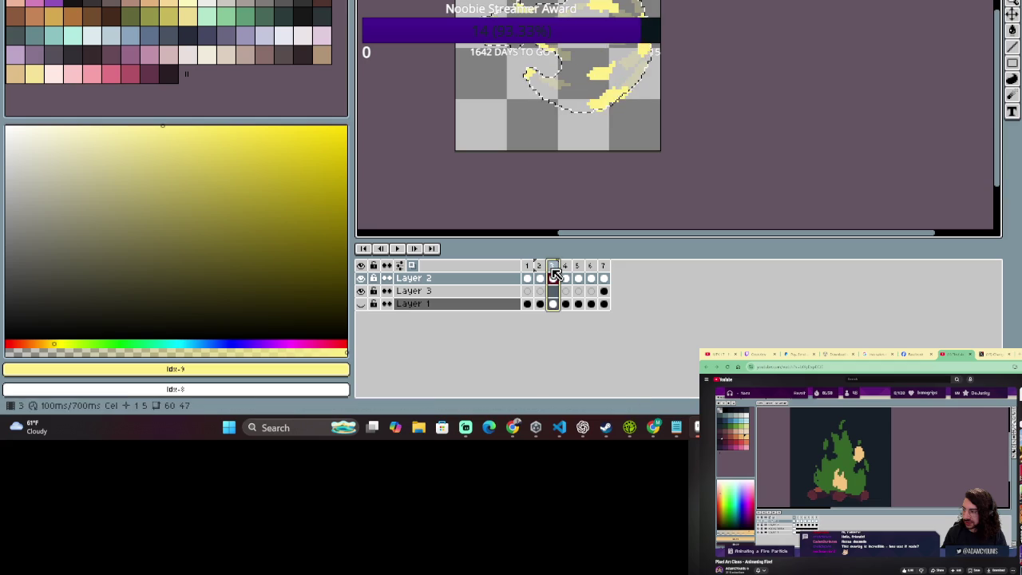
pyautogui.click(551, 276)
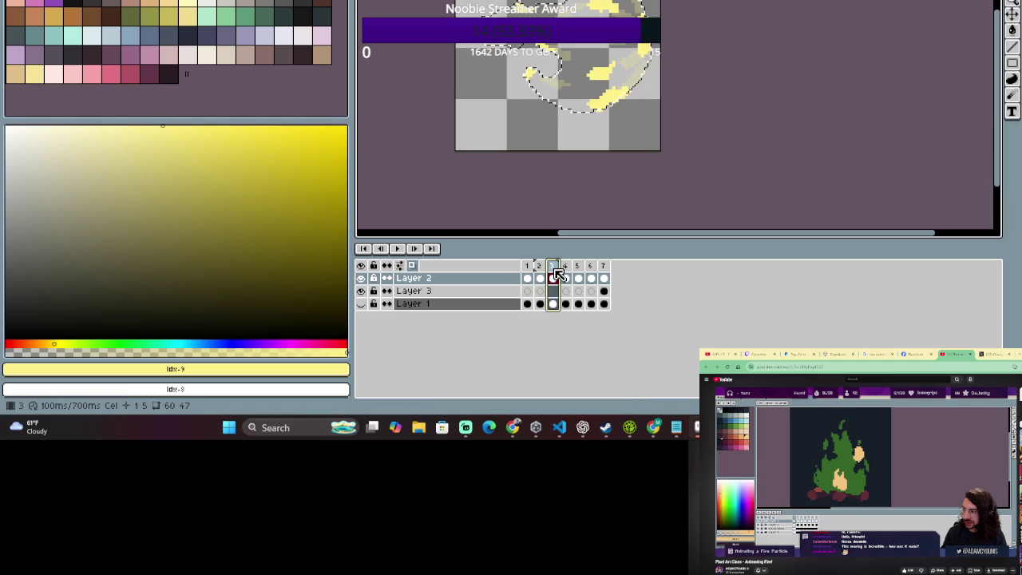
pyautogui.scroll(1, 557, 222)
pyautogui.scroll(1, 557, 221)
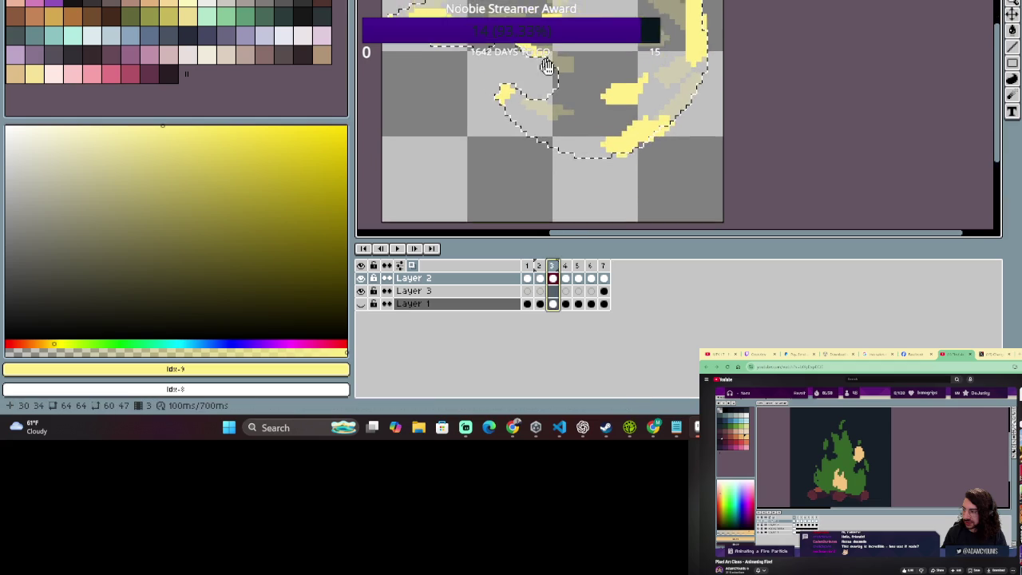
pyautogui.scroll(1, 556, 222)
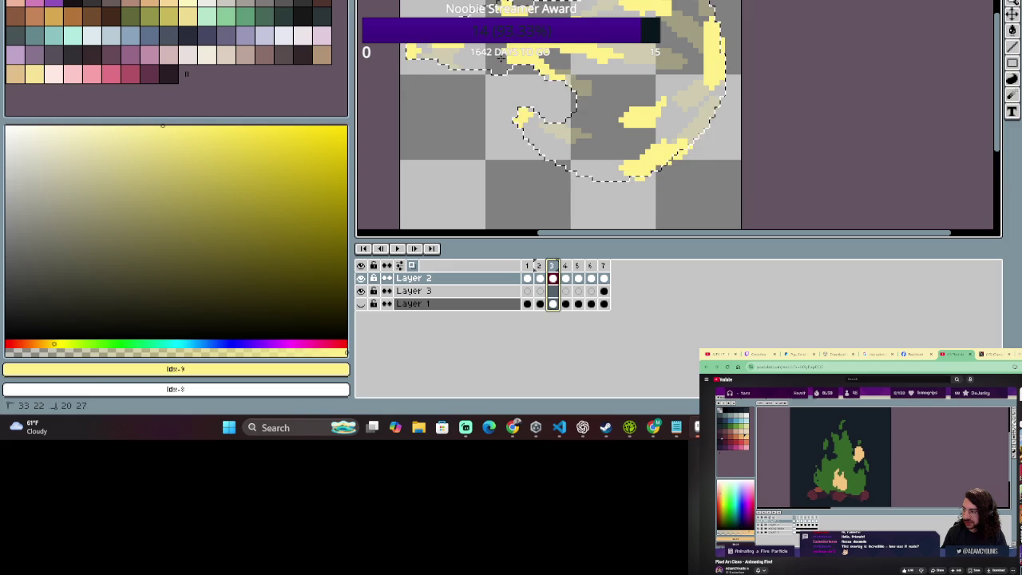
pyautogui.press('e')
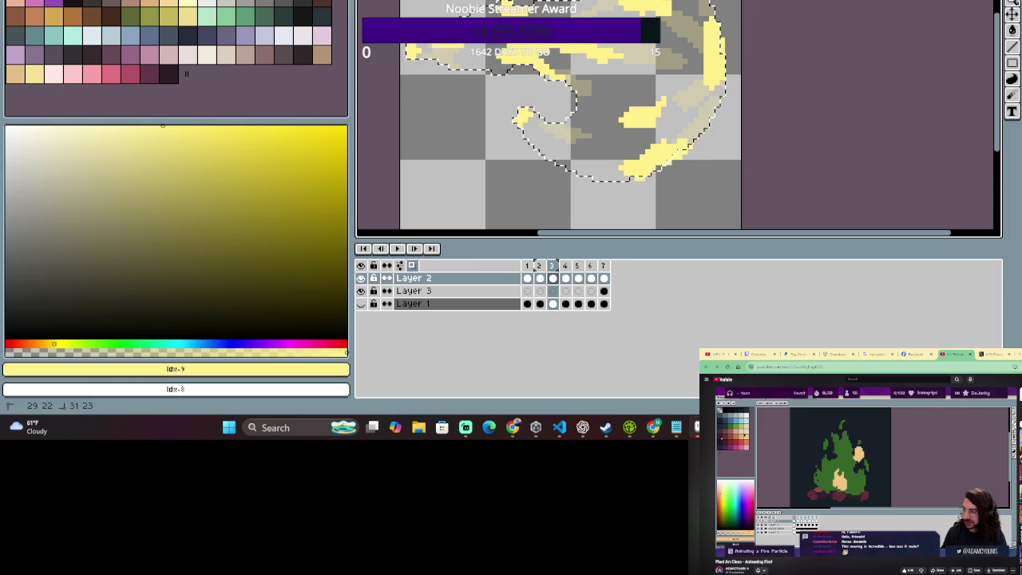
pyautogui.scroll(-2, 639, 110)
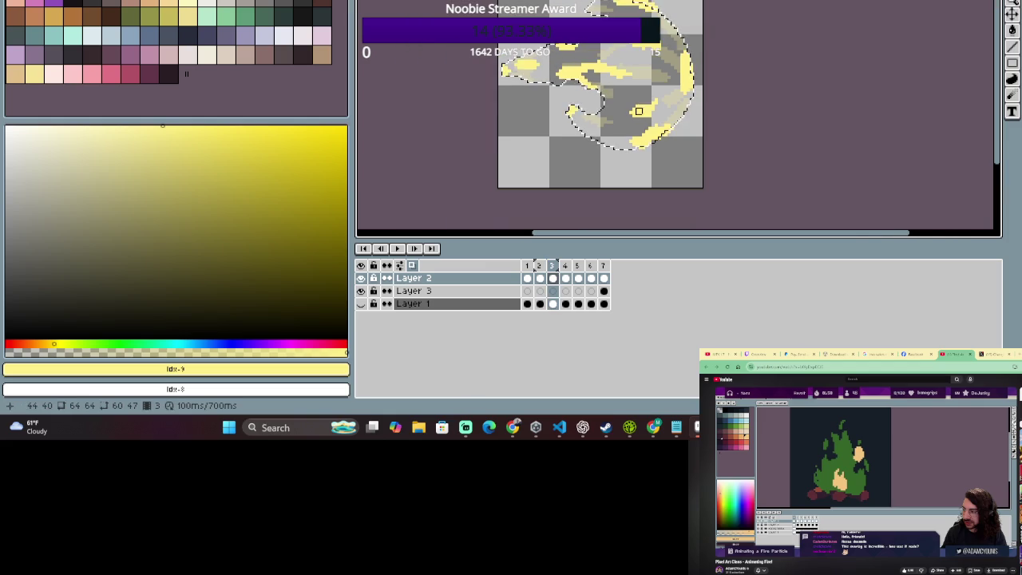
# Flip among frames 1, 2 and 3 to compare streaks, then clear frame 3's selection.
pyautogui.click(539, 277)
pyautogui.click(527, 278)
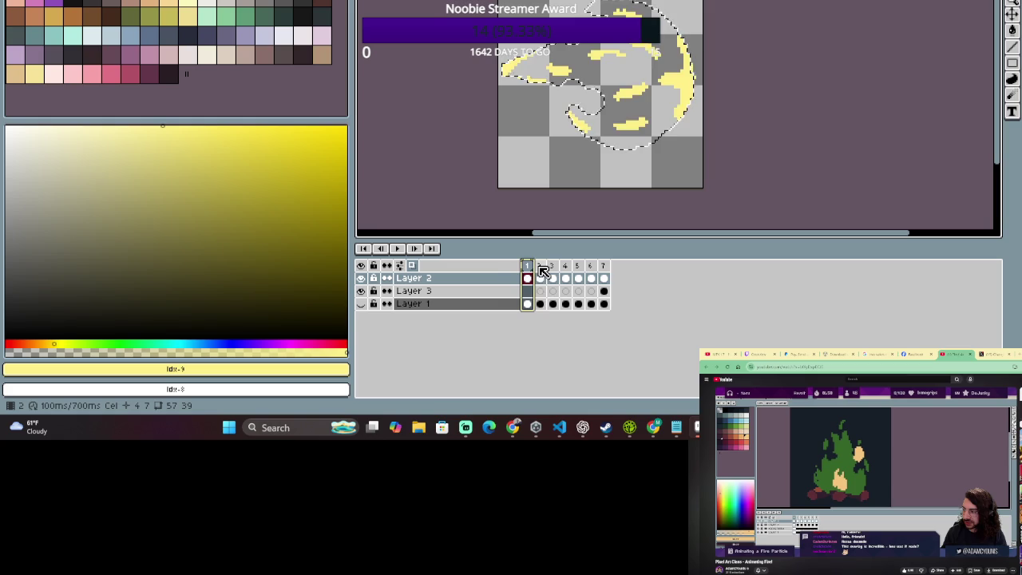
pyautogui.click(540, 278)
pyautogui.click(552, 278)
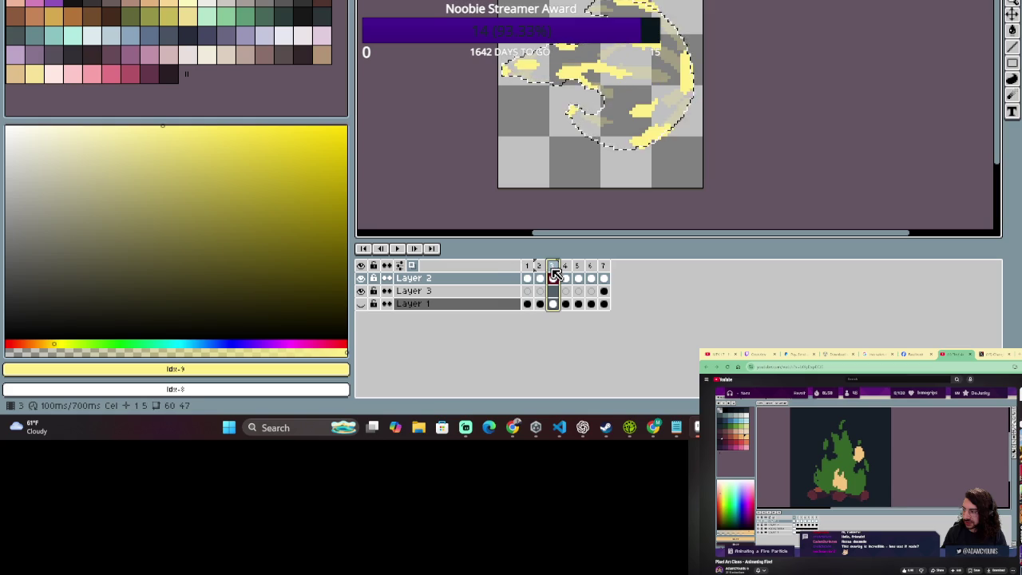
pyautogui.click(527, 278)
pyautogui.click(540, 278)
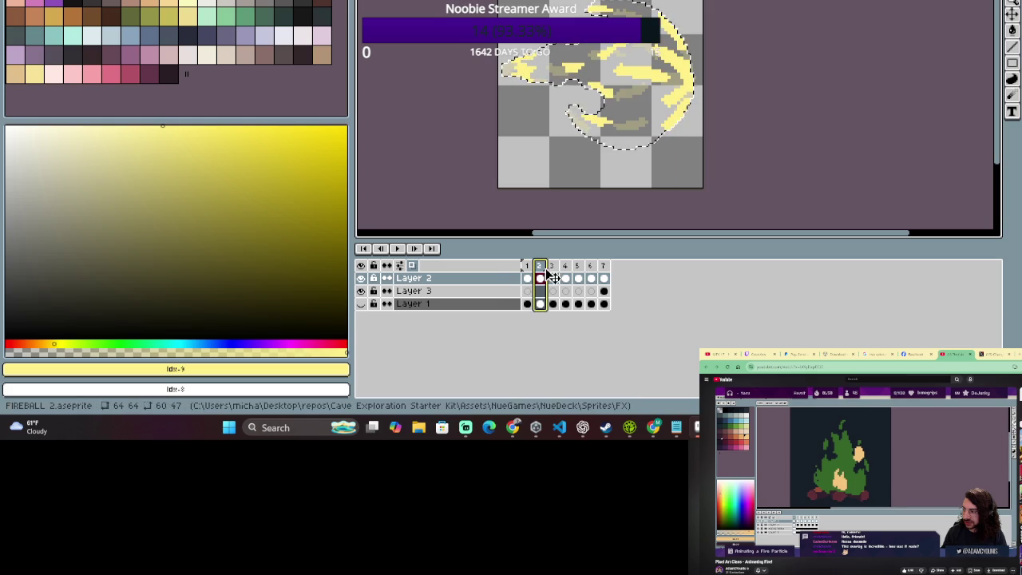
pyautogui.click(557, 268)
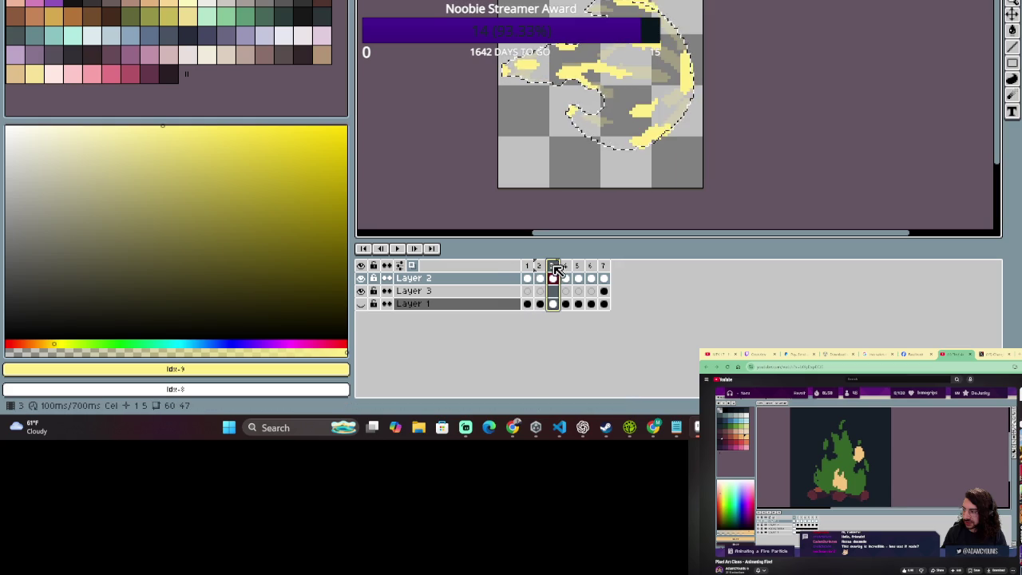
pyautogui.click(546, 276)
pyautogui.click(554, 273)
pyautogui.press('e')
pyautogui.click(588, 56)
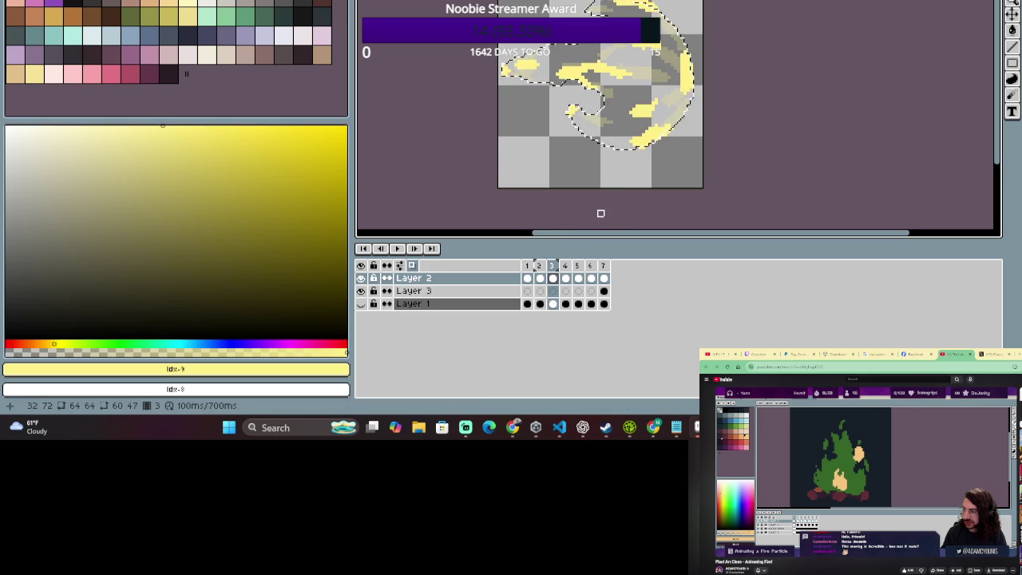
# Reselect frame 3, flip against frame 2, zoom closer, and ready the Pencil for refining.
pyautogui.click(553, 269)
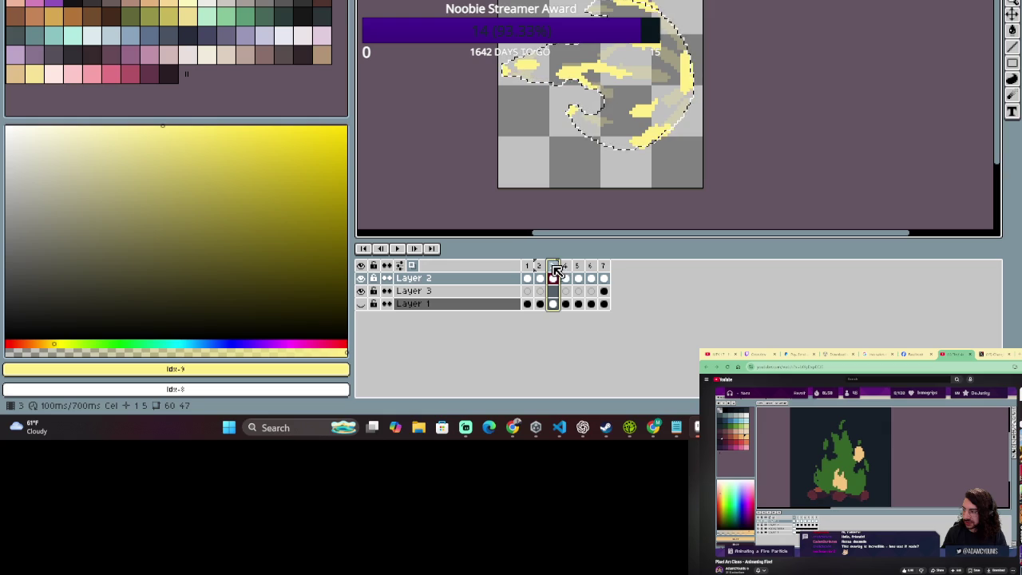
pyautogui.click(539, 271)
pyautogui.click(553, 272)
pyautogui.click(541, 272)
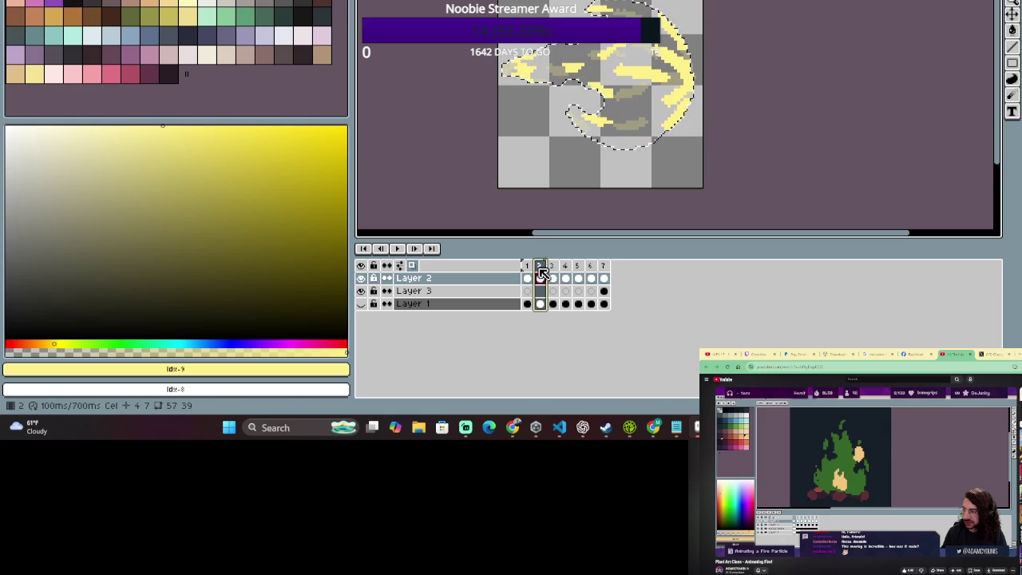
pyautogui.click(557, 271)
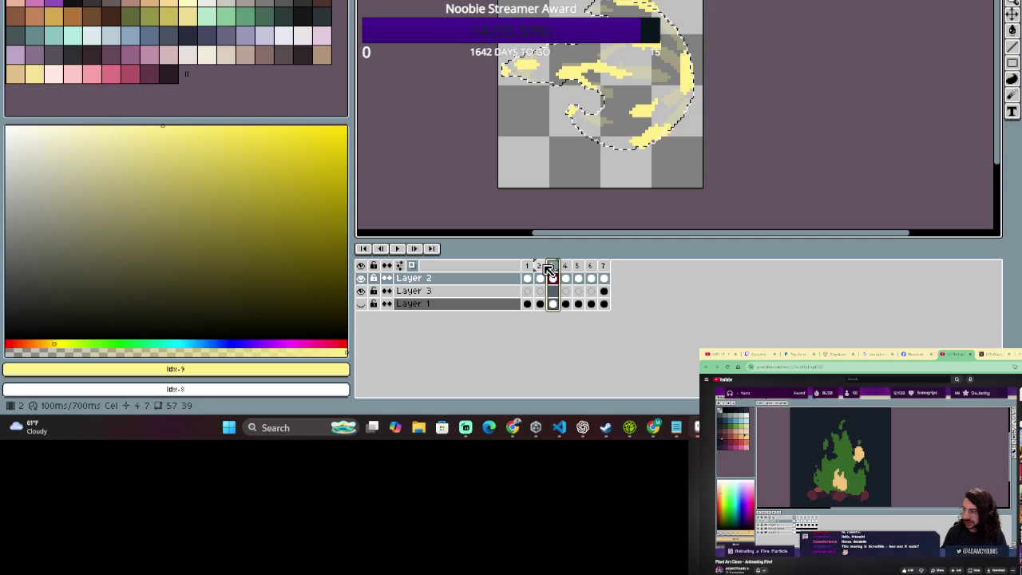
pyautogui.scroll(1, 617, 89)
pyautogui.scroll(1, 617, 89)
pyautogui.press('e')
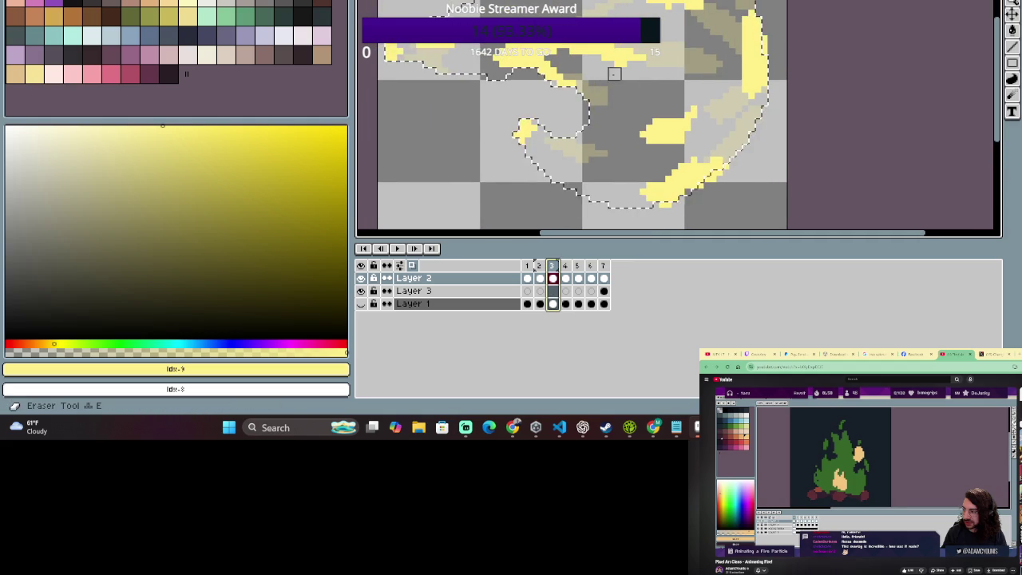
pyautogui.press('b')
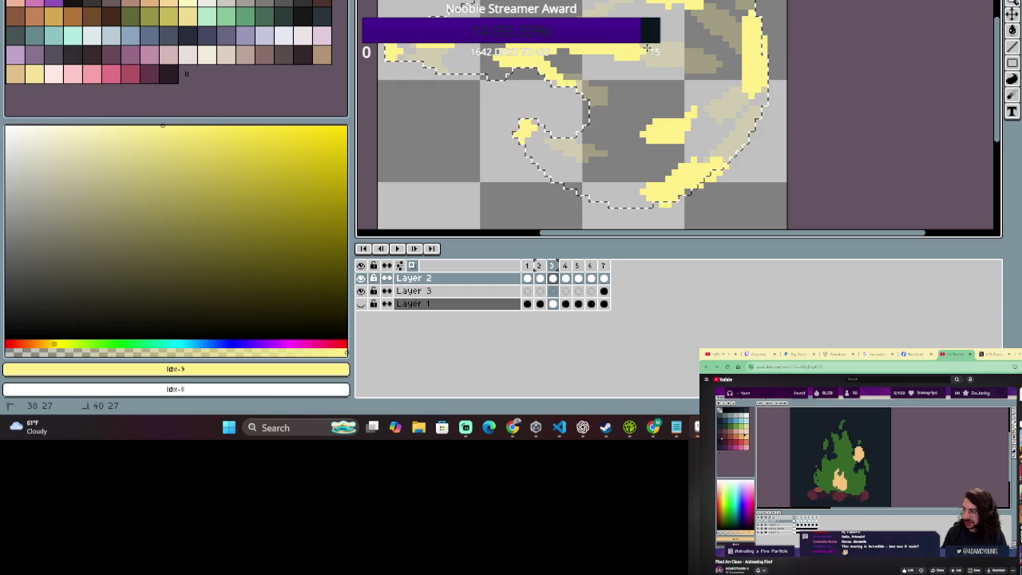
pyautogui.click(554, 267)
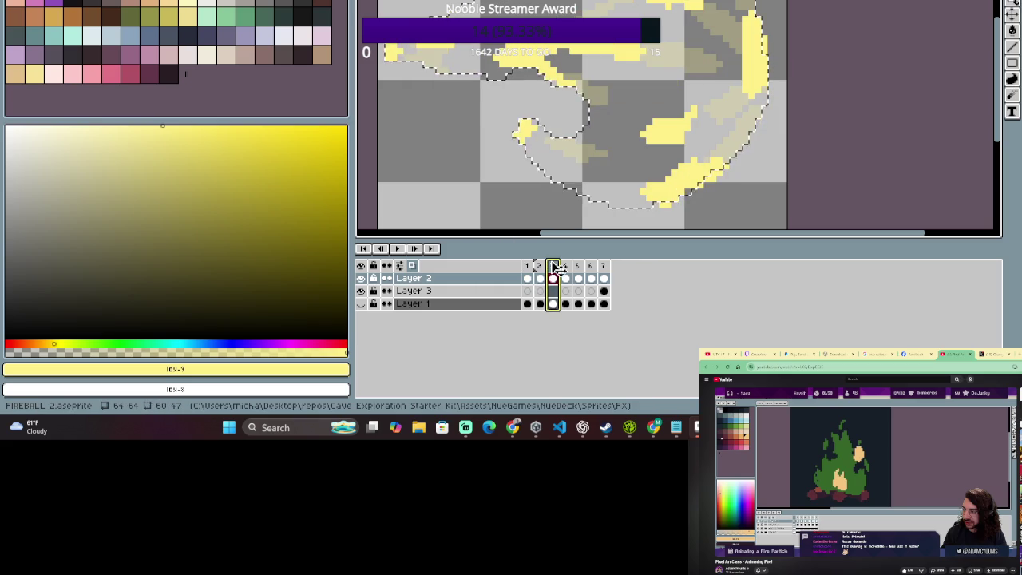
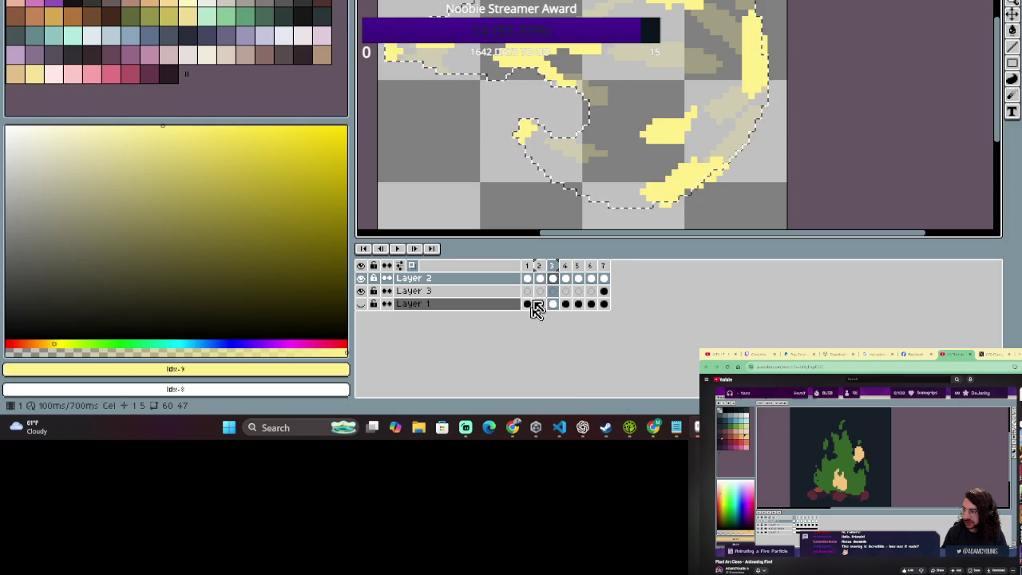
# Compare frame 3 against frame 2 while switching between Pencil and Eraser and zooming.
pyautogui.click(539, 267)
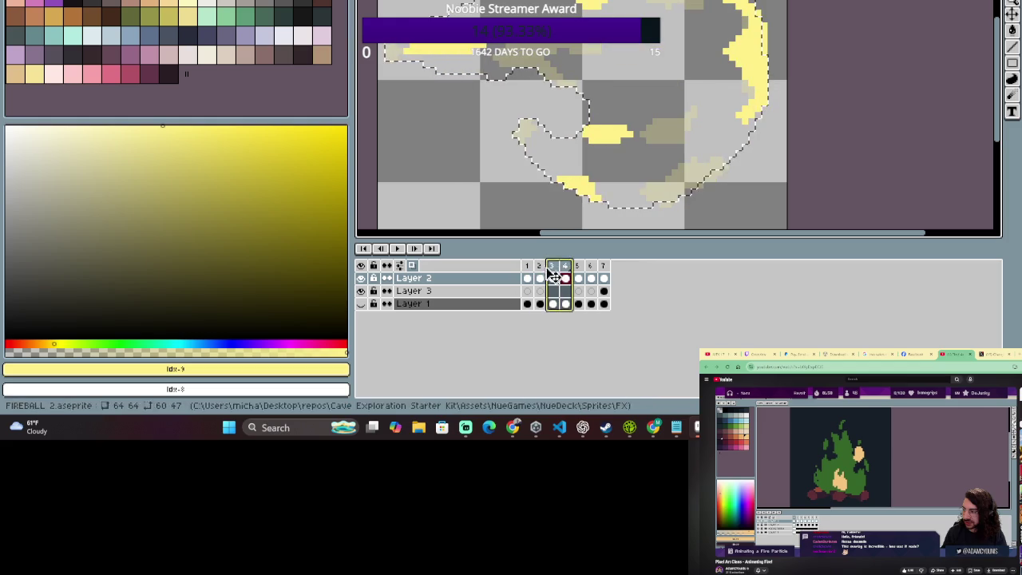
pyautogui.click(550, 269)
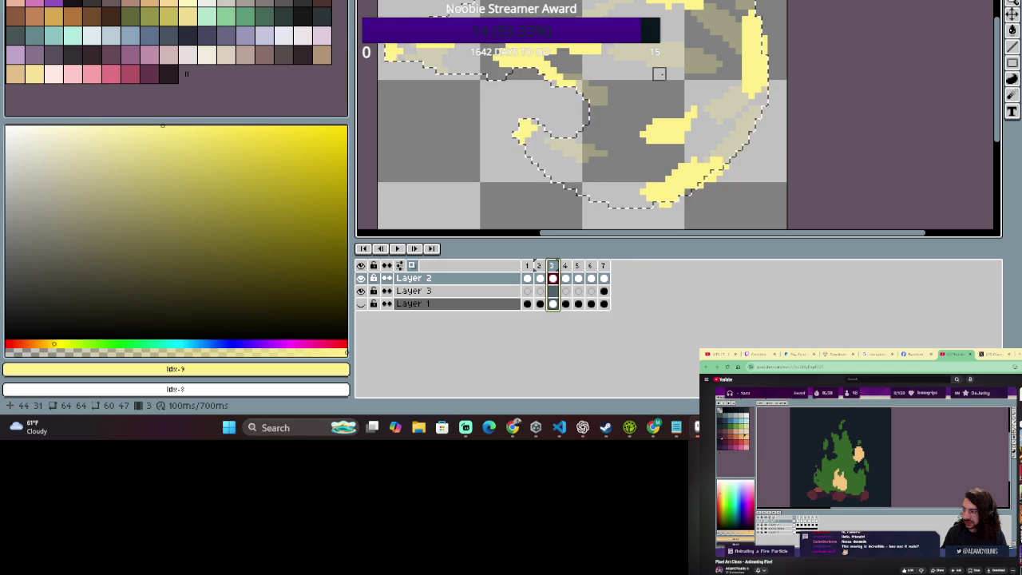
pyautogui.press('e')
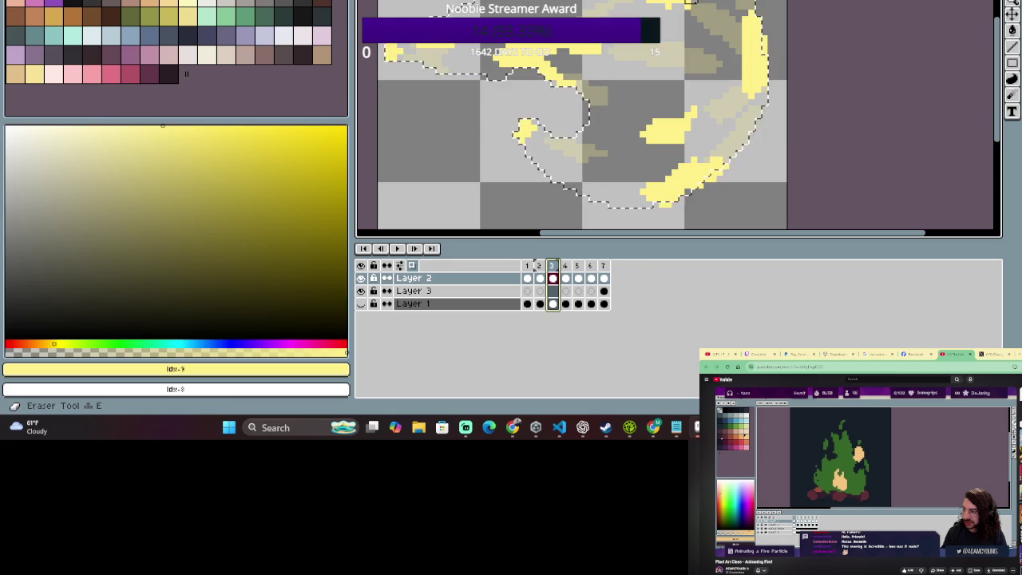
pyautogui.press('b')
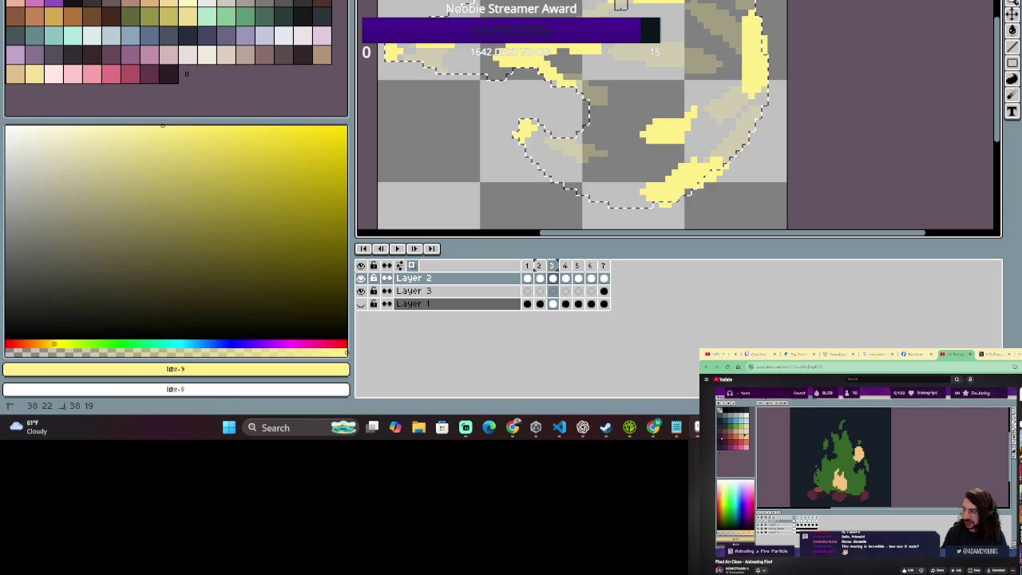
pyautogui.press('b')
pyautogui.press('e')
pyautogui.press('b')
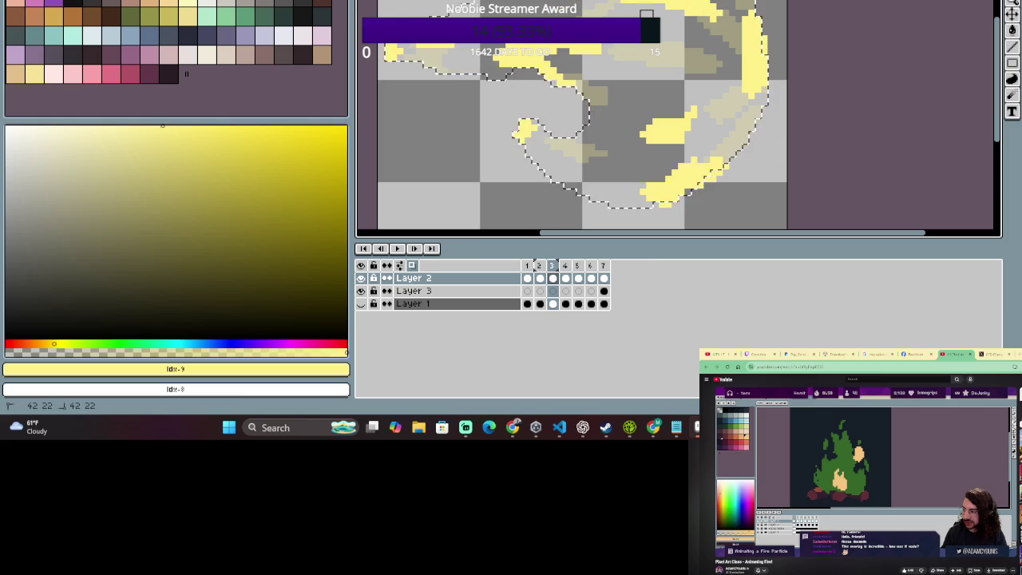
pyautogui.scroll(-1, 716, 16)
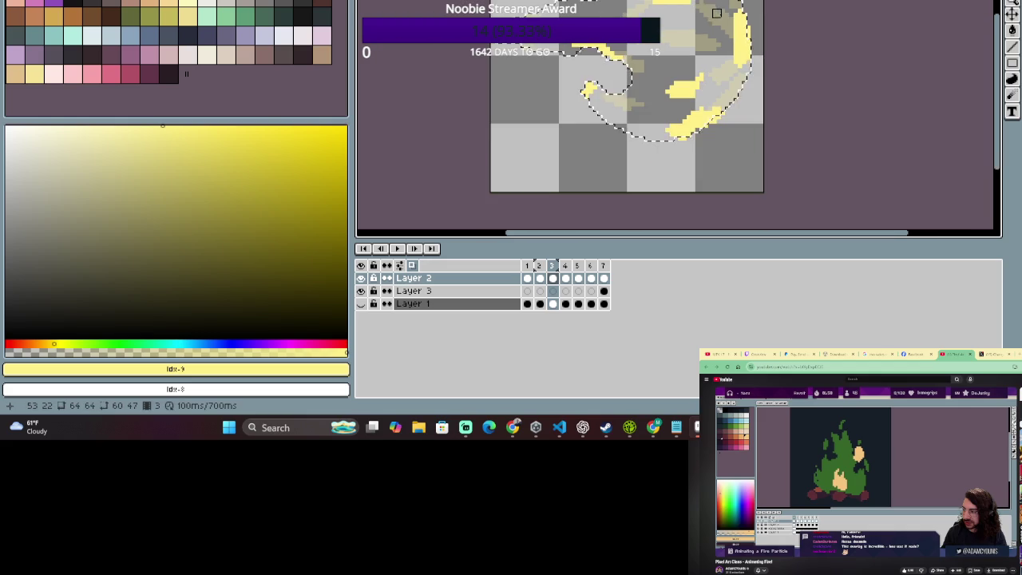
pyautogui.scroll(1, 690, 101)
pyautogui.scroll(1, 691, 100)
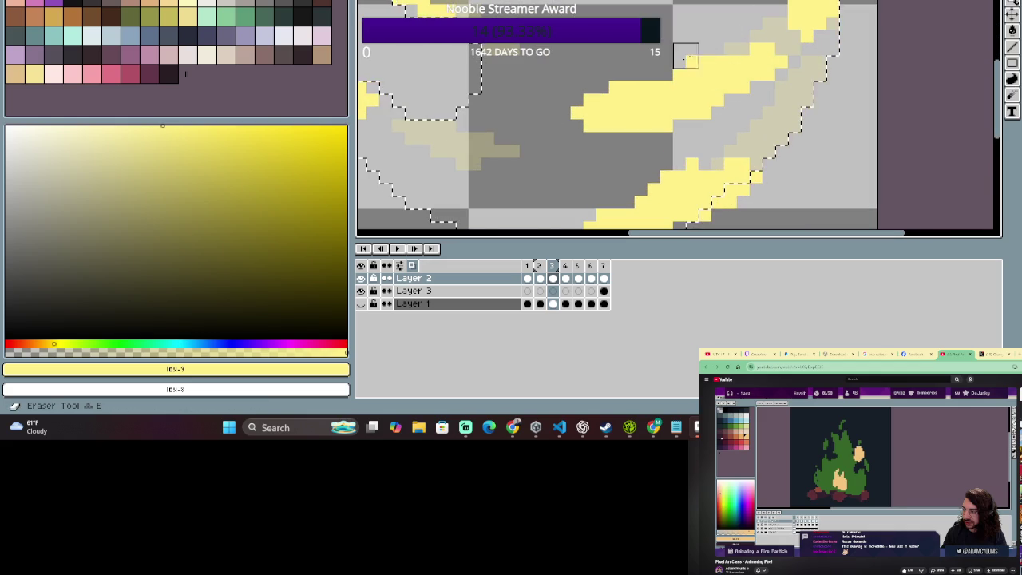
pyautogui.scroll(-1, 680, 78)
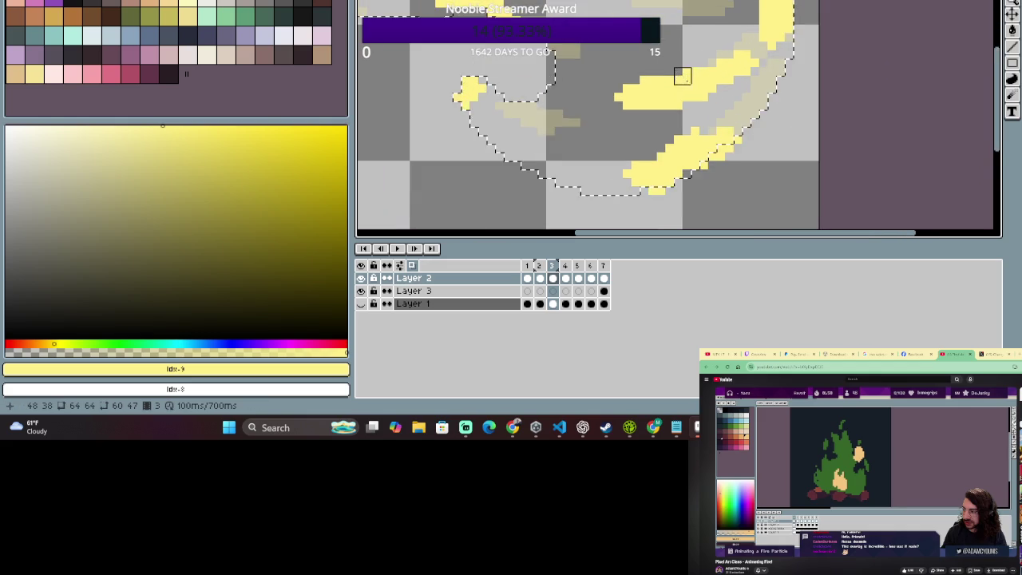
pyautogui.scroll(-1, 686, 80)
pyautogui.scroll(-1, 711, 77)
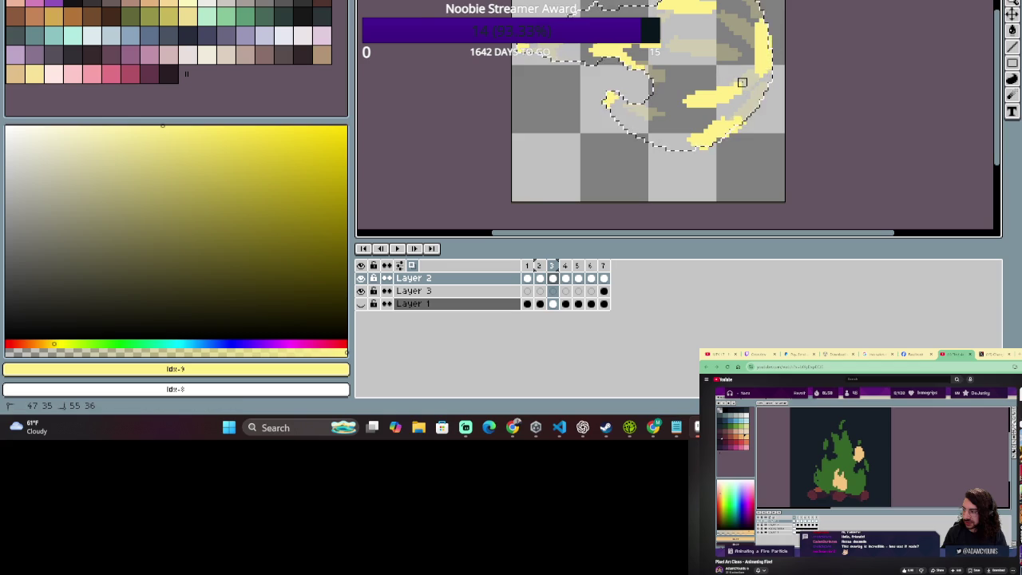
pyautogui.scroll(-1, 762, 97)
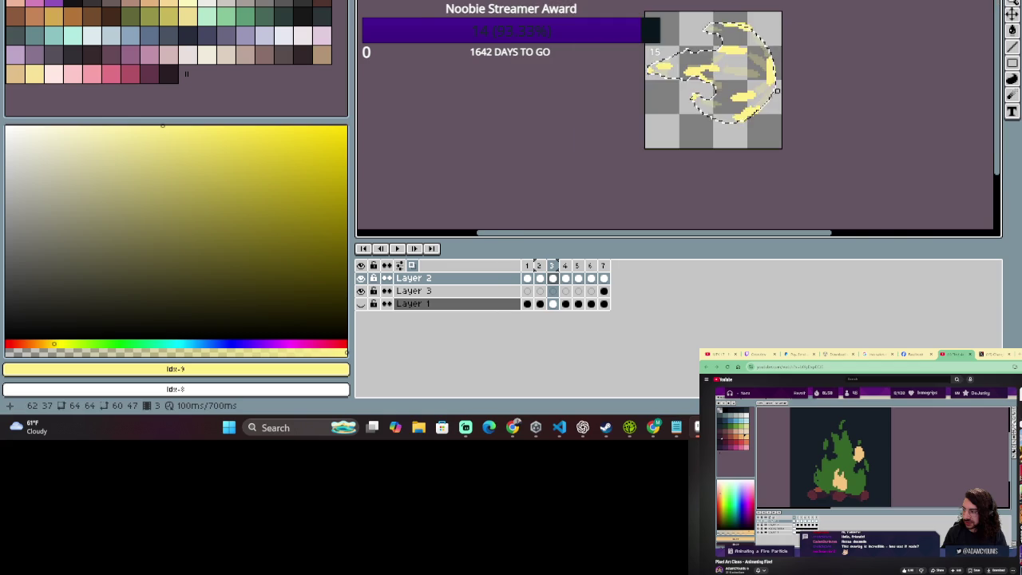
pyautogui.scroll(2, 774, 90)
pyautogui.scroll(1, 732, 90)
pyautogui.scroll(-1, 736, 102)
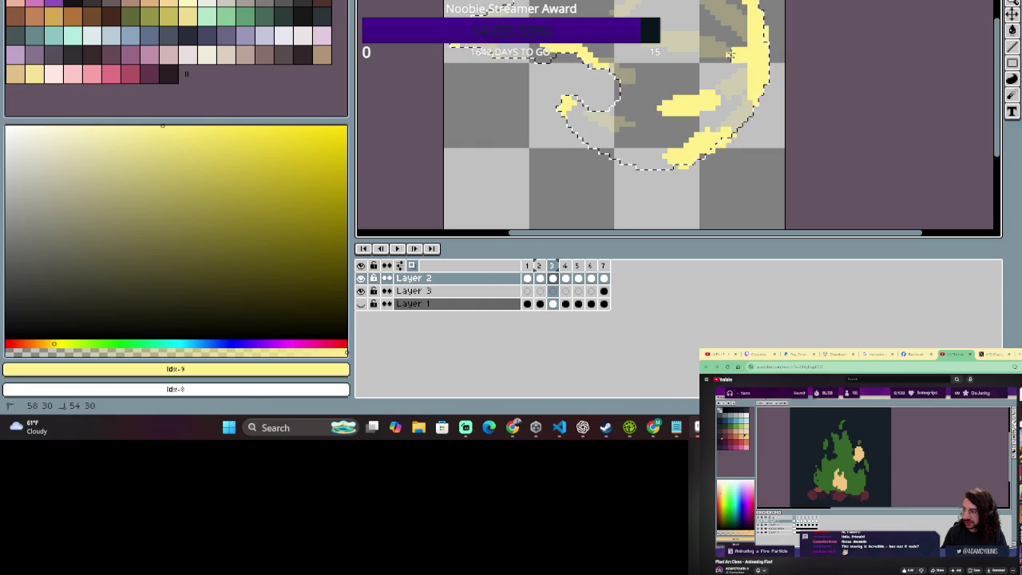
pyautogui.scroll(-2, 754, 48)
pyautogui.scroll(2, 757, 64)
pyautogui.scroll(-2, 759, 67)
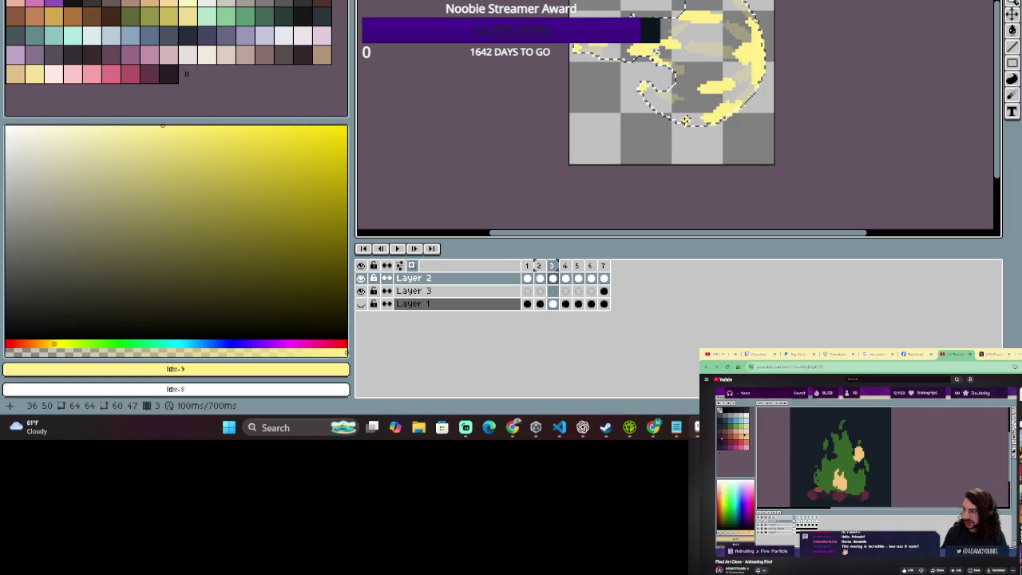
# Select frames 1–4 and play them to preview the flame animation.
pyautogui.click(566, 278)
pyautogui.moveTo(527, 265); pyautogui.dragTo(580, 272)
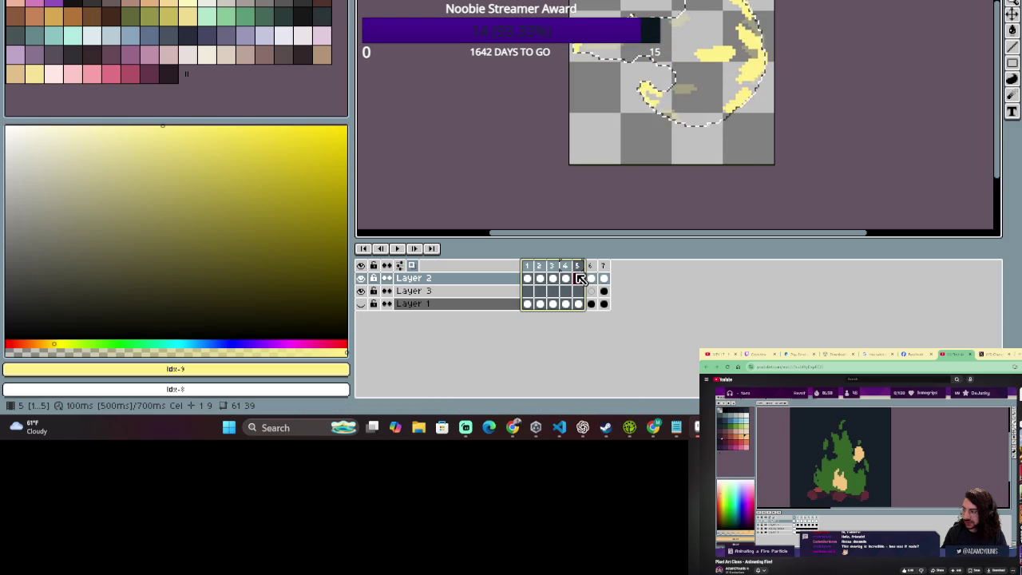
pyautogui.moveTo(580, 277); pyautogui.dragTo(575, 278)
pyautogui.scroll(2, 665, 16)
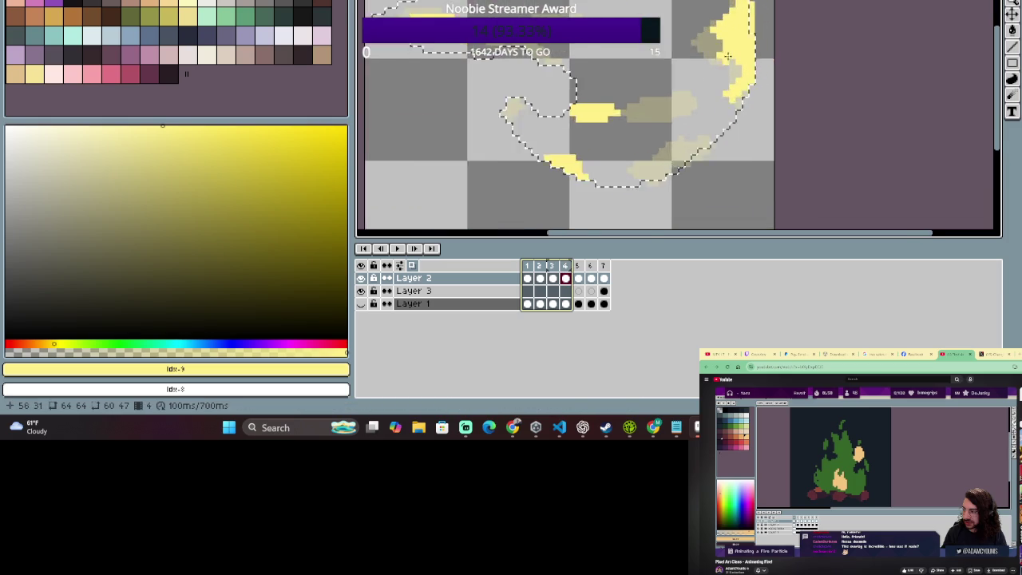
pyautogui.scroll(2, 666, 16)
pyautogui.press('Return')
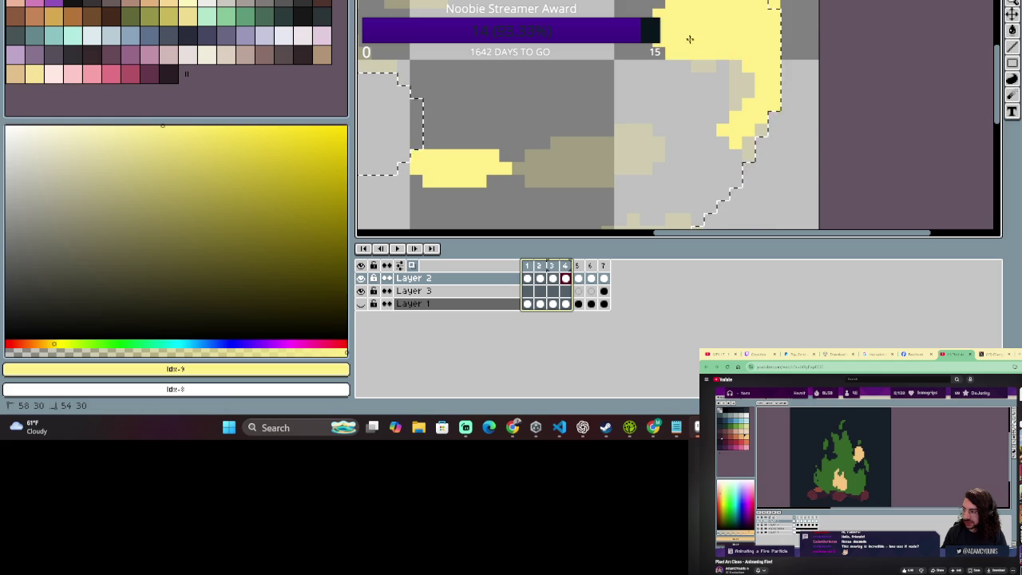
pyautogui.scroll(-2, 697, 37)
# On frame 4, extend the yellow highlight down the flame's right edge.
pyautogui.click(565, 266)
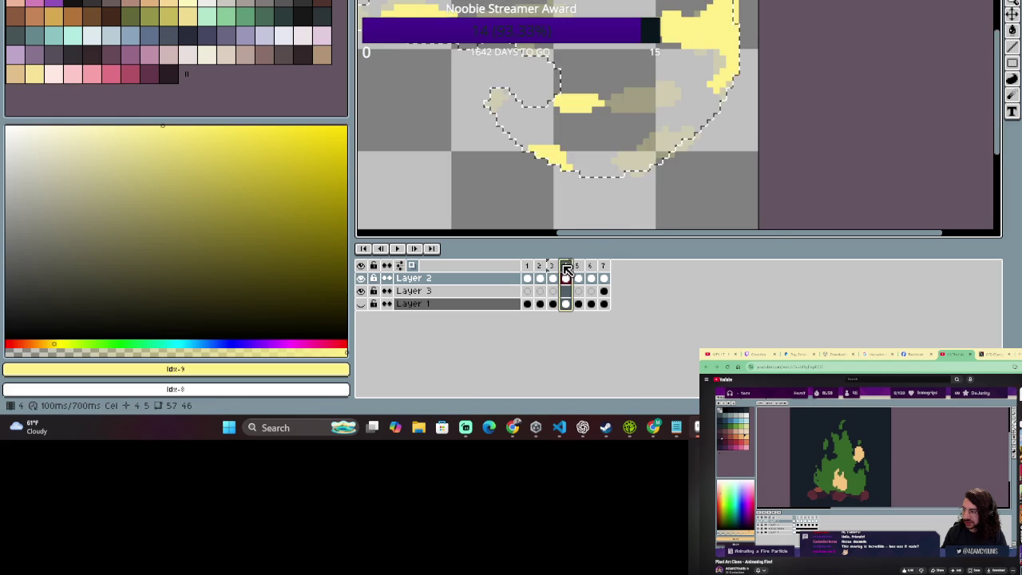
pyautogui.moveTo(568, 271); pyautogui.dragTo(583, 273)
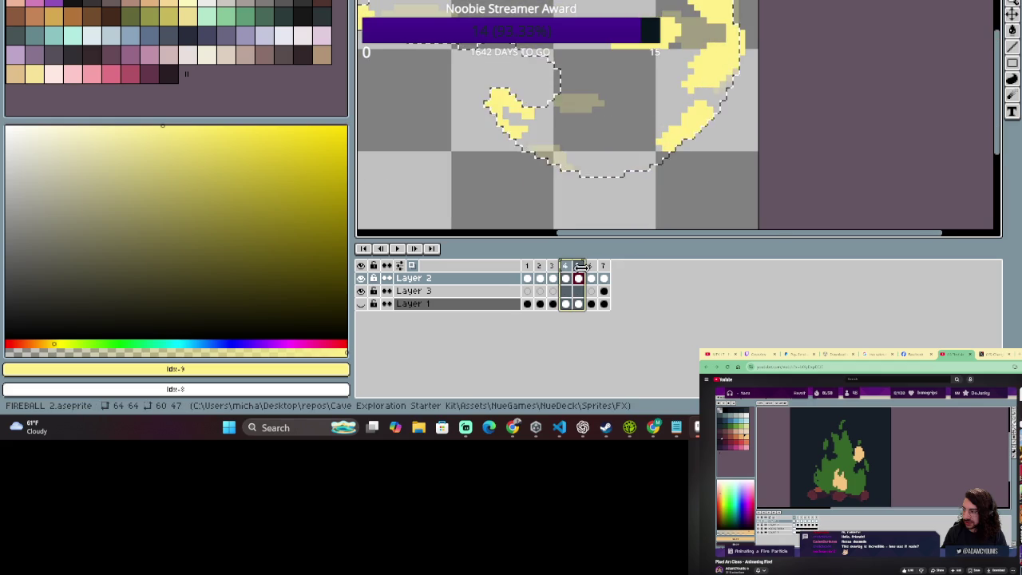
pyautogui.click(572, 275)
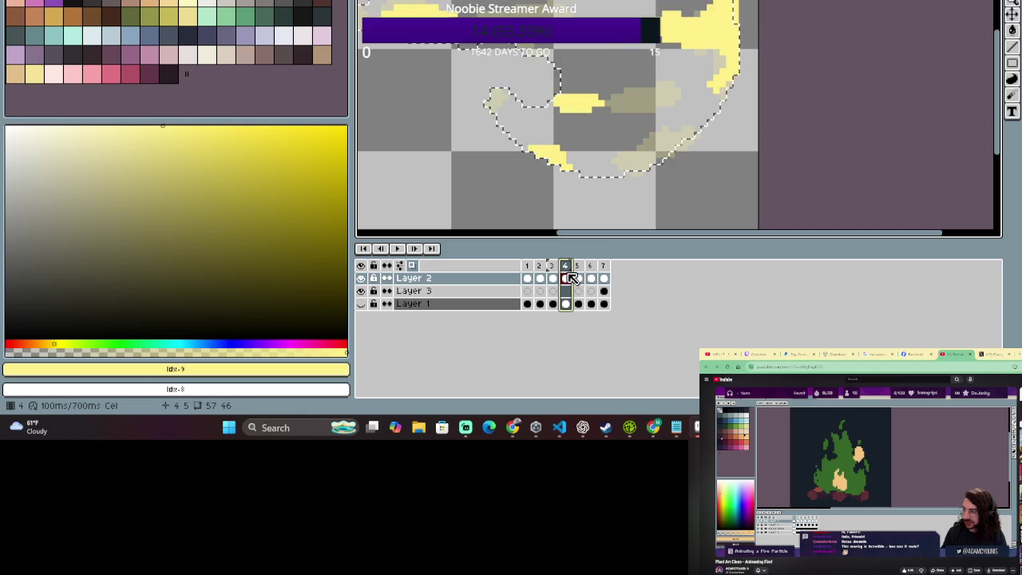
pyautogui.moveTo(572, 277); pyautogui.dragTo(583, 277)
pyautogui.click(645, 223)
pyautogui.moveTo(735, 59); pyautogui.dragTo(712, 120)
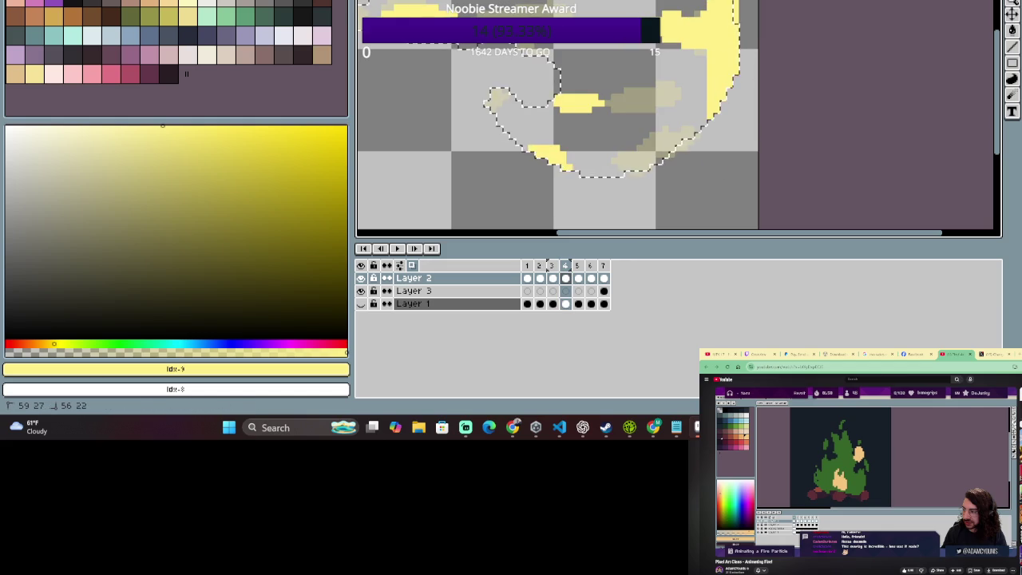
pyautogui.press('e')
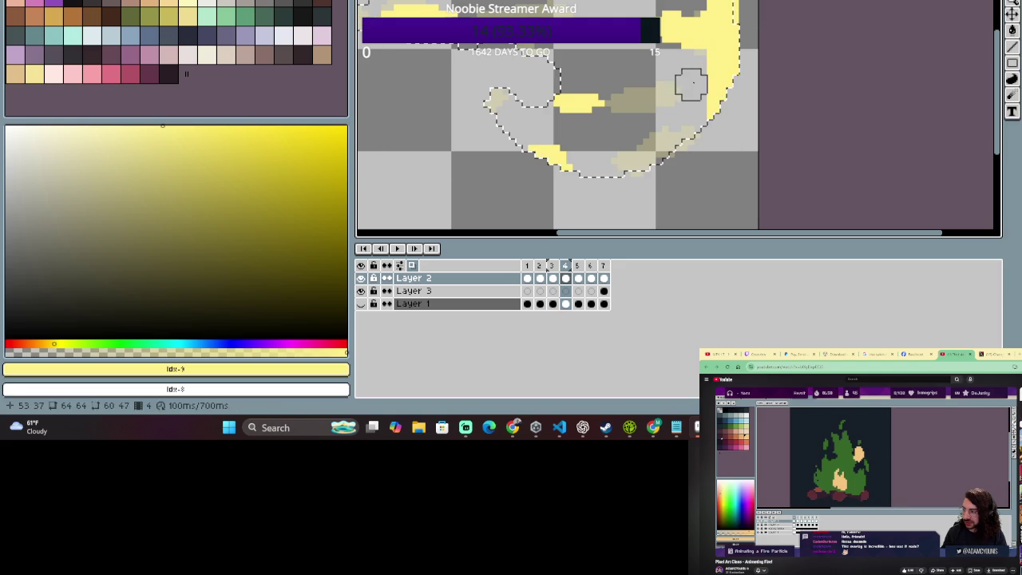
pyautogui.press('ctrl')
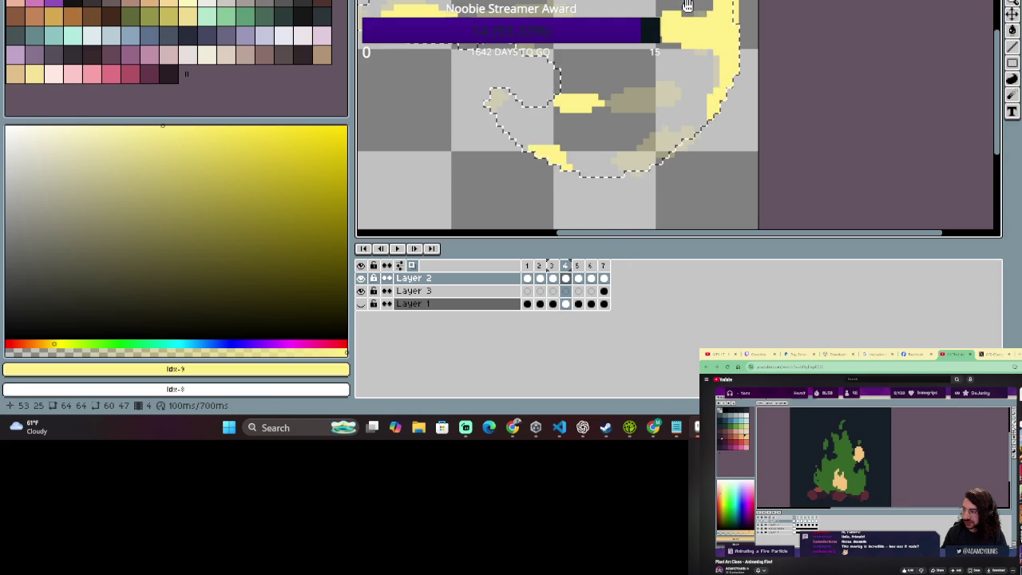
pyautogui.press('Down')
pyautogui.press('Down')
pyautogui.scroll(-1, 707, 75)
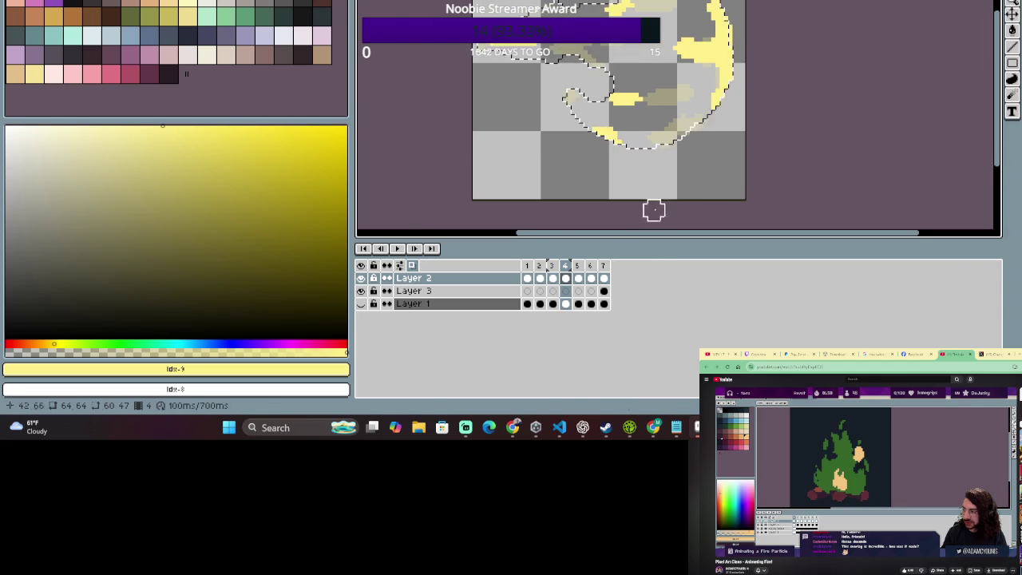
pyautogui.click(583, 277)
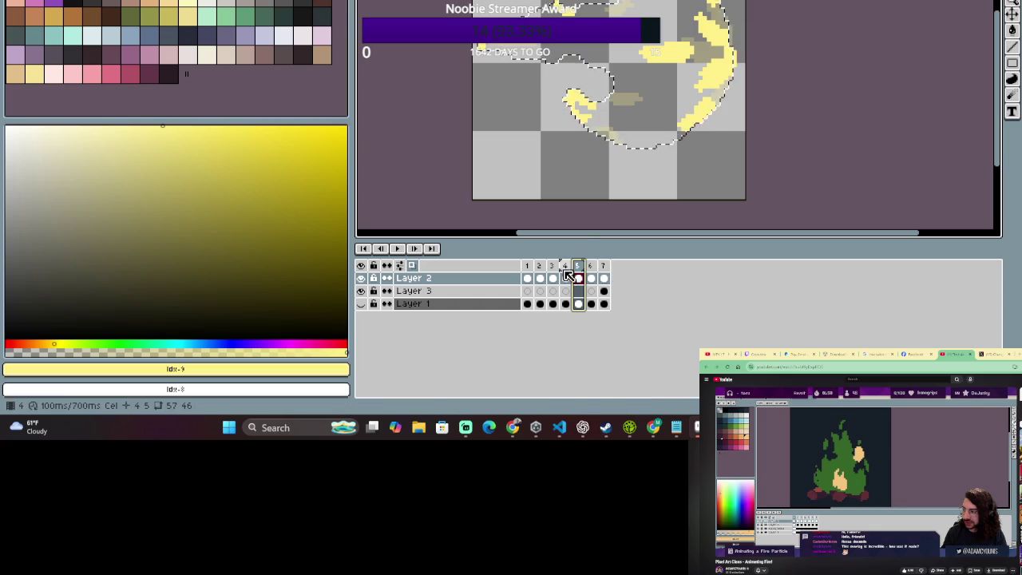
pyautogui.click(565, 273)
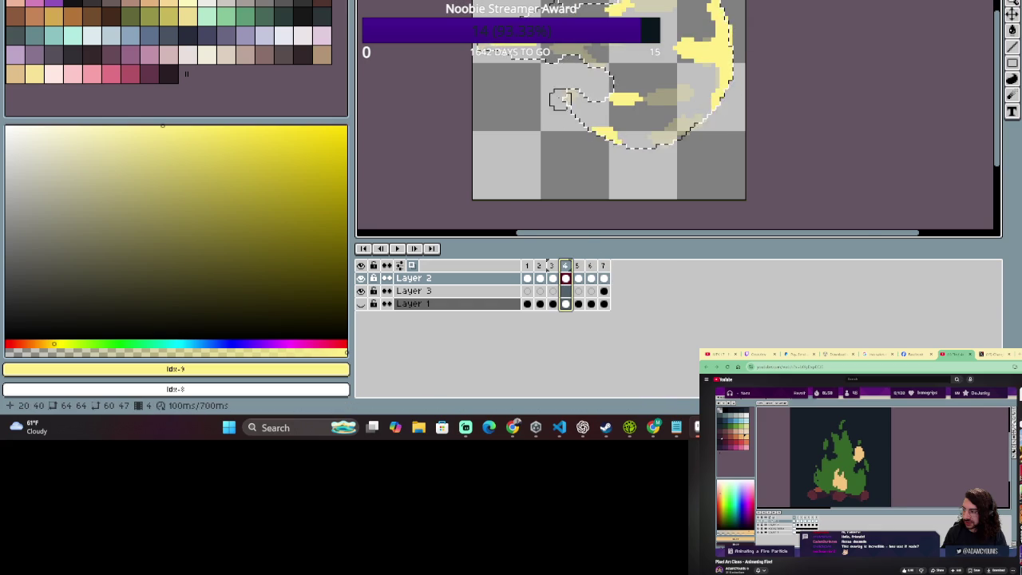
pyautogui.moveTo(559, 102); pyautogui.dragTo(610, 159)
pyautogui.click(577, 278)
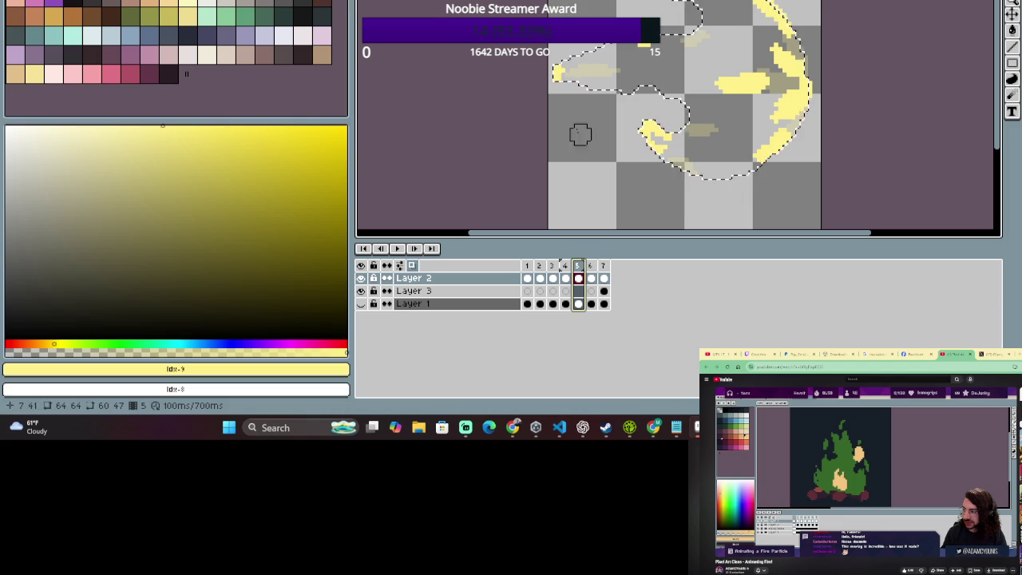
pyautogui.moveTo(631, 158); pyautogui.dragTo(584, 118)
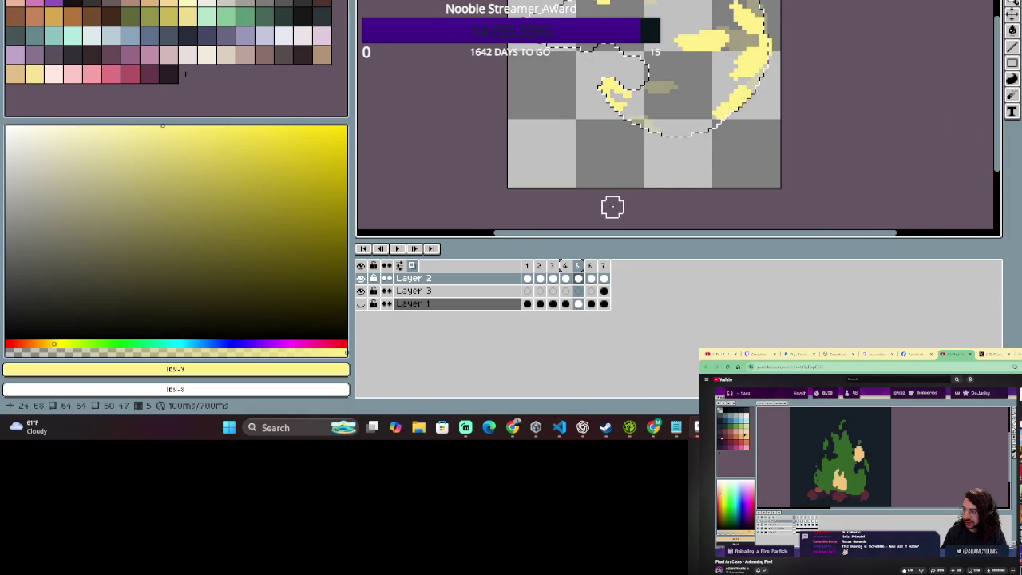
pyautogui.moveTo(678, 178); pyautogui.dragTo(637, 204)
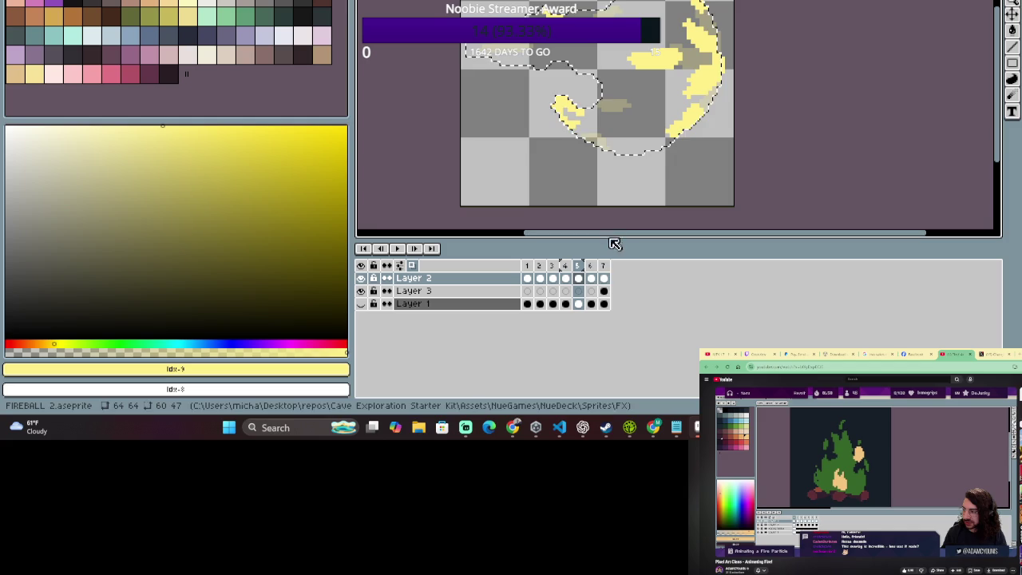
pyautogui.click(567, 276)
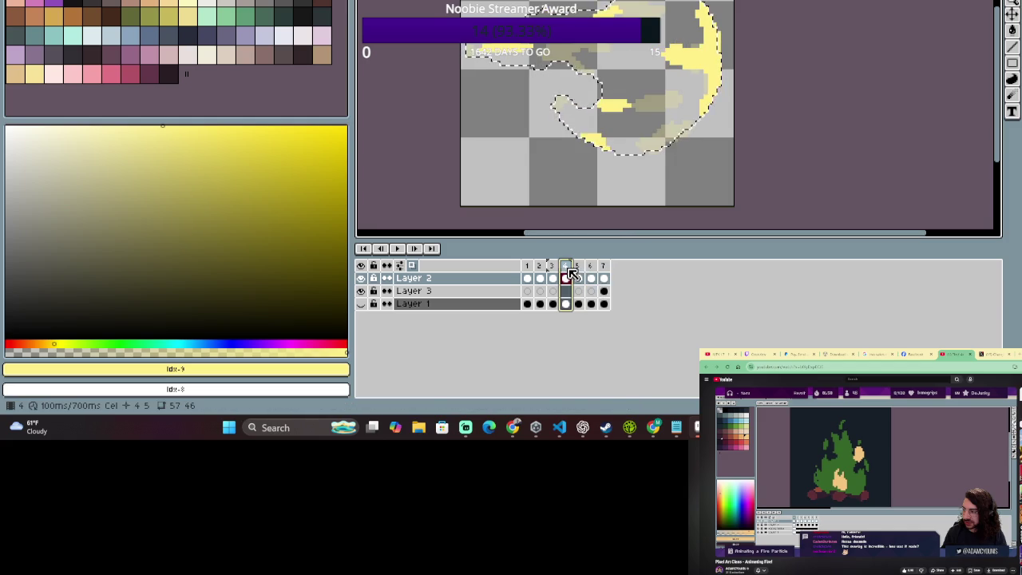
pyautogui.click(578, 273)
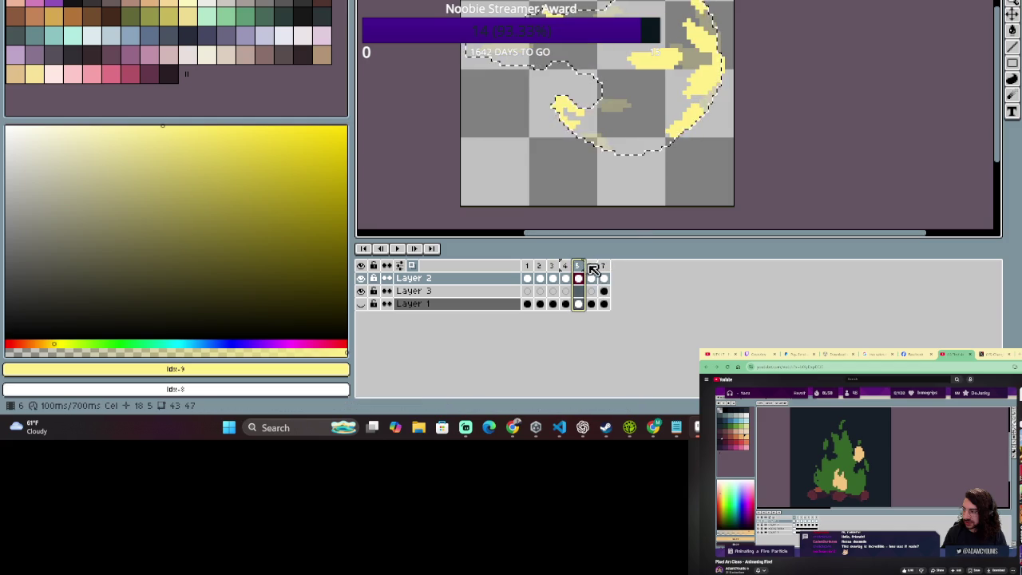
# Commit the moved highlights on frame 6, switch to the Eraser, and recentre the fireball.
pyautogui.click(591, 270)
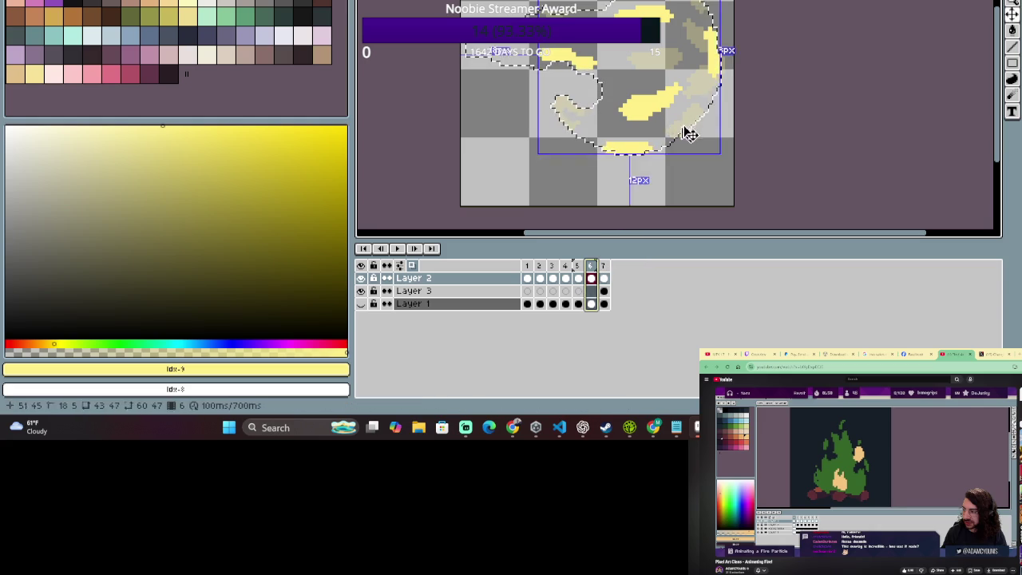
pyautogui.click(590, 265)
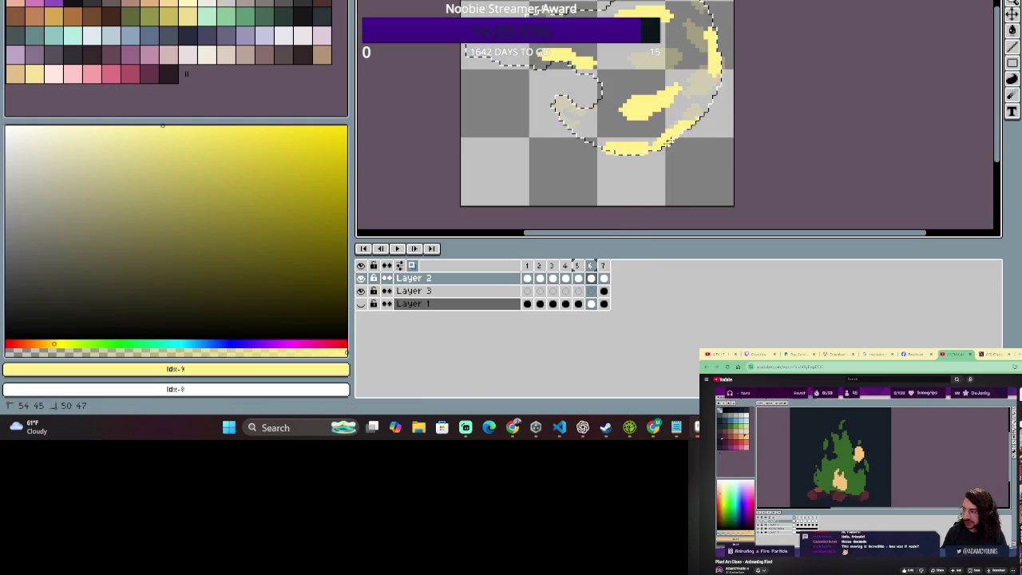
pyautogui.press('e')
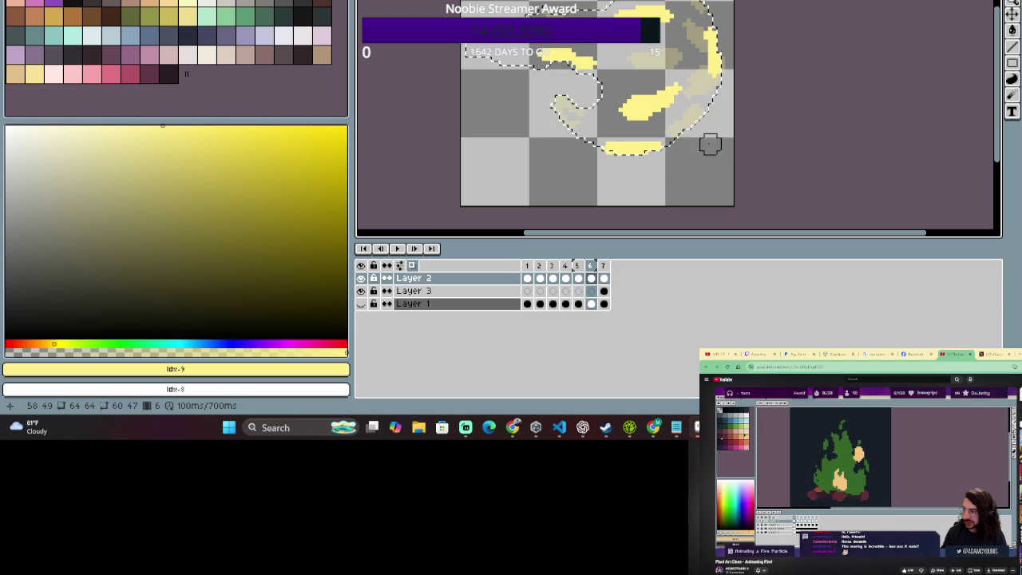
pyautogui.scroll(-1, 631, 215)
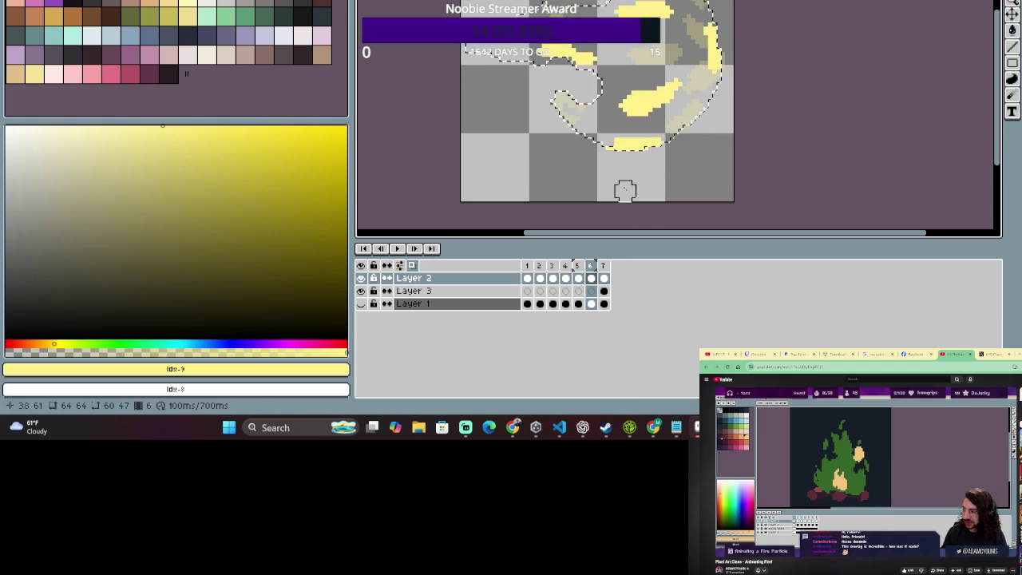
pyautogui.scroll(1, 600, 153)
pyautogui.scroll(1, 611, 134)
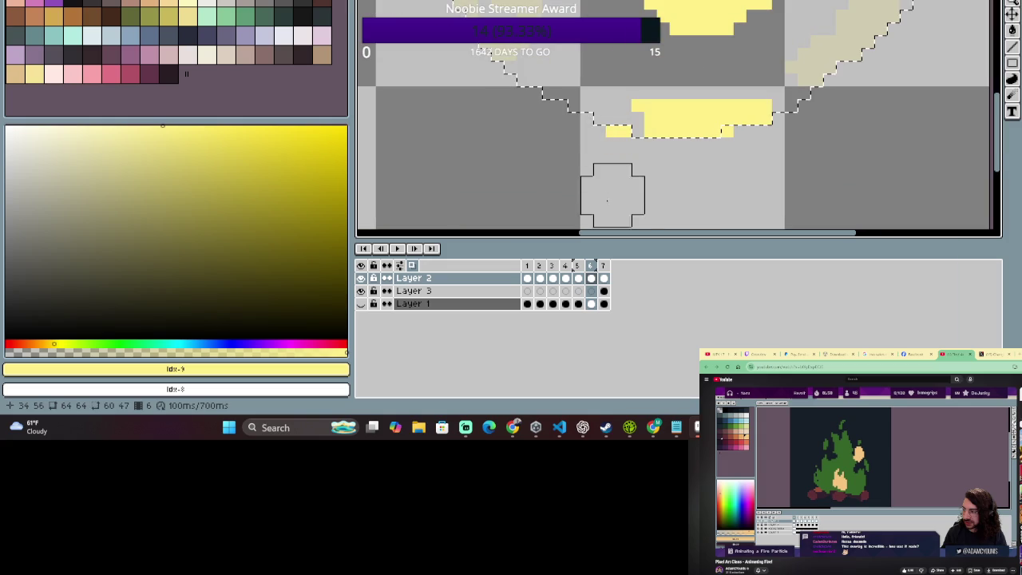
pyautogui.scroll(-2, 601, 122)
pyautogui.scroll(1, 600, 50)
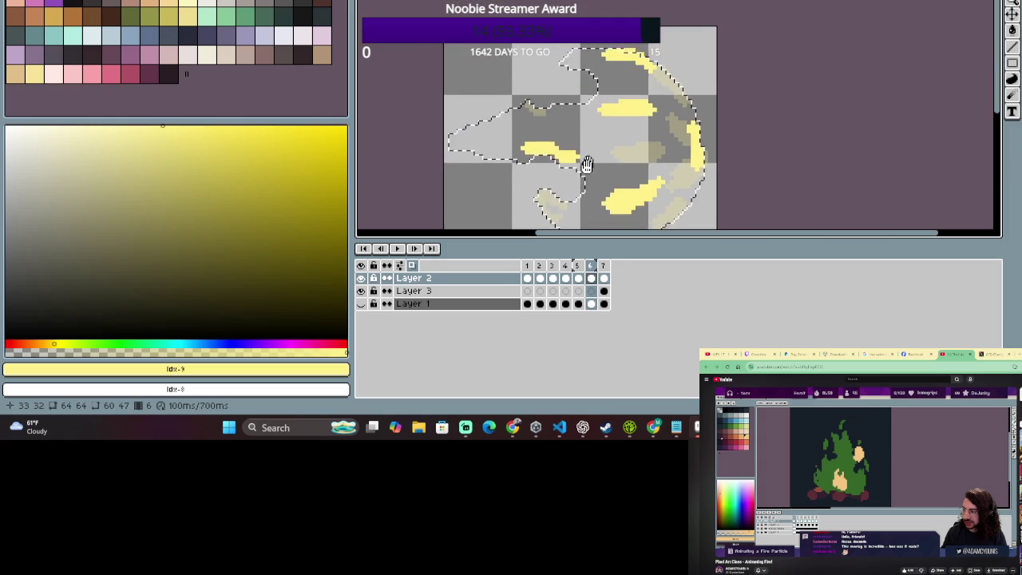
pyautogui.scroll(1, 591, 120)
pyautogui.scroll(1, 671, 96)
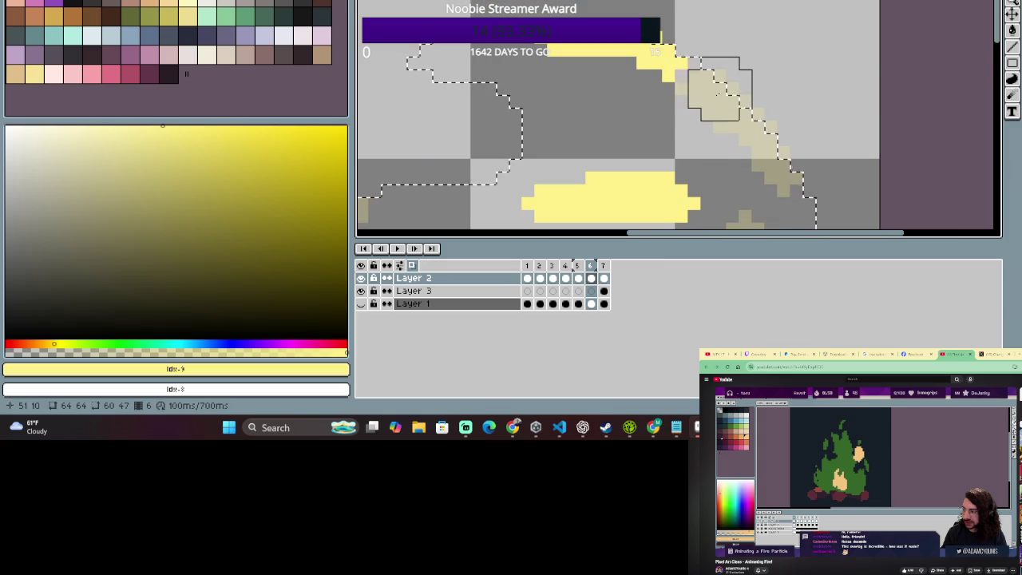
pyautogui.scroll(-2, 719, 154)
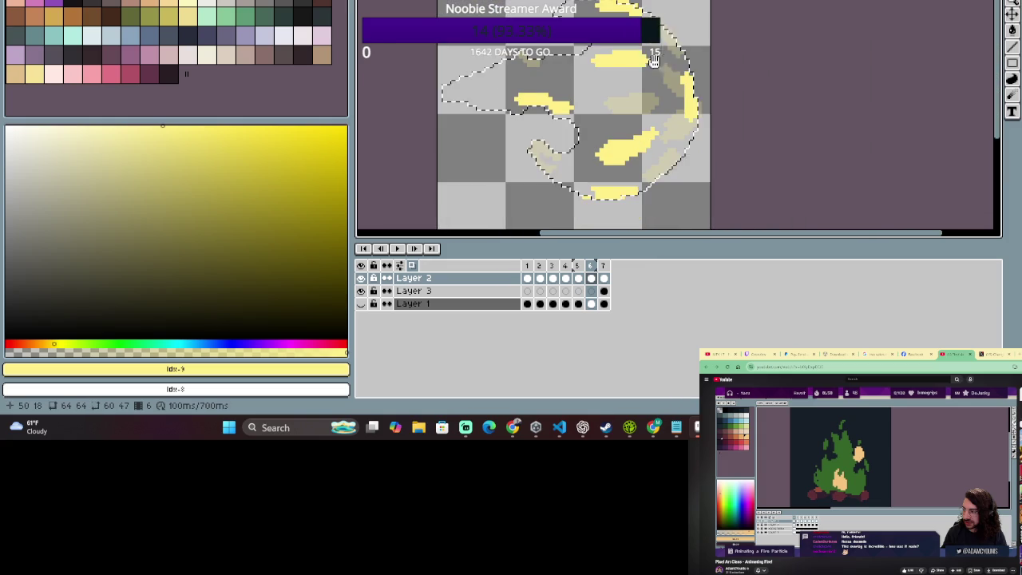
pyautogui.moveTo(759, 151); pyautogui.dragTo(730, 82)
pyautogui.click(603, 265)
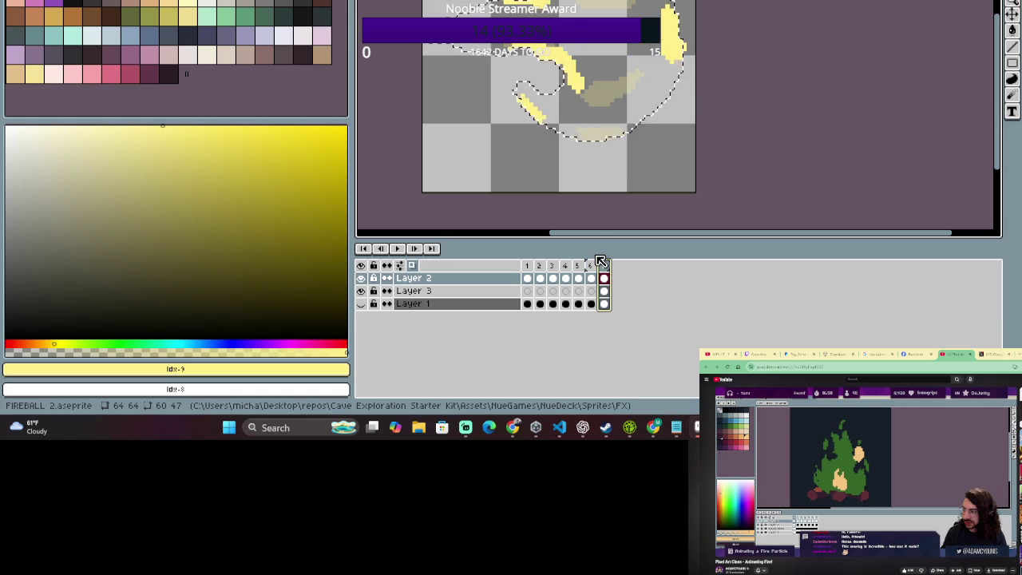
# Compare frame 7 with frame 1, then add yellow strokes at the right highlight and top-right arc.
pyautogui.scroll(2, 589, 86)
pyautogui.press('b')
pyautogui.press('e')
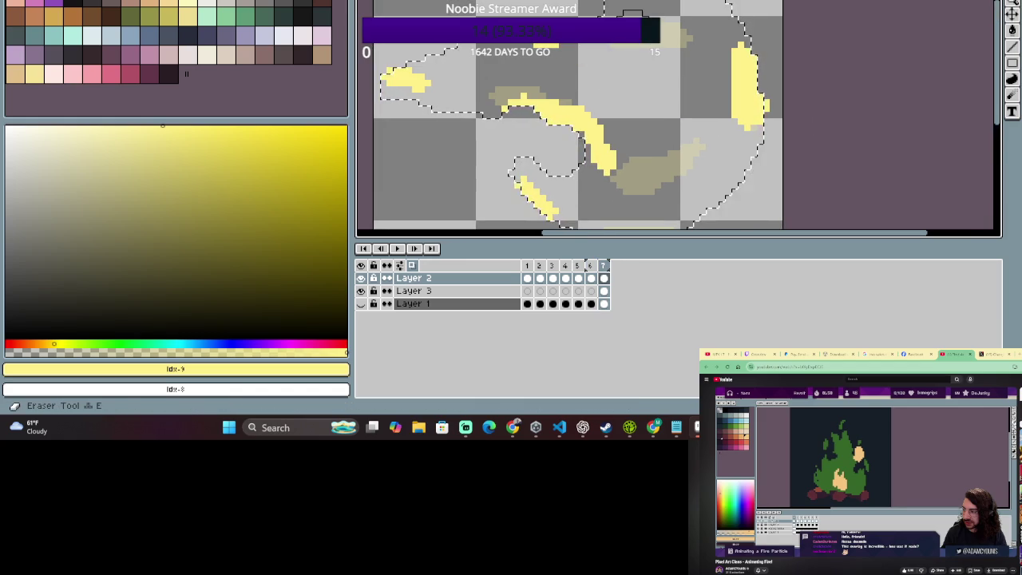
pyautogui.scroll(-1, 503, 68)
pyautogui.scroll(-1, 509, 73)
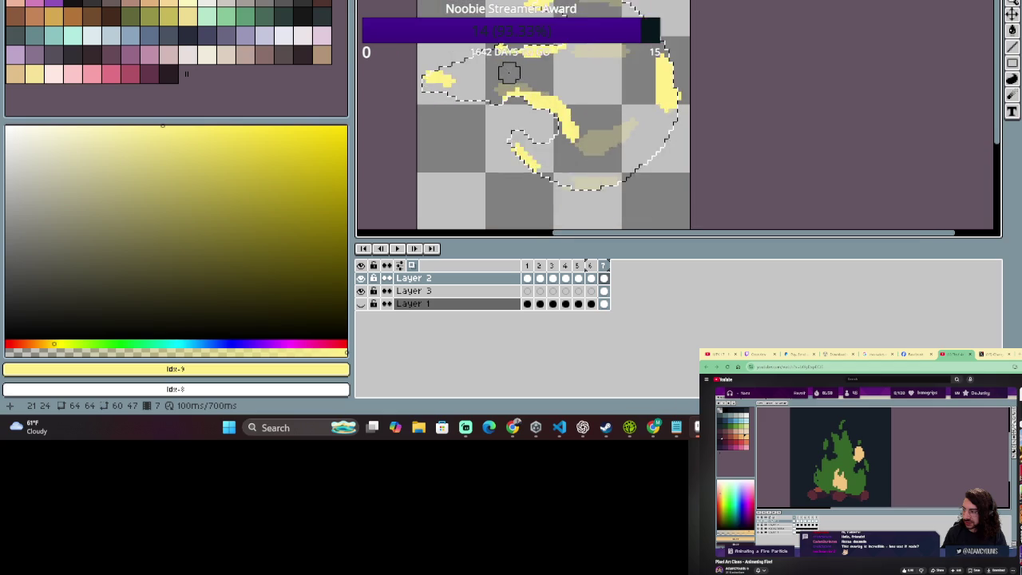
pyautogui.scroll(-1, 508, 71)
pyautogui.scroll(1, 611, 155)
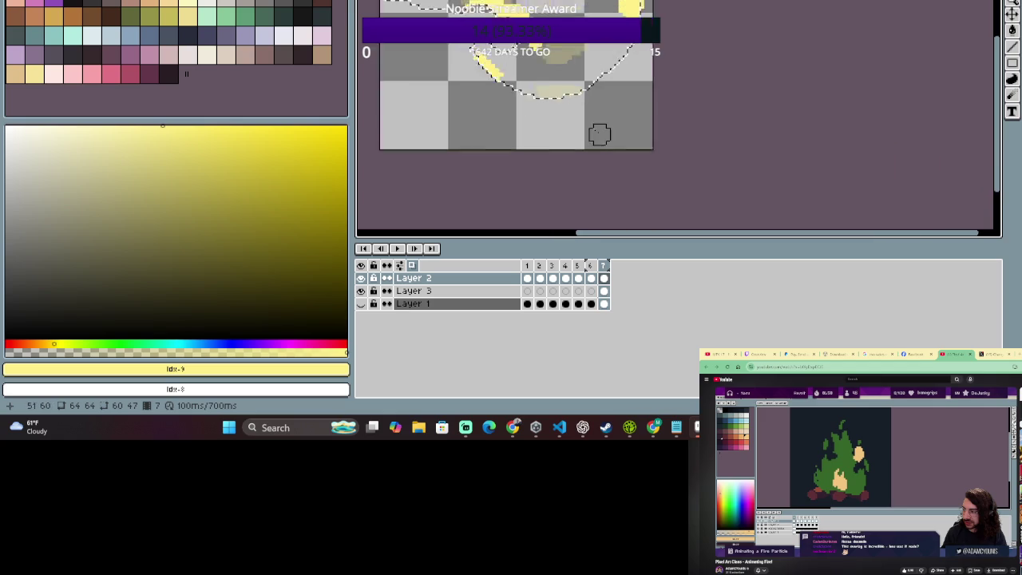
pyautogui.scroll(1, 559, 133)
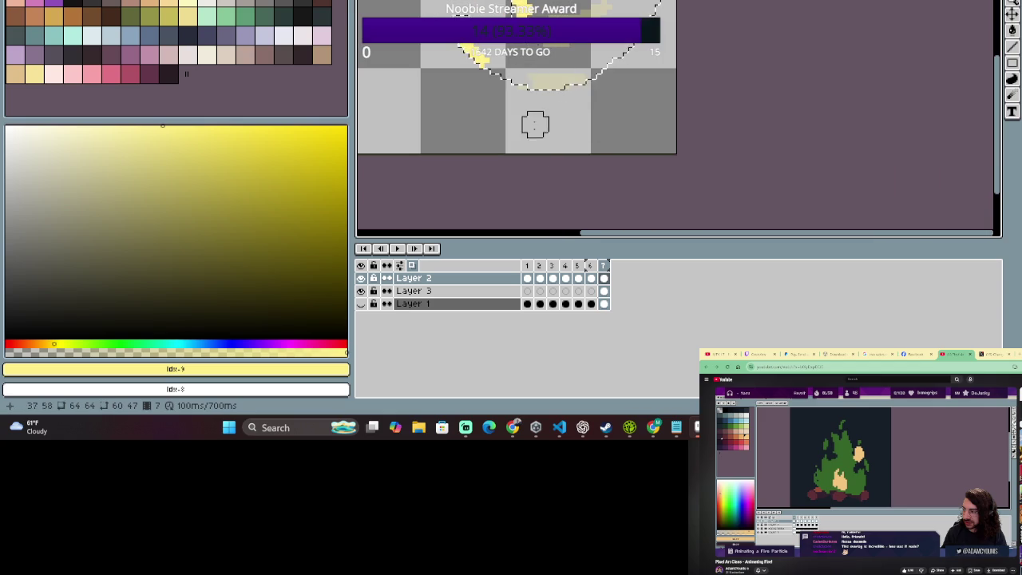
pyautogui.scroll(-1, 551, 160)
pyautogui.scroll(-1, 554, 176)
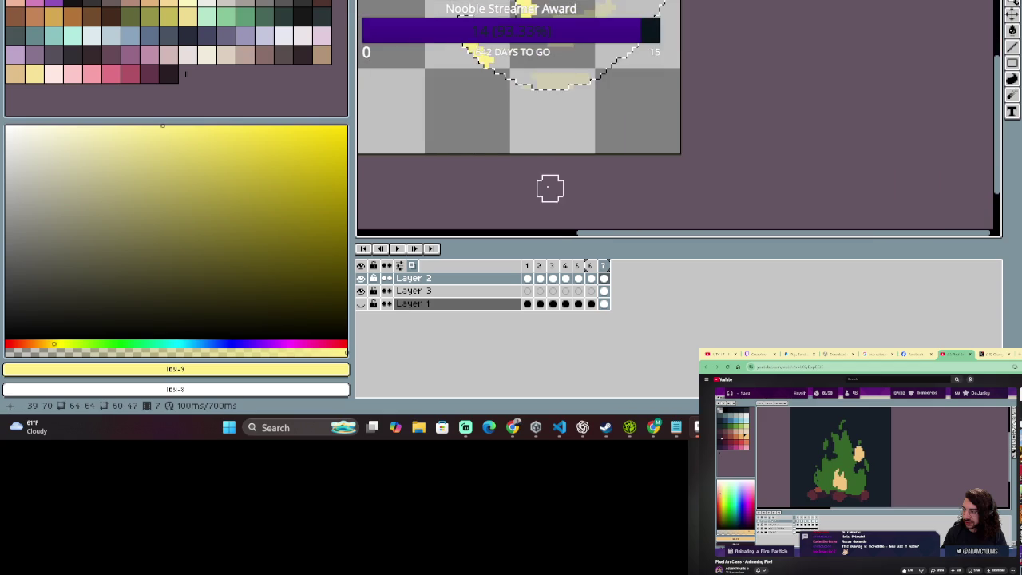
pyautogui.scroll(1, 559, 200)
pyautogui.scroll(-1, 574, 132)
pyautogui.scroll(-1, 575, 130)
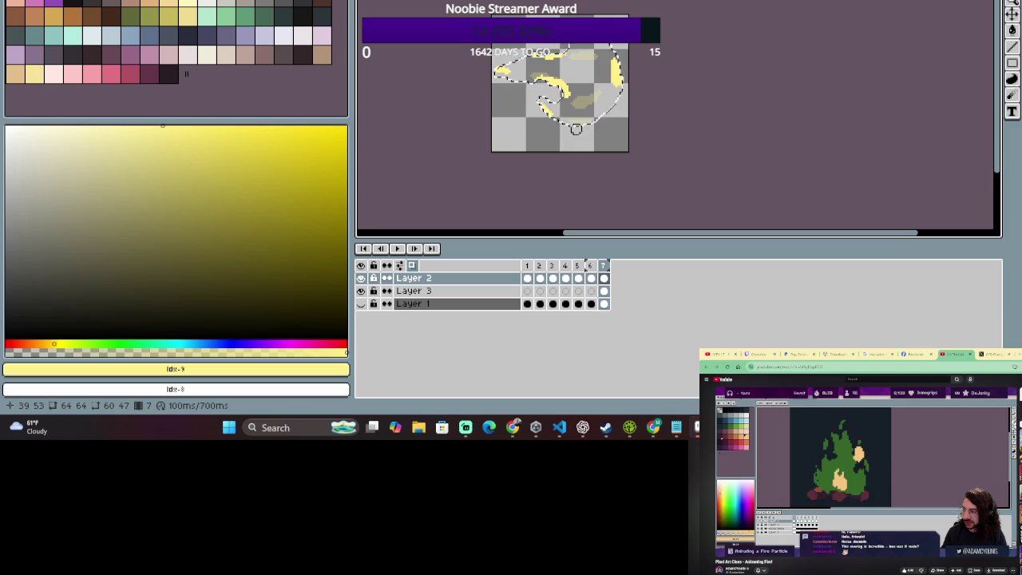
pyautogui.click(526, 266)
pyautogui.click(605, 265)
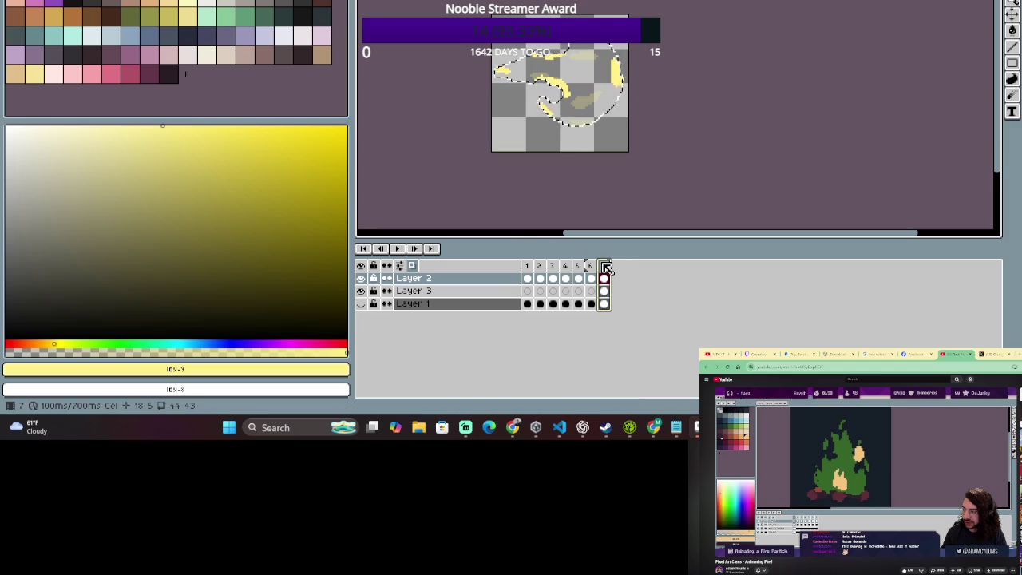
pyautogui.click(527, 273)
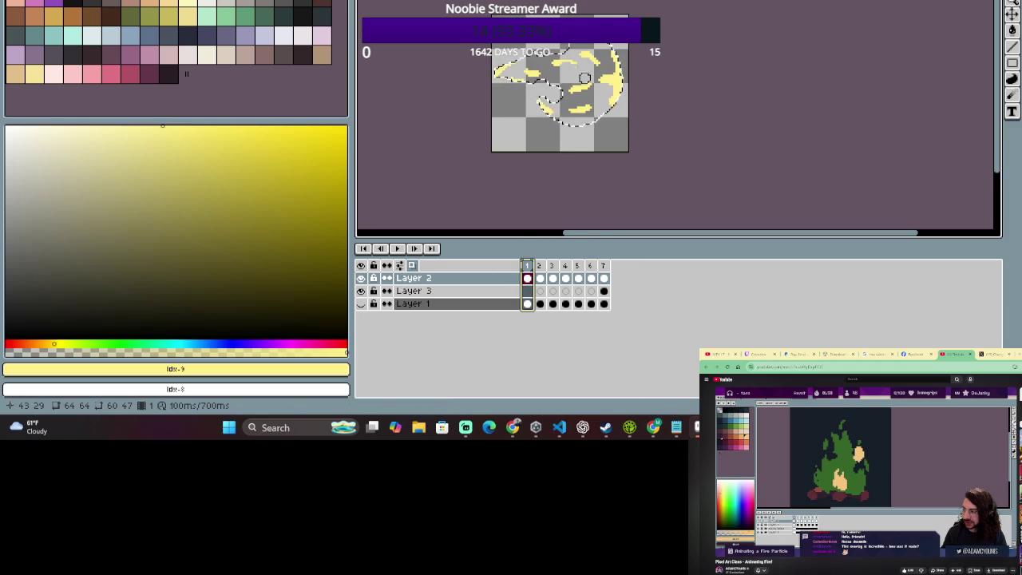
pyautogui.scroll(2, 581, 67)
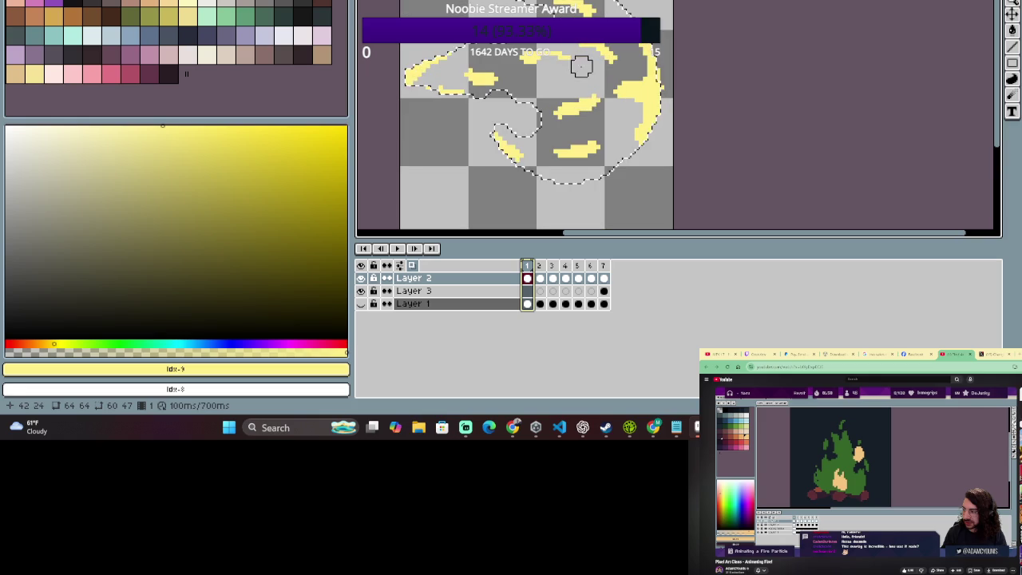
pyautogui.click(605, 268)
pyautogui.moveTo(652, 91); pyautogui.dragTo(617, 114)
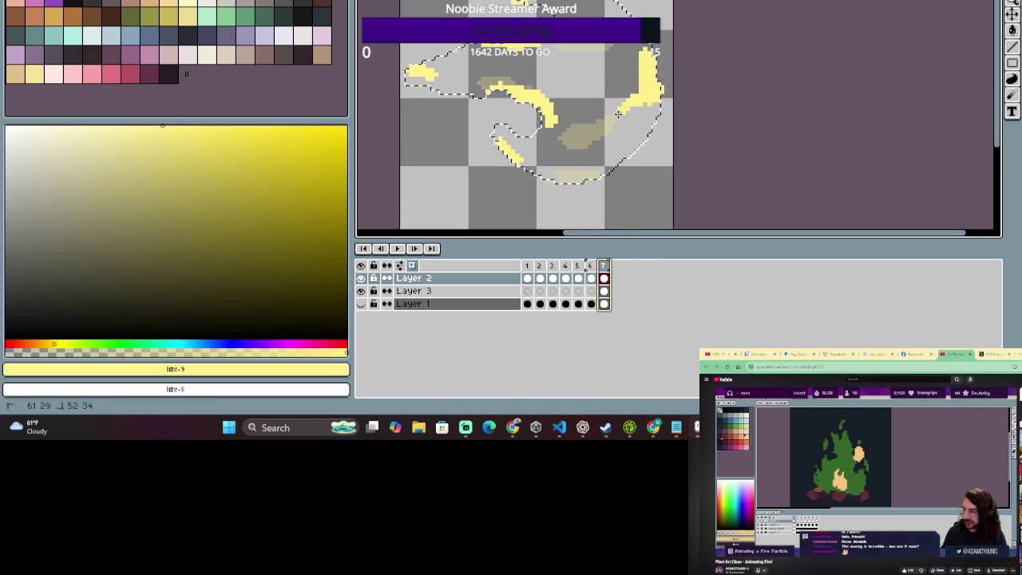
pyautogui.moveTo(624, 48); pyautogui.dragTo(639, 78)
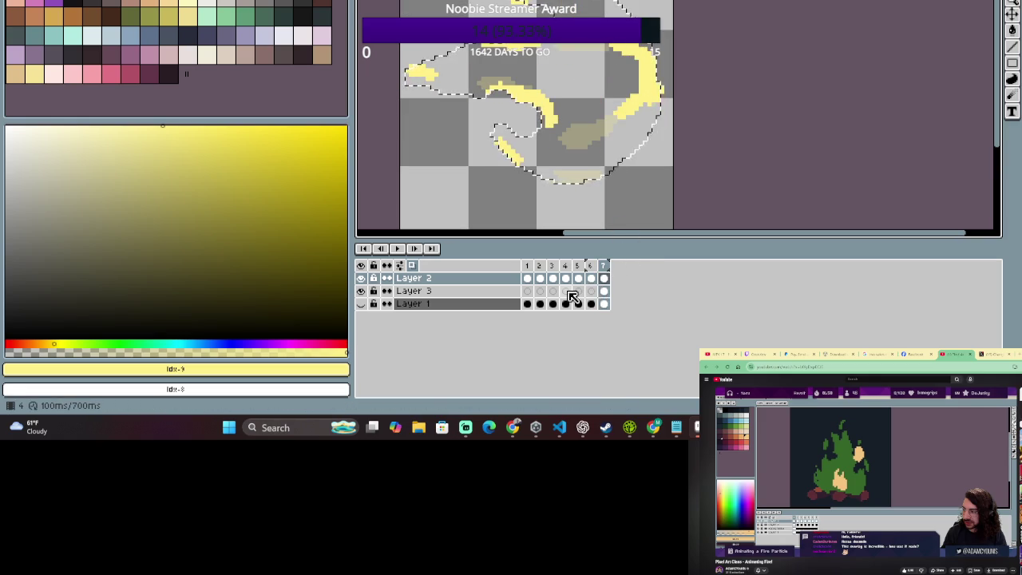
# Erase the yellow blob on frame 7's right side and paint a thick diagonal yellow stroke.
pyautogui.click(603, 277)
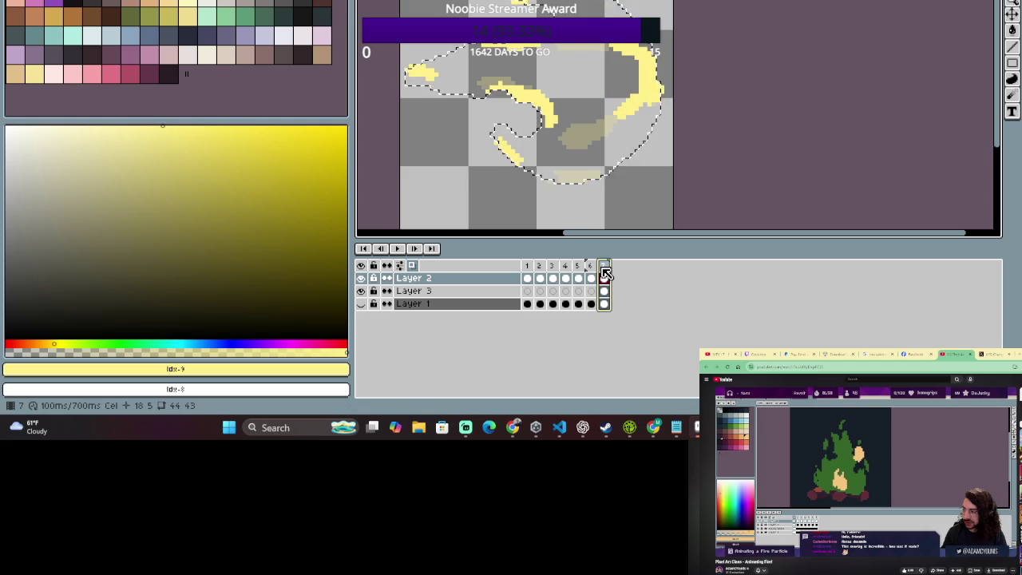
pyautogui.click(528, 268)
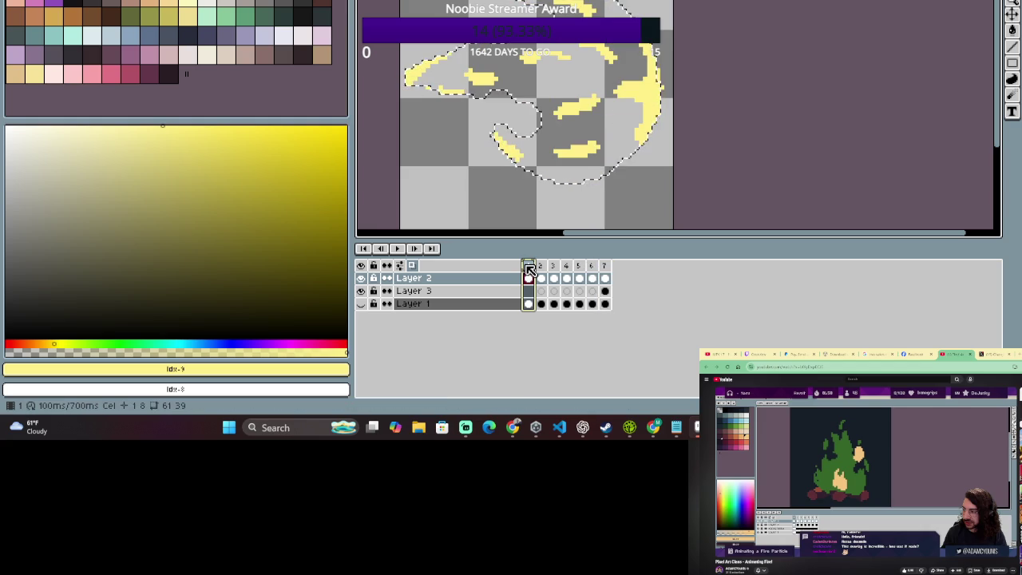
pyautogui.click(606, 267)
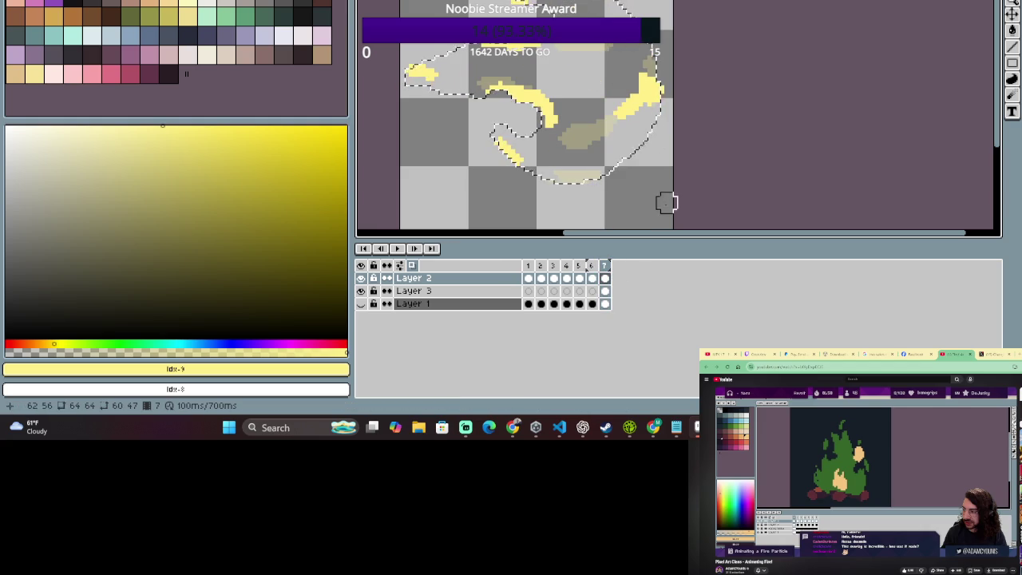
pyautogui.moveTo(615, 110); pyautogui.dragTo(675, 95)
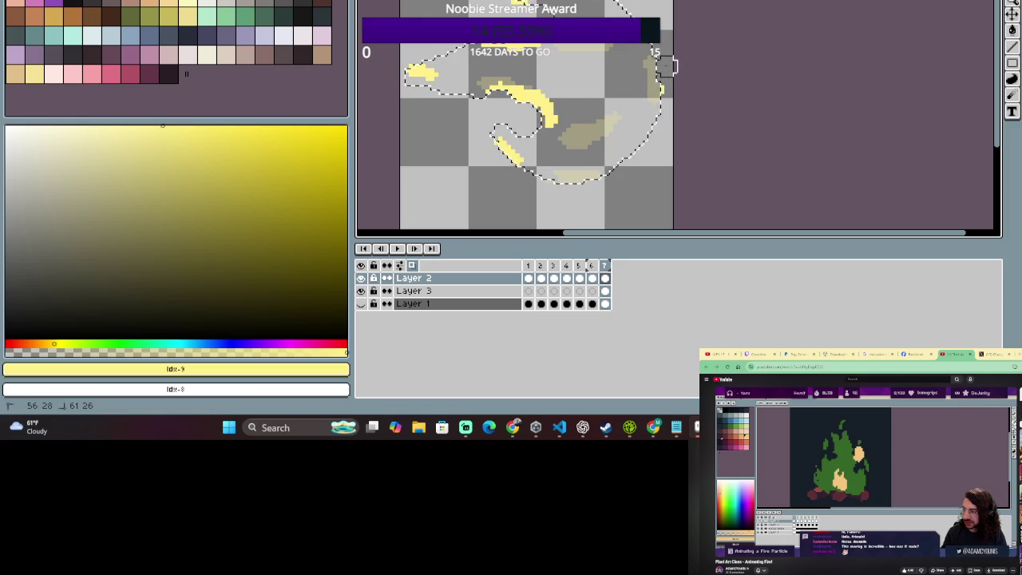
pyautogui.click(527, 266)
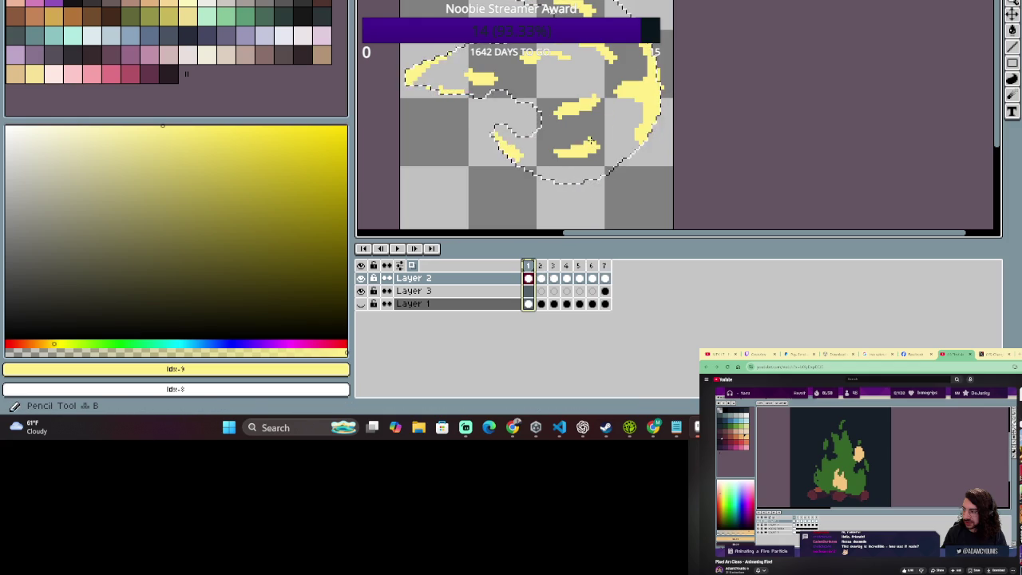
pyautogui.click(607, 265)
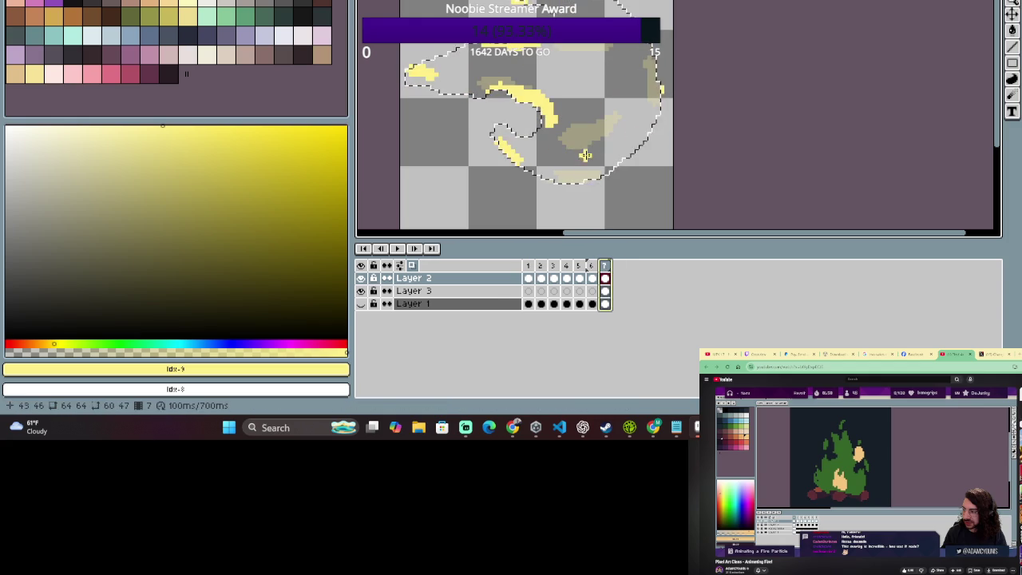
pyautogui.moveTo(580, 146); pyautogui.dragTo(640, 106)
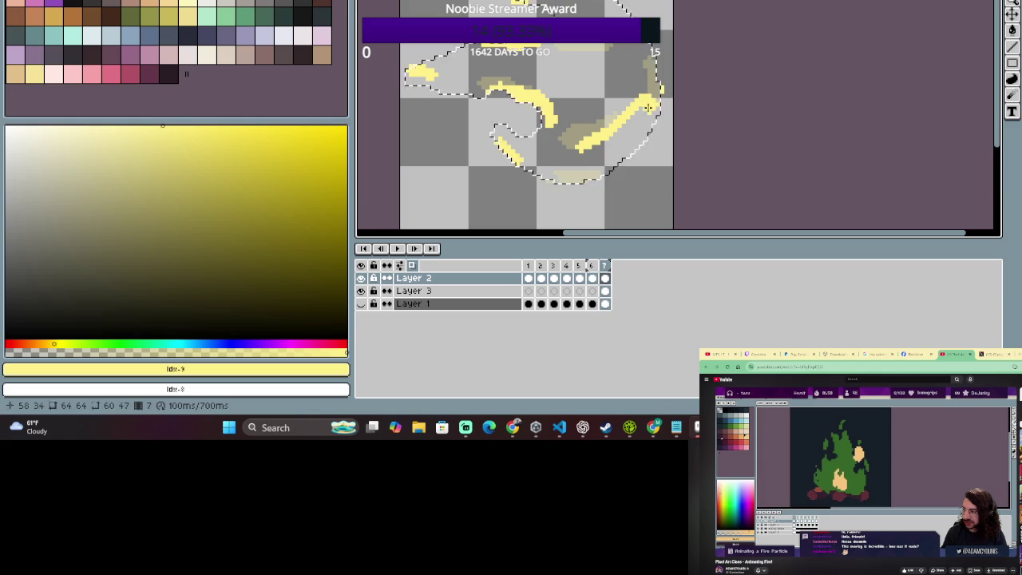
pyautogui.moveTo(631, 113); pyautogui.dragTo(580, 149)
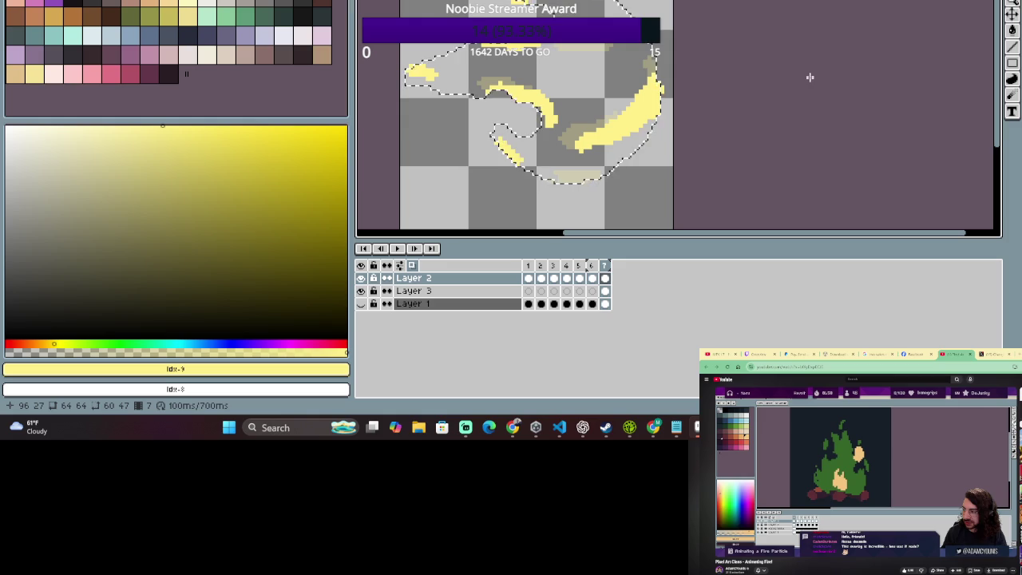
# Extend the banana-shaped yellow stroke up-right on frame 7, rechecking against frame 1.
pyautogui.click(529, 266)
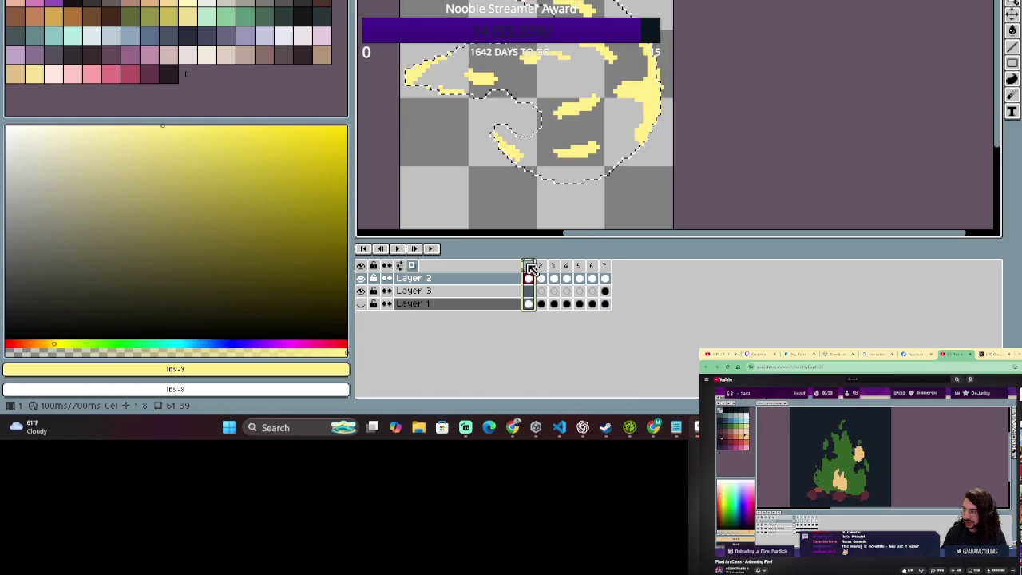
pyautogui.click(604, 266)
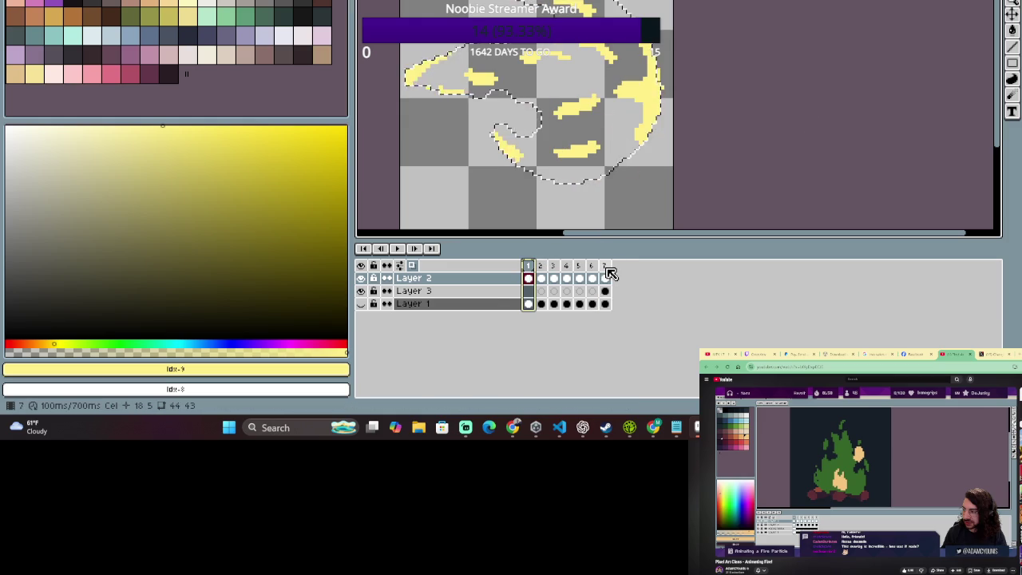
pyautogui.moveTo(558, 147)
pyautogui.mouseDown()
pyautogui.moveTo(593, 139)
pyautogui.moveTo(561, 143)
pyautogui.moveTo(614, 152)
pyautogui.mouseUp()
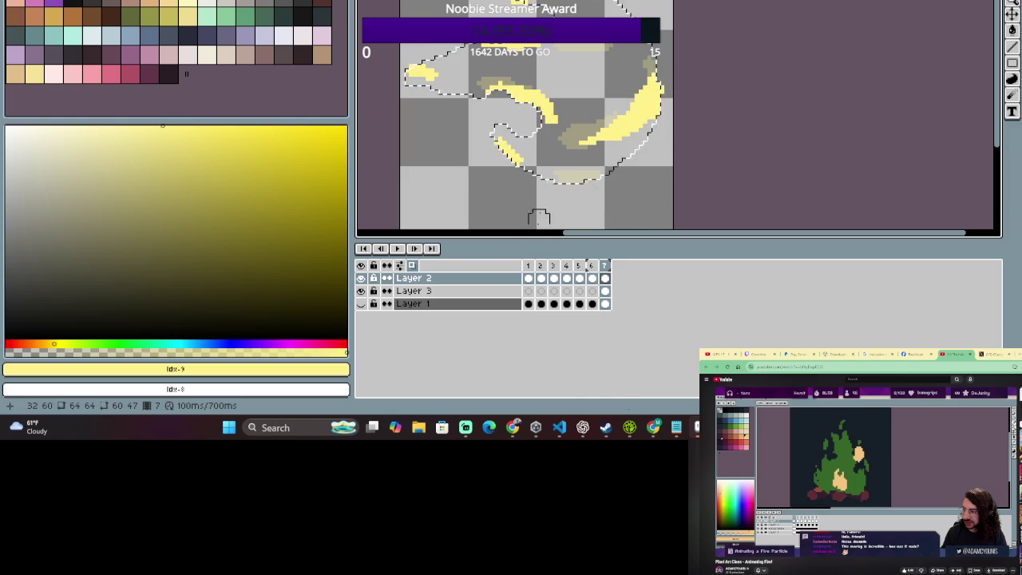
pyautogui.click(528, 277)
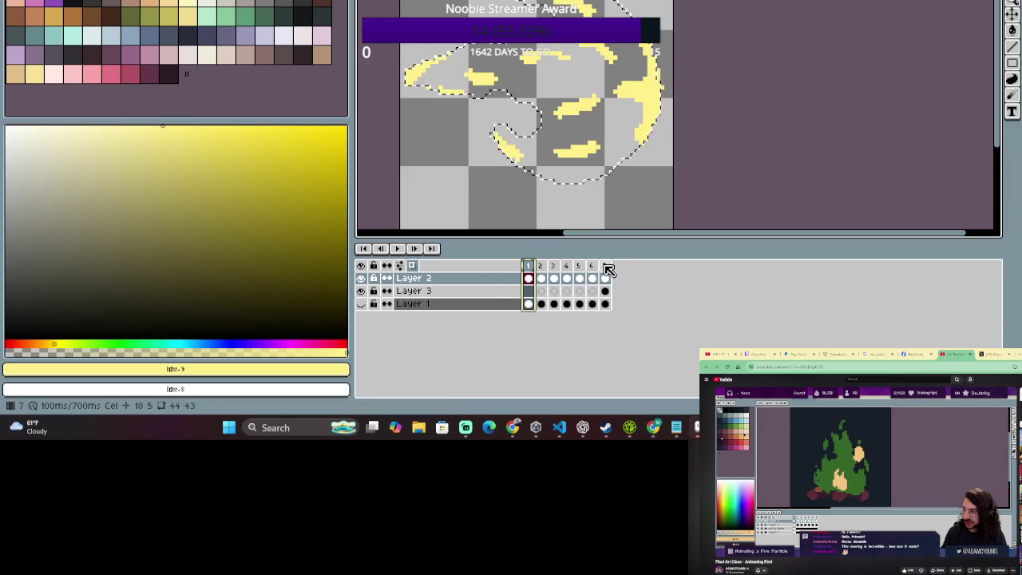
pyautogui.click(606, 268)
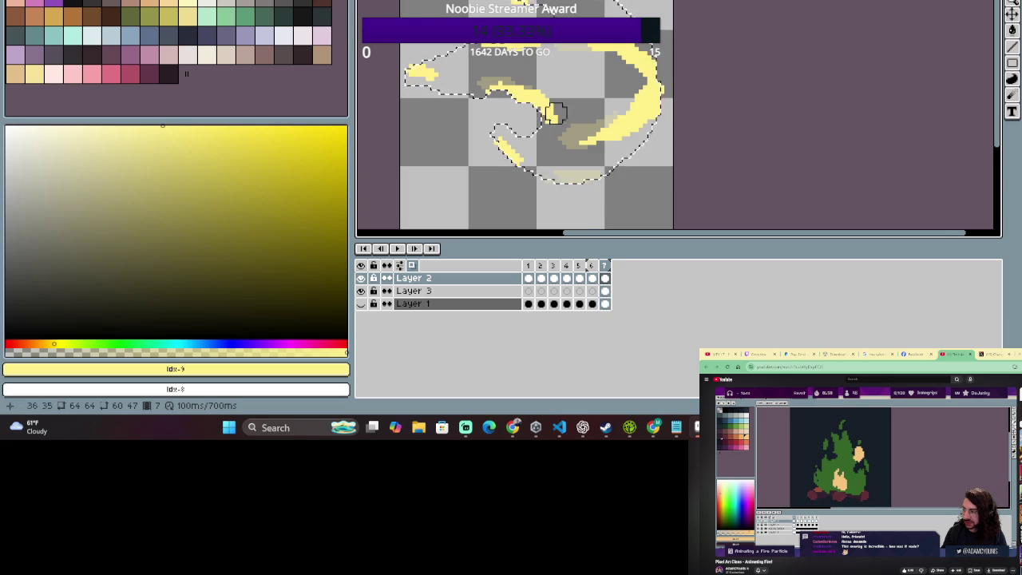
pyautogui.scroll(-2, 680, 136)
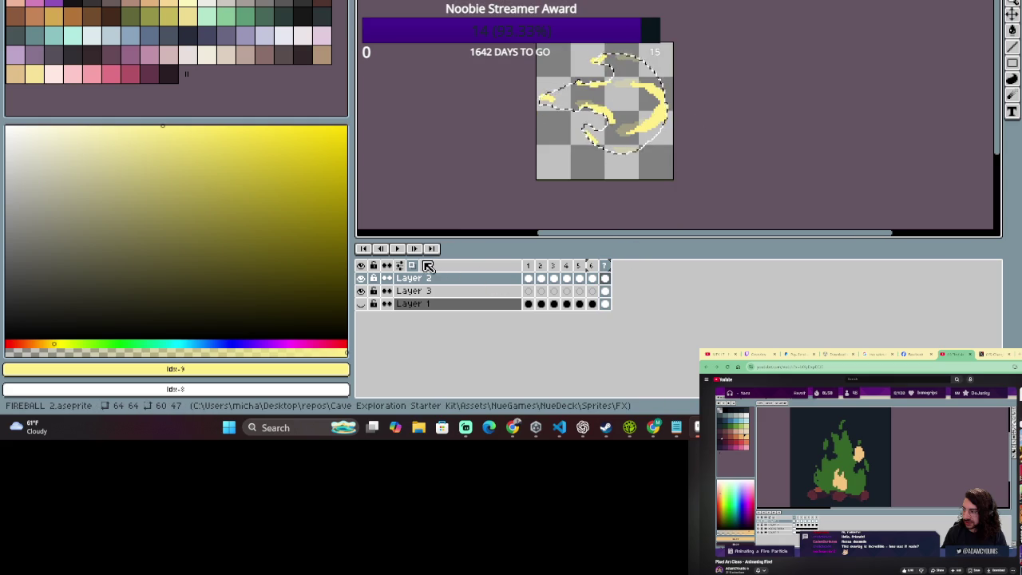
pyautogui.click(397, 249)
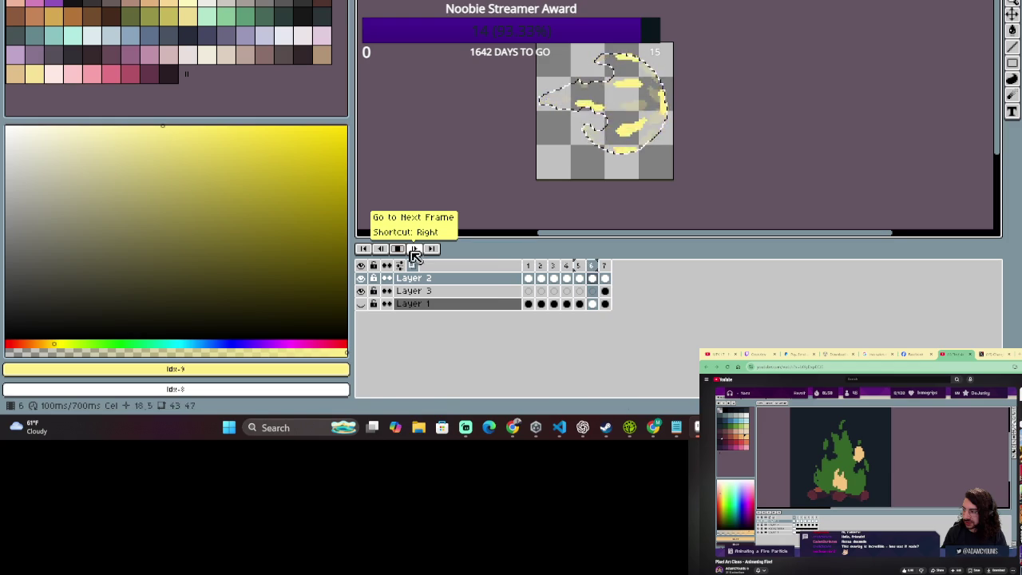
# Zoom in on the playing fireball and switch the drawing colour to orange.
pyautogui.scroll(1, 563, 163)
pyautogui.scroll(1, 563, 164)
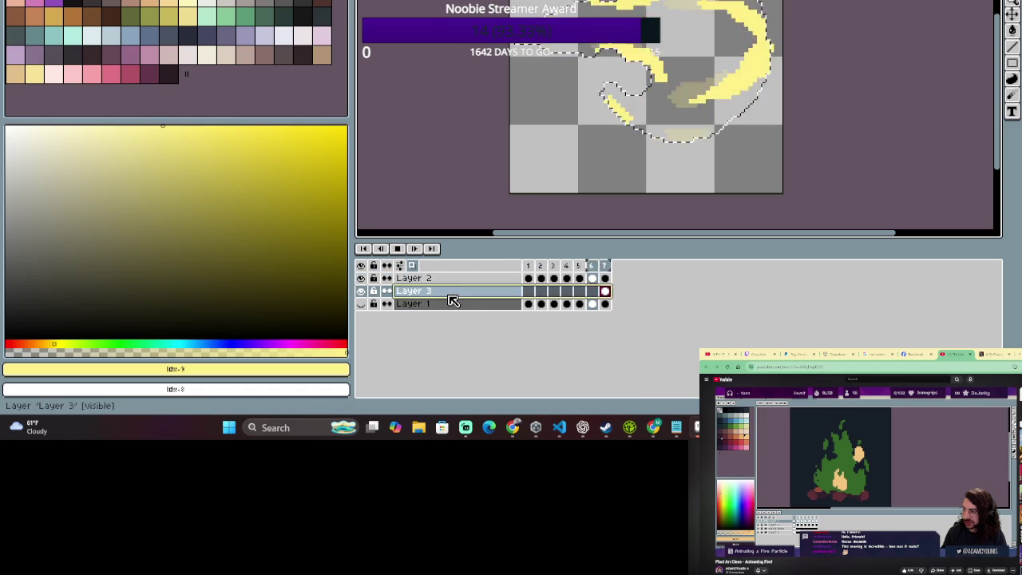
pyautogui.press(']')
pyautogui.press(']')
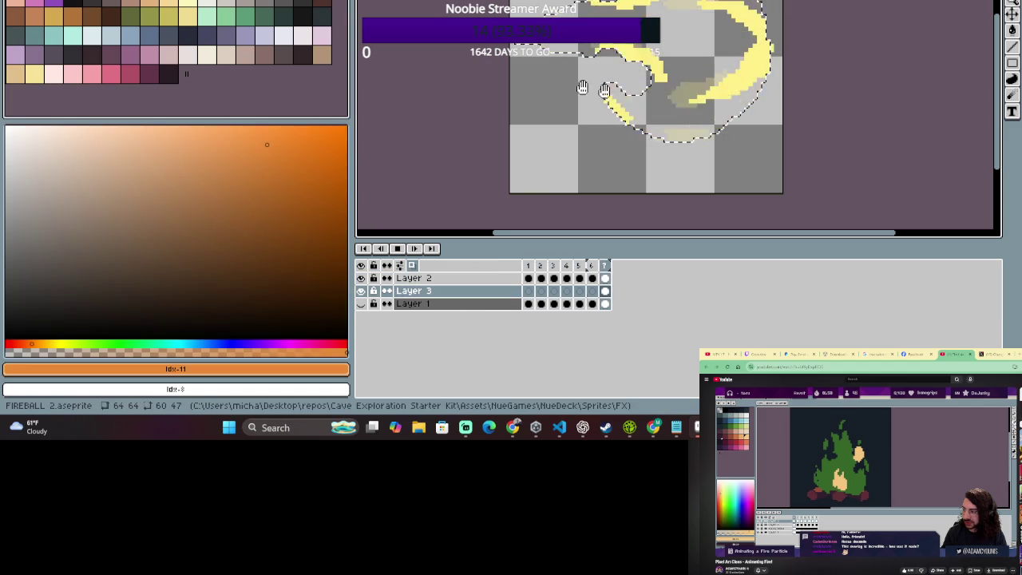
# On Layer 3 frame 1, paint orange along the top of the flame, undoing stray pixels.
pyautogui.click(528, 265)
pyautogui.press('b')
pyautogui.moveTo(752, 6); pyautogui.dragTo(755, 36)
pyautogui.hotkey('ctrl', 'z')
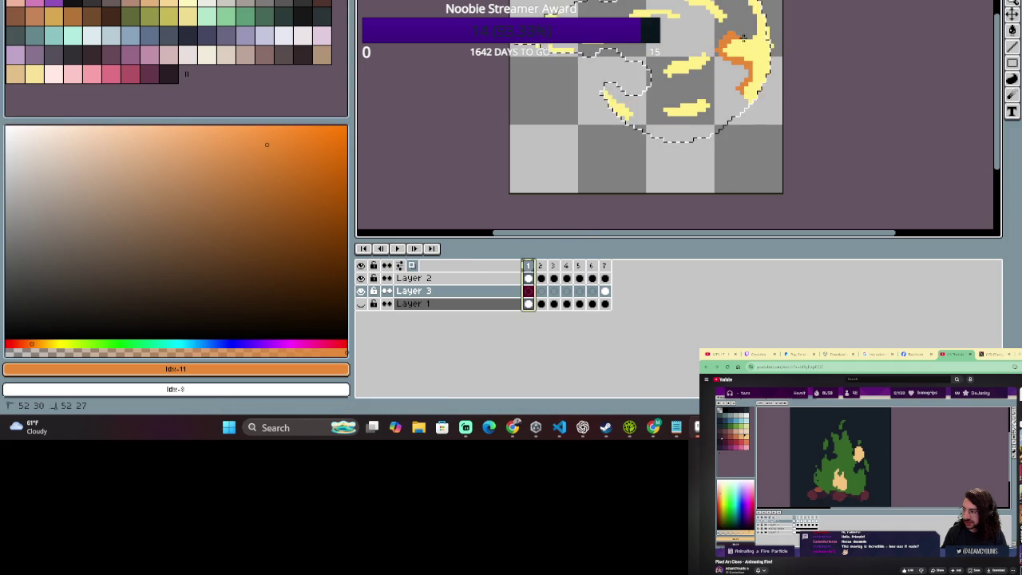
pyautogui.click(764, 25)
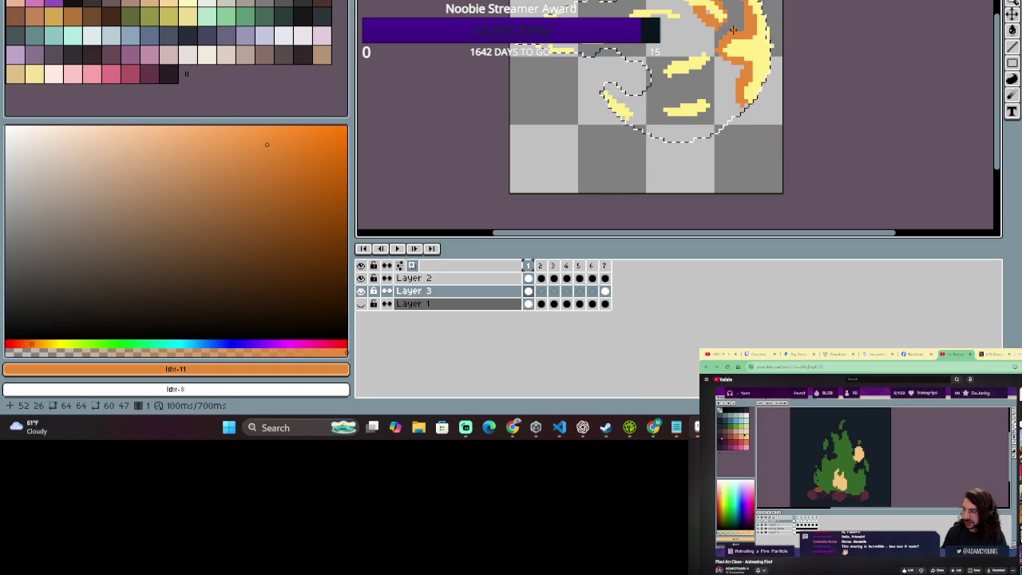
pyautogui.scroll(1, 732, 30)
pyautogui.scroll(1, 718, 28)
pyautogui.moveTo(709, 27)
pyautogui.mouseDown()
pyautogui.moveTo(671, 4)
pyautogui.moveTo(773, 51)
pyautogui.mouseUp()
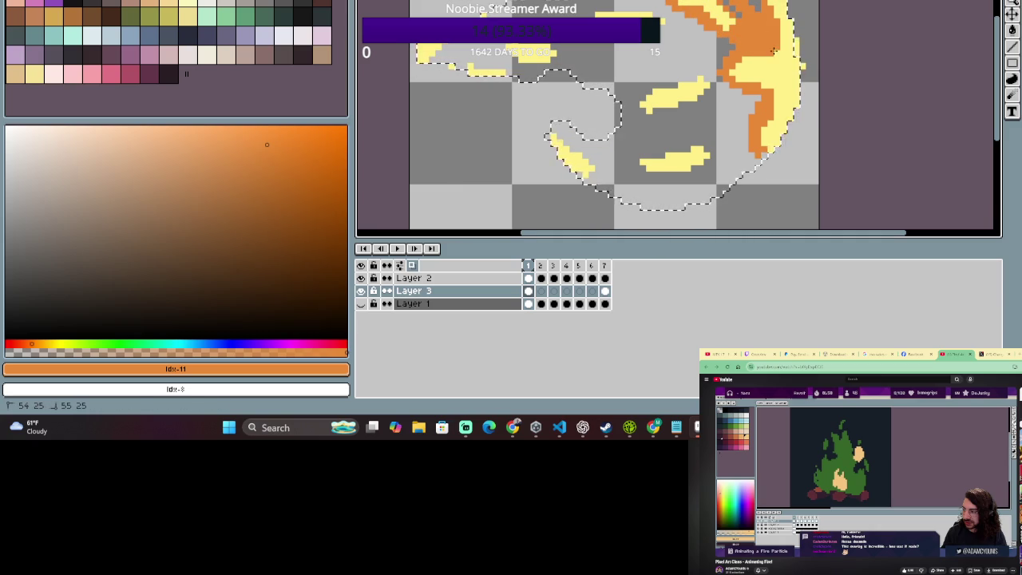
# Zoom into the flame's upper right and play the animation to preview the orange shading.
pyautogui.scroll(2, 766, 60)
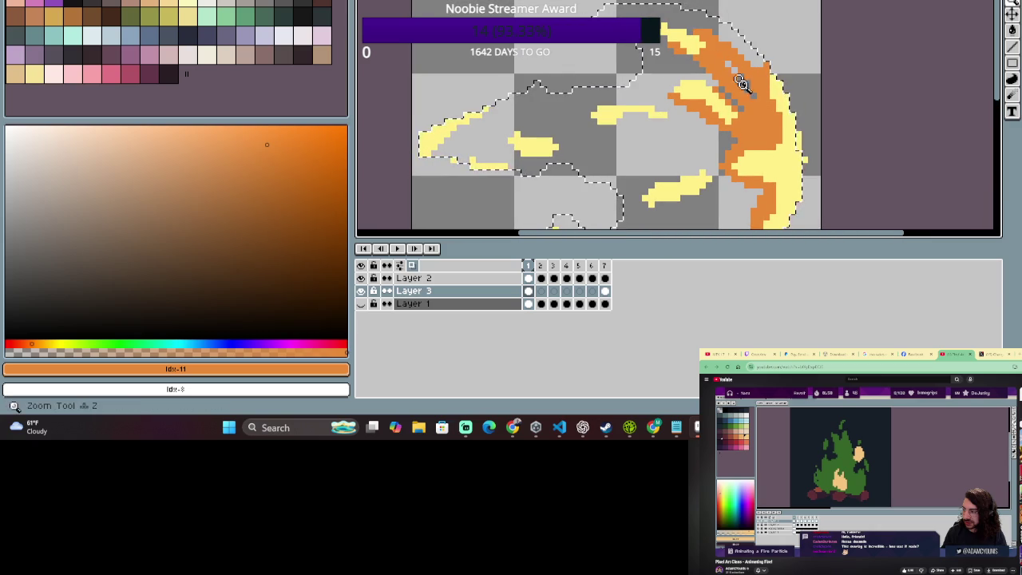
pyautogui.click(735, 81)
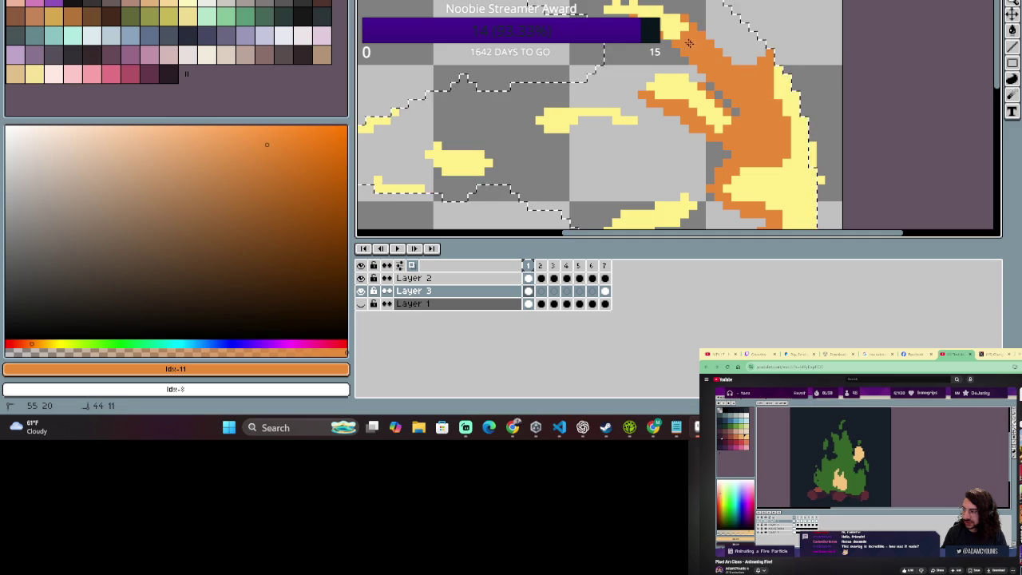
pyautogui.press('b')
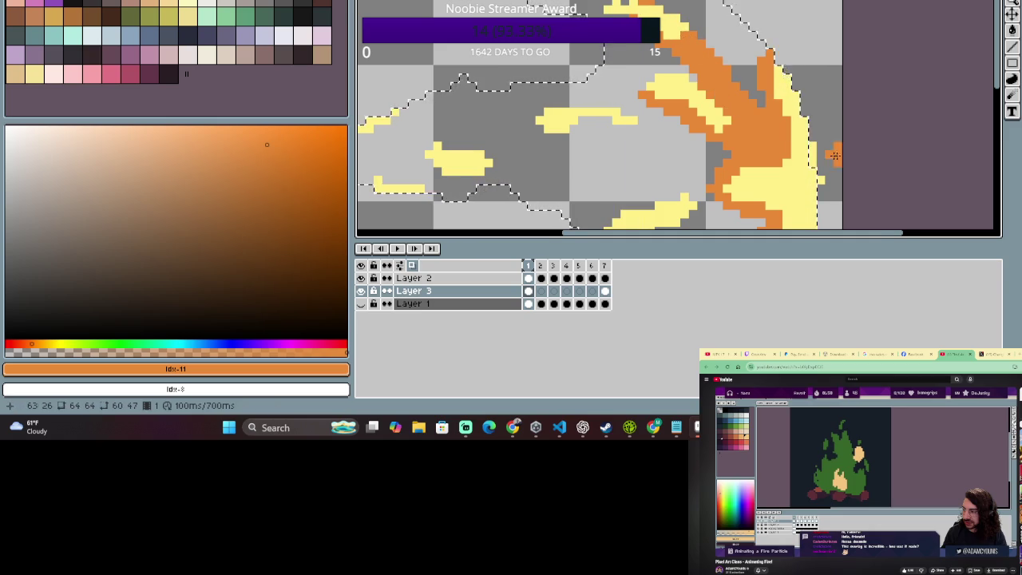
pyautogui.scroll(-3, 764, 156)
pyautogui.scroll(2, 757, 170)
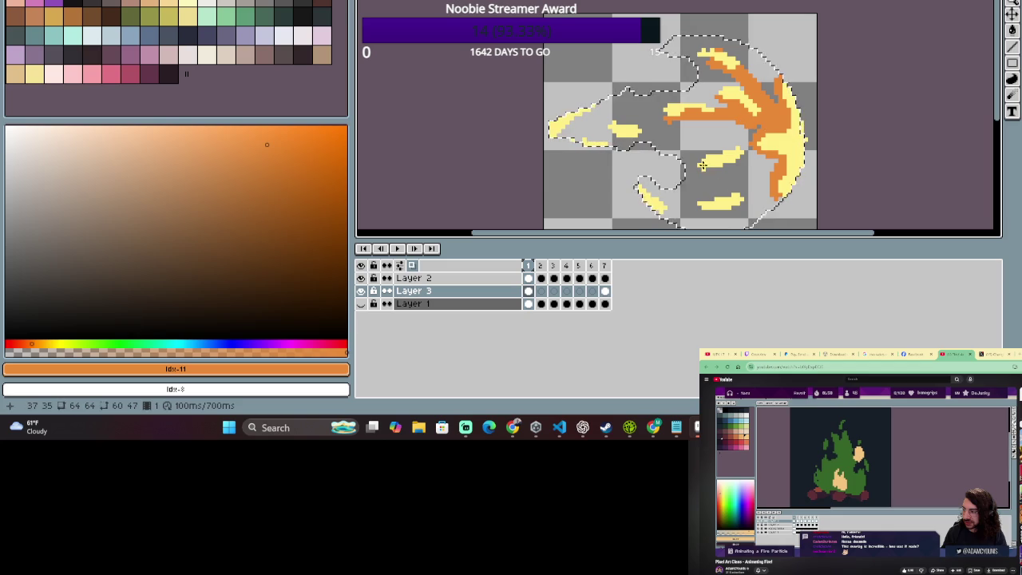
pyautogui.scroll(-2, 726, 160)
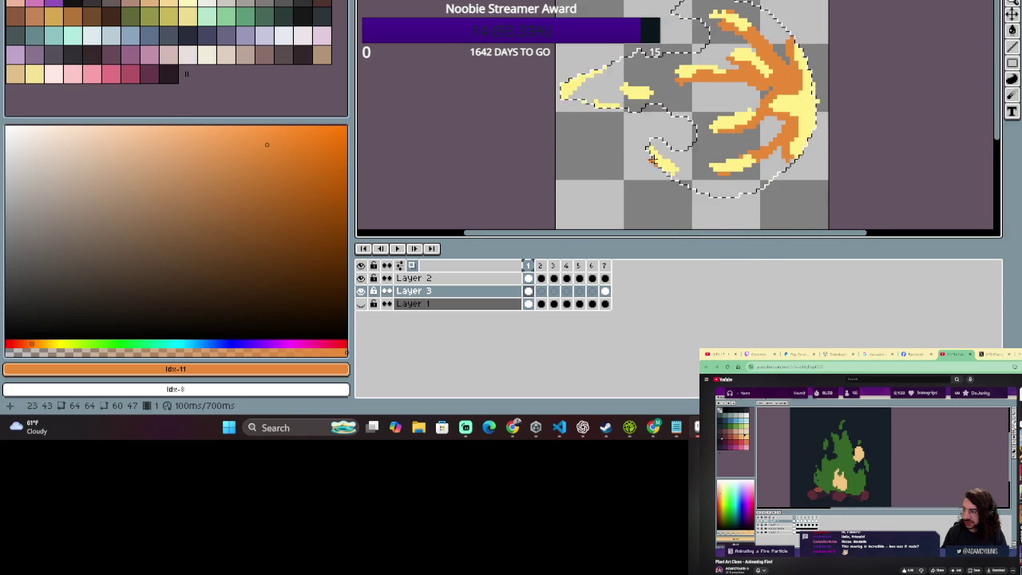
pyautogui.press('Return')
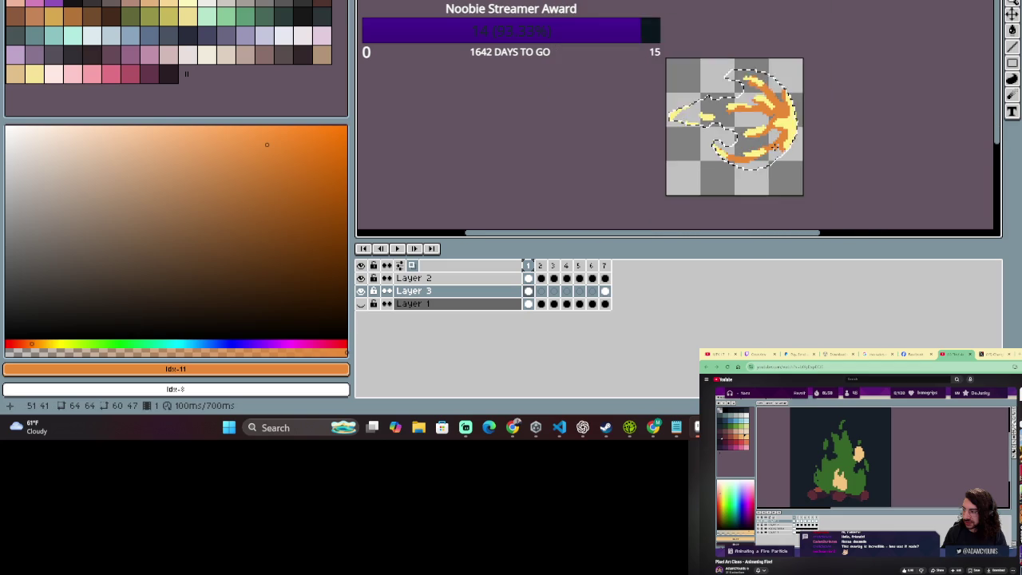
pyautogui.scroll(-1, 778, 159)
pyautogui.scroll(-3, 786, 177)
pyautogui.scroll(3, 788, 180)
pyautogui.moveTo(786, 180); pyautogui.dragTo(778, 120)
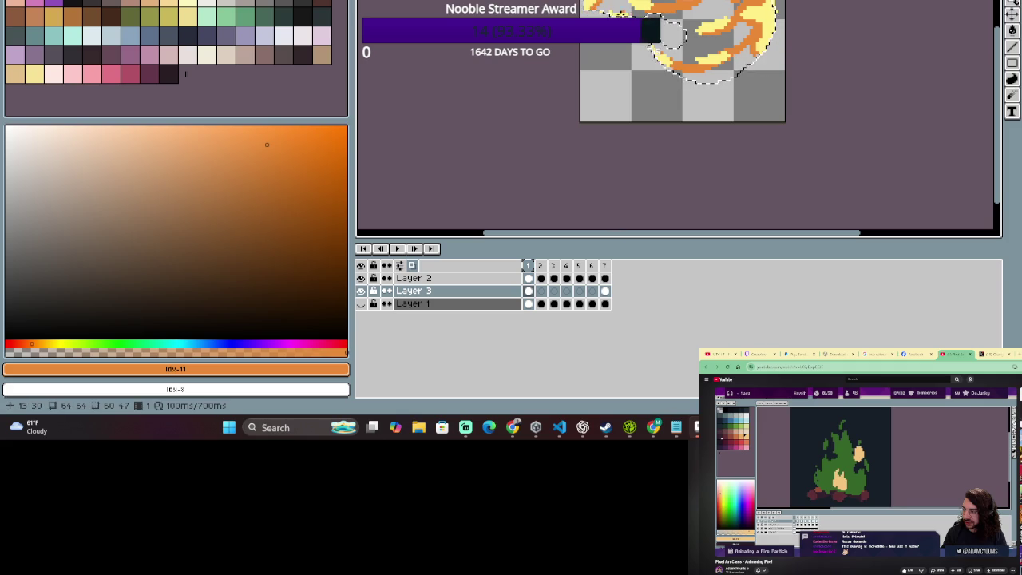
pyautogui.scroll(-3, 677, 29)
pyautogui.scroll(2, 679, 22)
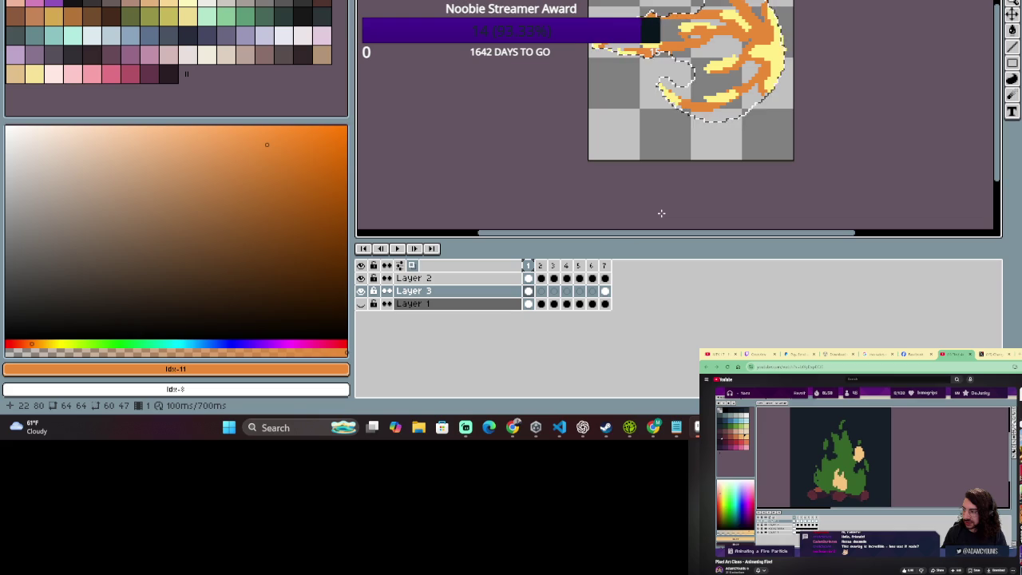
pyautogui.click(541, 265)
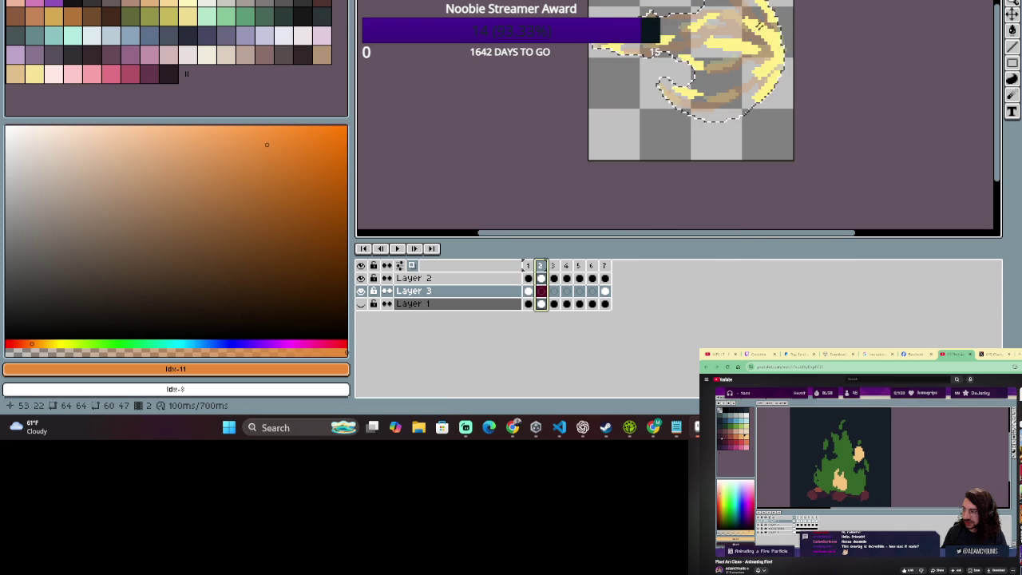
# Paint two short orange strokes near the top of frame 2's flame and recentre the sprite.
pyautogui.moveTo(771, 37); pyautogui.dragTo(752, 5)
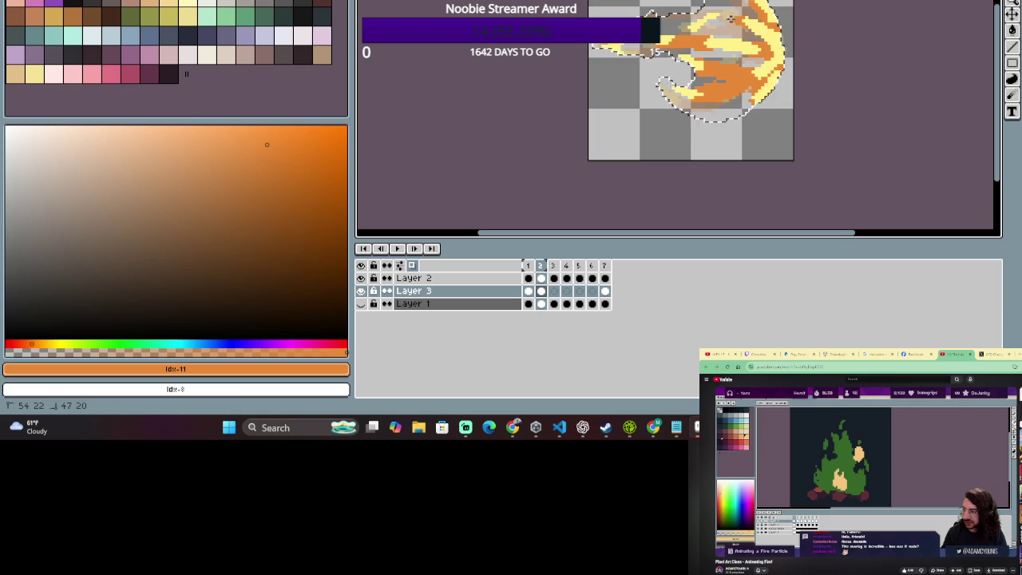
pyautogui.moveTo(744, 16); pyautogui.dragTo(769, 28)
pyautogui.scroll(-3, 768, 12)
pyautogui.scroll(3, 750, 27)
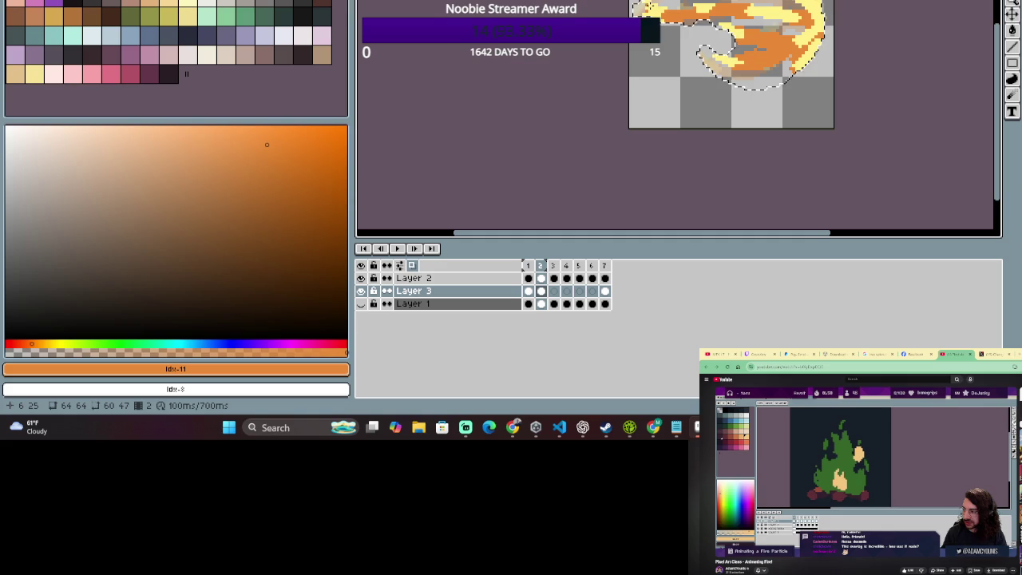
pyautogui.scroll(-2, 720, 14)
pyautogui.scroll(2, 720, 14)
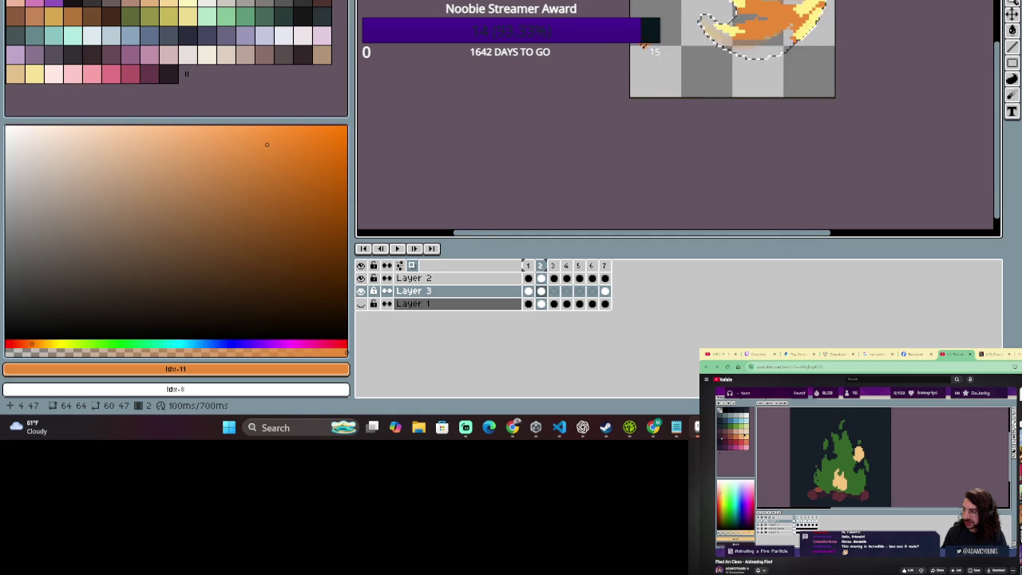
pyautogui.scroll(-1, 642, 80)
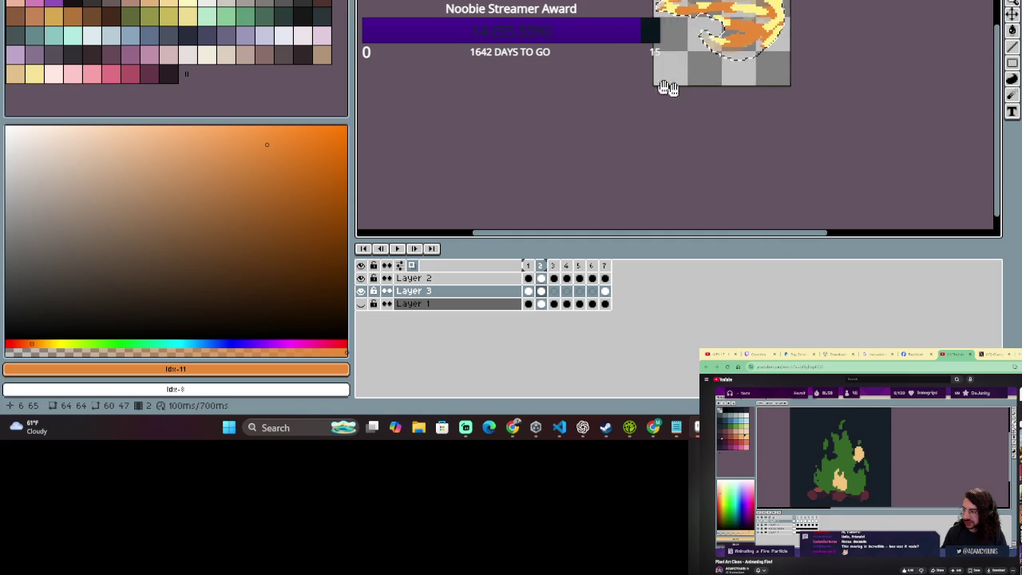
pyautogui.moveTo(646, 85); pyautogui.dragTo(677, 119)
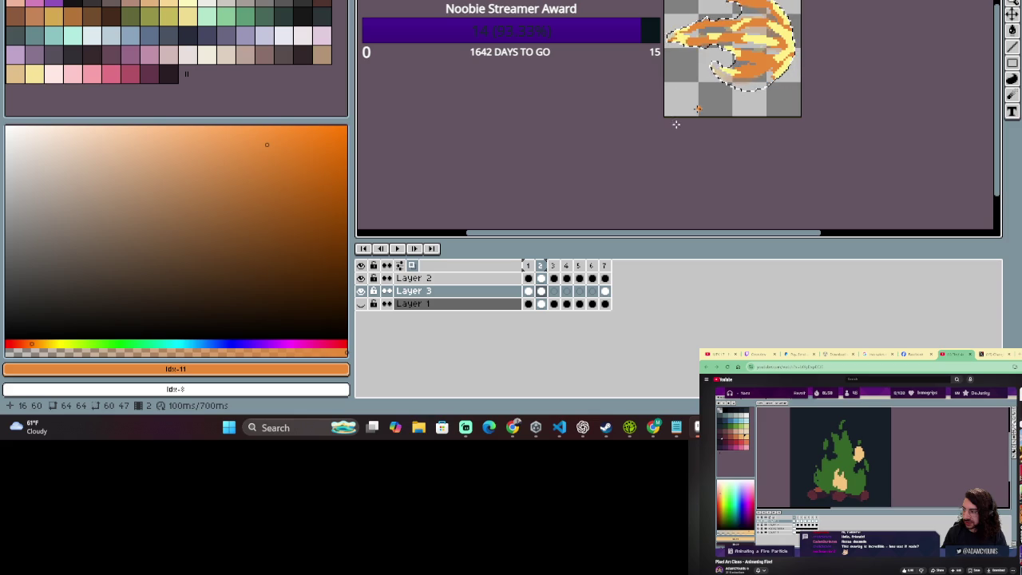
pyautogui.click(552, 265)
# On frame 3, paint orange down the flame's right side, along its upper edge and across its upper middle.
pyautogui.scroll(1, 812, 48)
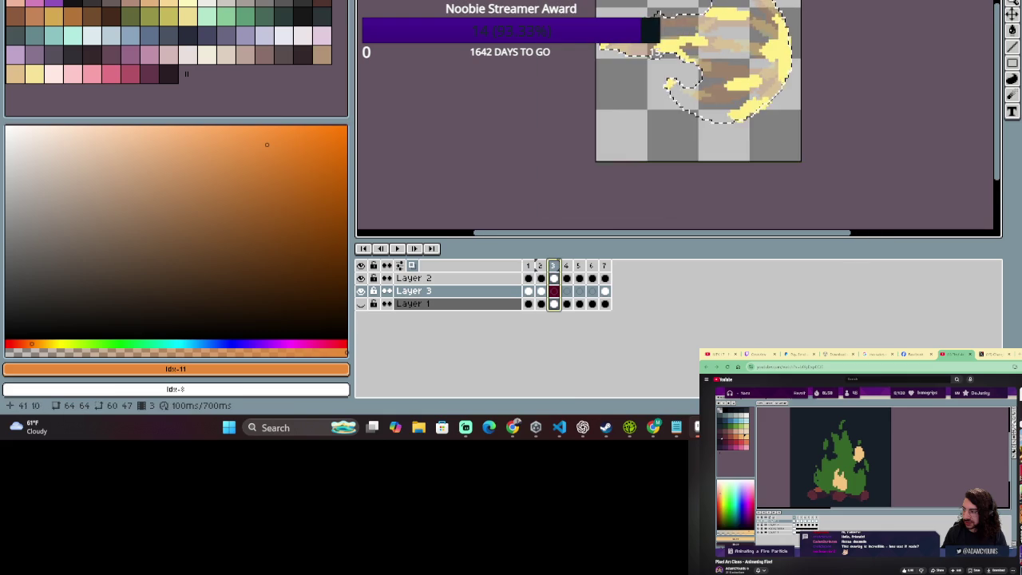
pyautogui.scroll(1, 798, 27)
pyautogui.moveTo(790, 38); pyautogui.dragTo(792, 146)
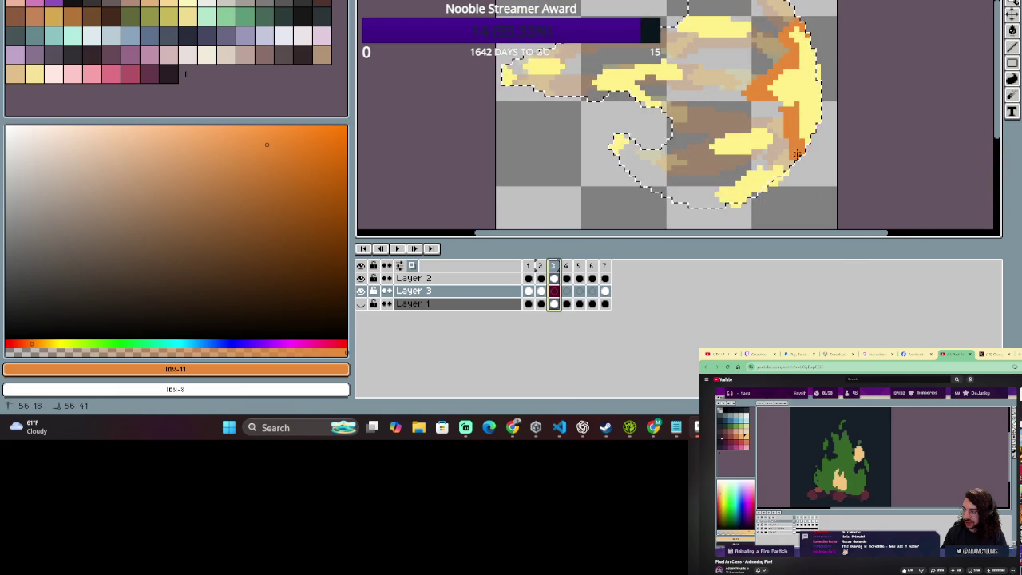
pyautogui.moveTo(768, 103); pyautogui.dragTo(781, 118)
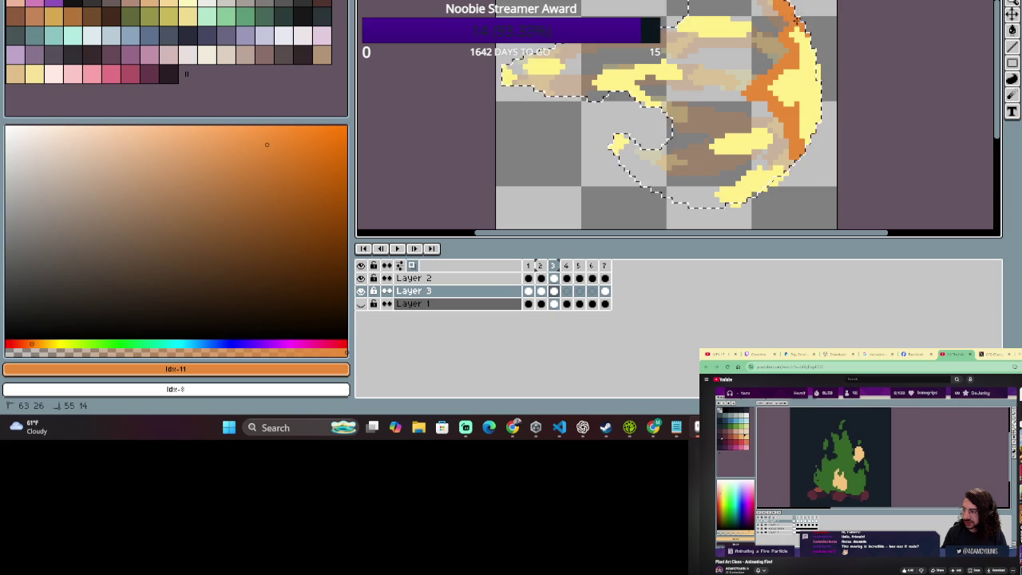
pyautogui.moveTo(790, 39)
pyautogui.mouseDown()
pyautogui.moveTo(750, 22)
pyautogui.moveTo(810, 49)
pyautogui.mouseUp()
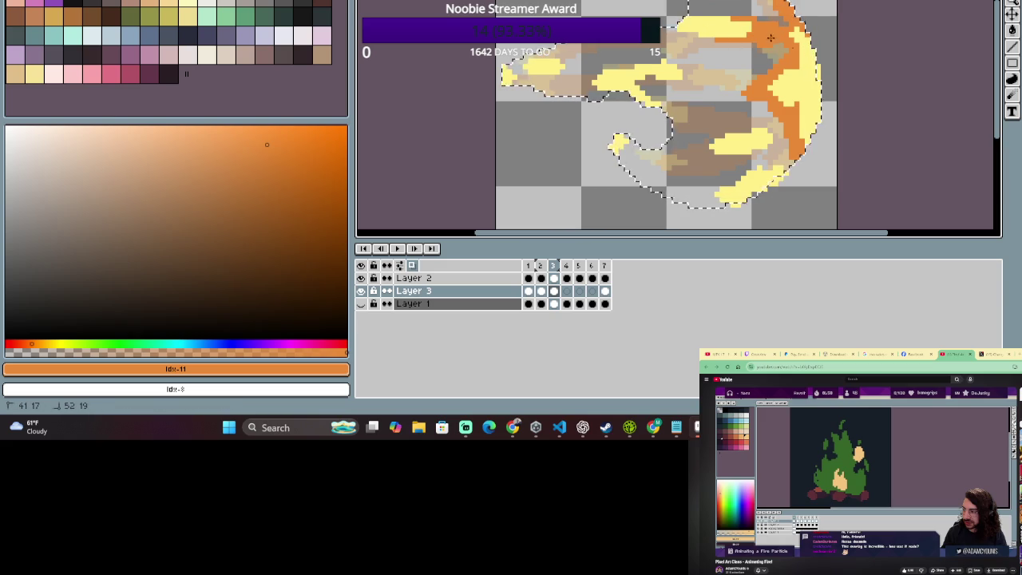
pyautogui.moveTo(778, 121)
pyautogui.mouseDown()
pyautogui.moveTo(756, 142)
pyautogui.moveTo(714, 150)
pyautogui.mouseUp()
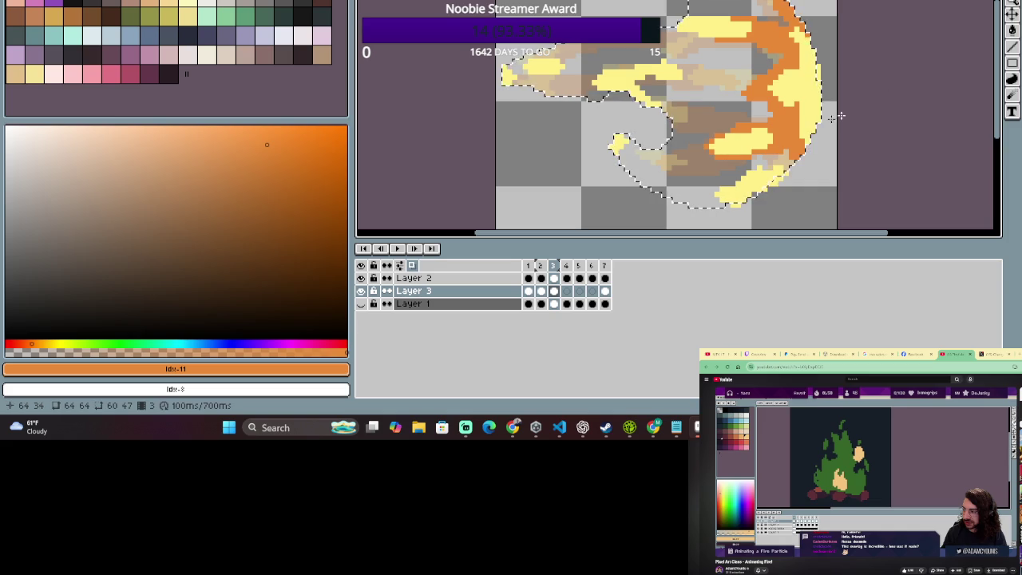
pyautogui.moveTo(714, 27)
pyautogui.mouseDown()
pyautogui.moveTo(724, 40)
pyautogui.moveTo(694, 12)
pyautogui.mouseUp()
pyautogui.click(660, 97)
pyautogui.moveTo(661, 98); pyautogui.dragTo(607, 81)
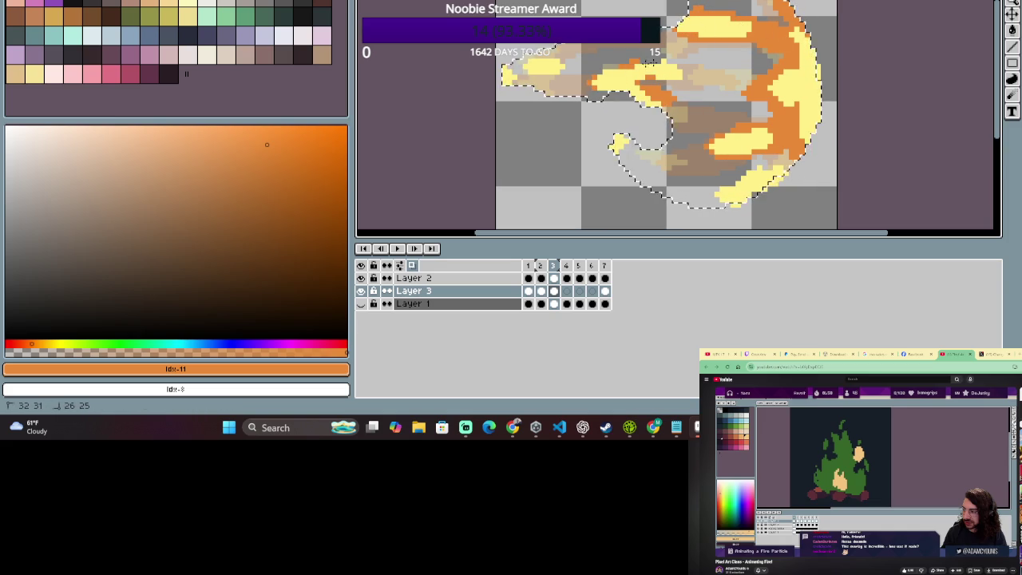
pyautogui.click(650, 80)
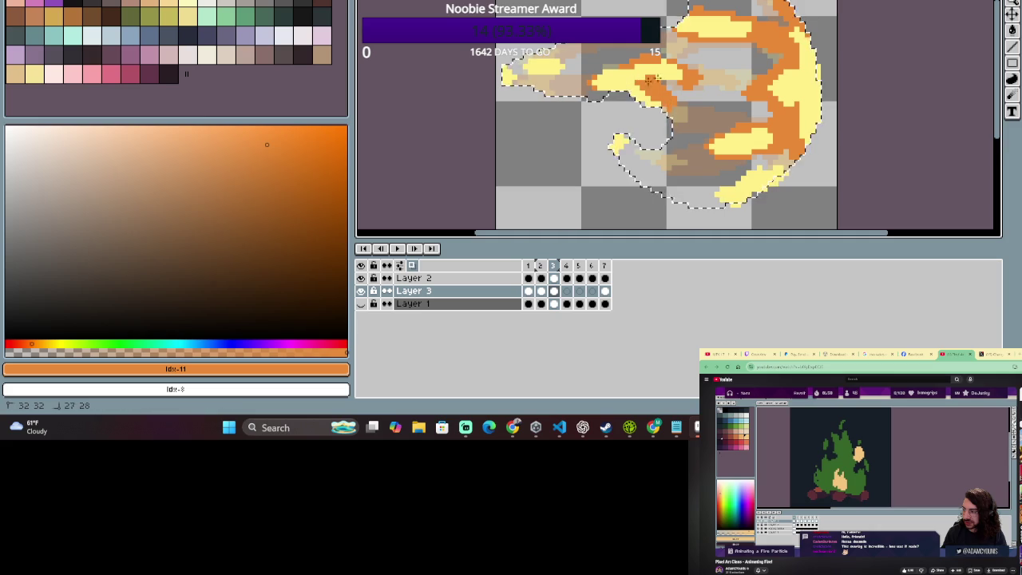
pyautogui.moveTo(648, 79); pyautogui.dragTo(722, 80)
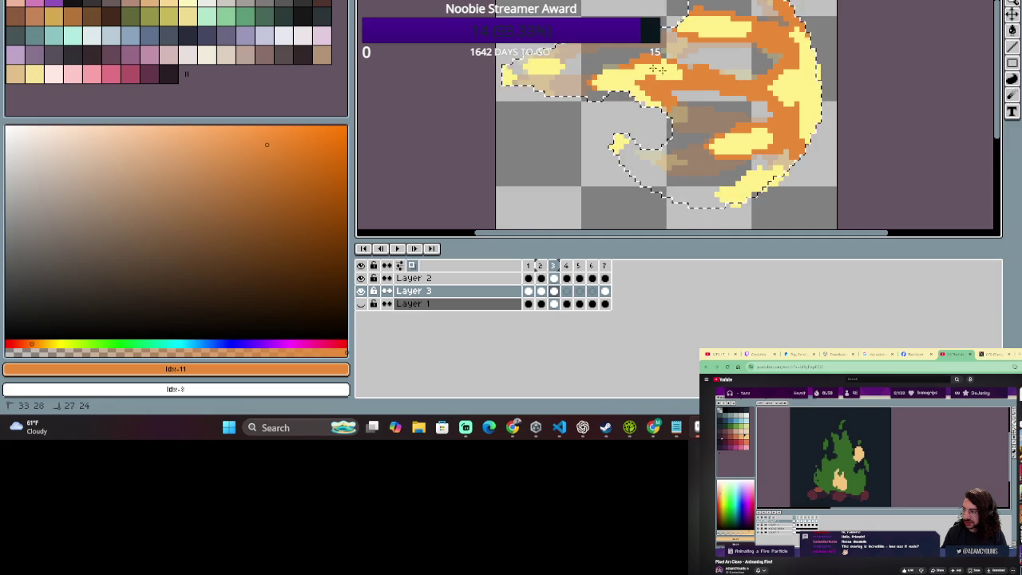
# Add orange strokes across the flame's middle and its lower curl, then recentre the view.
pyautogui.scroll(-1, 763, 107)
pyautogui.scroll(1, 763, 108)
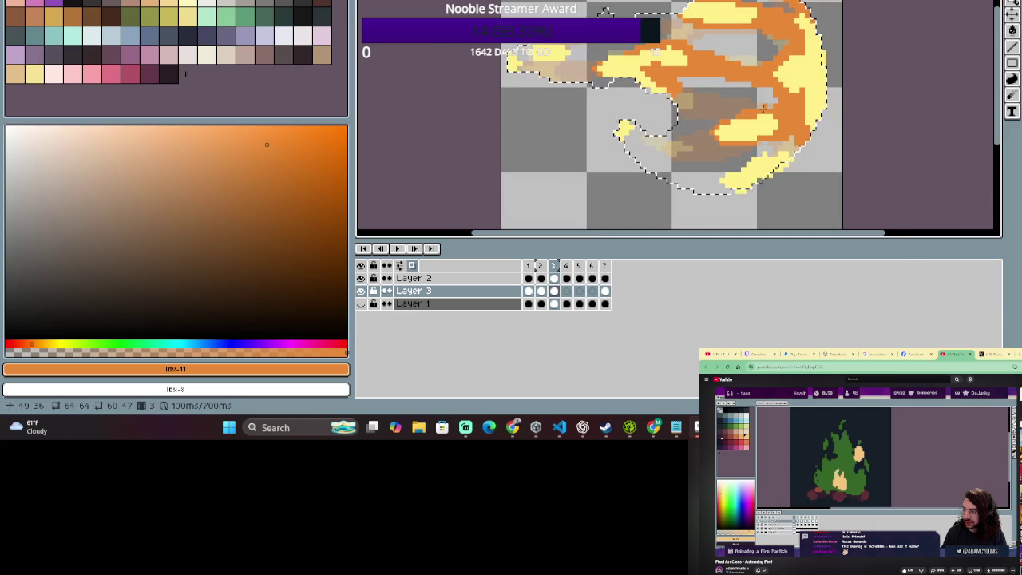
pyautogui.moveTo(763, 108); pyautogui.dragTo(662, 85)
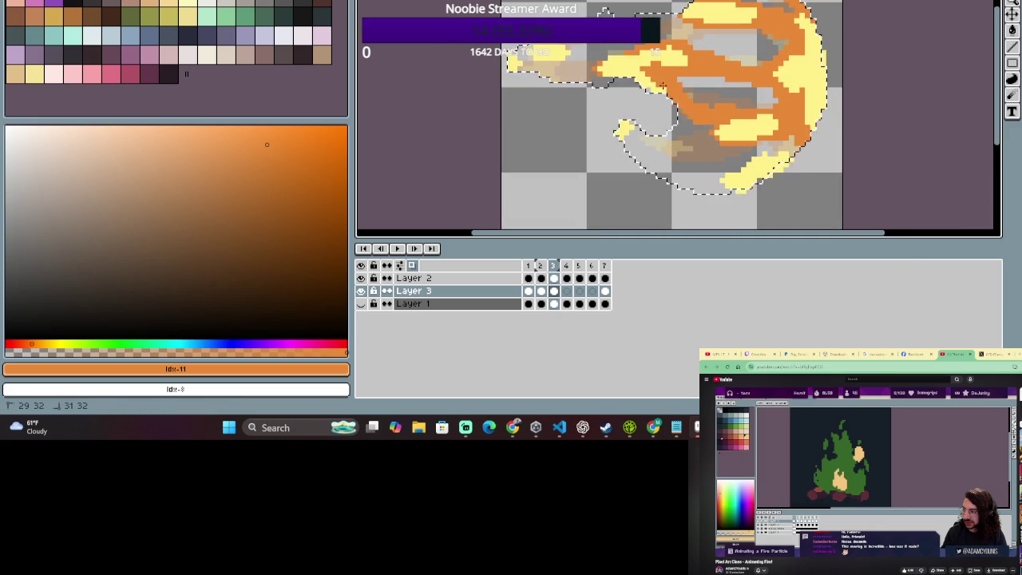
pyautogui.moveTo(627, 135)
pyautogui.mouseDown()
pyautogui.moveTo(713, 183)
pyautogui.moveTo(663, 164)
pyautogui.moveTo(638, 139)
pyautogui.mouseUp()
pyautogui.scroll(1, 638, 139)
pyautogui.scroll(-1, 655, 119)
pyautogui.scroll(1, 678, 104)
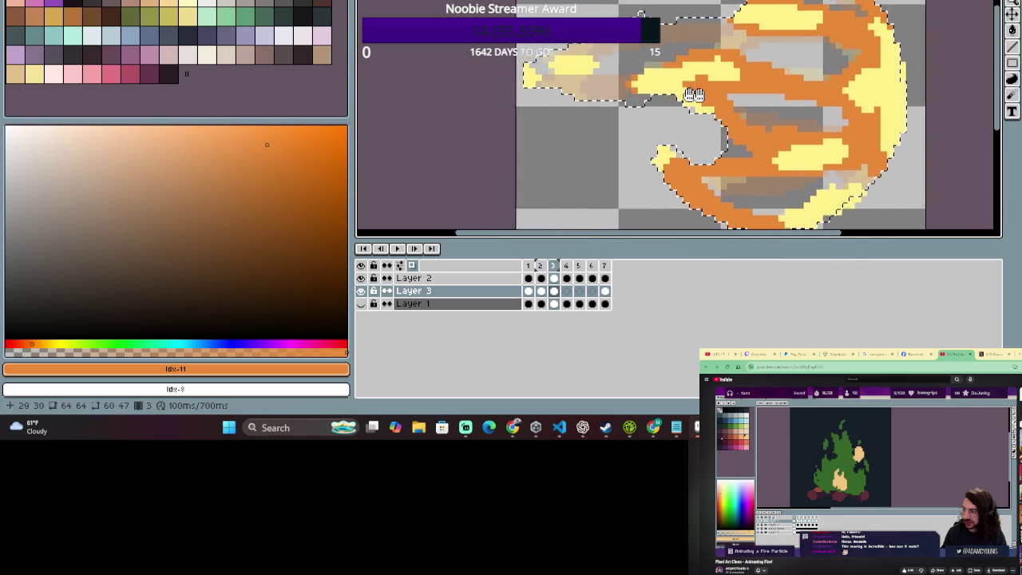
pyautogui.moveTo(694, 95); pyautogui.dragTo(781, 95)
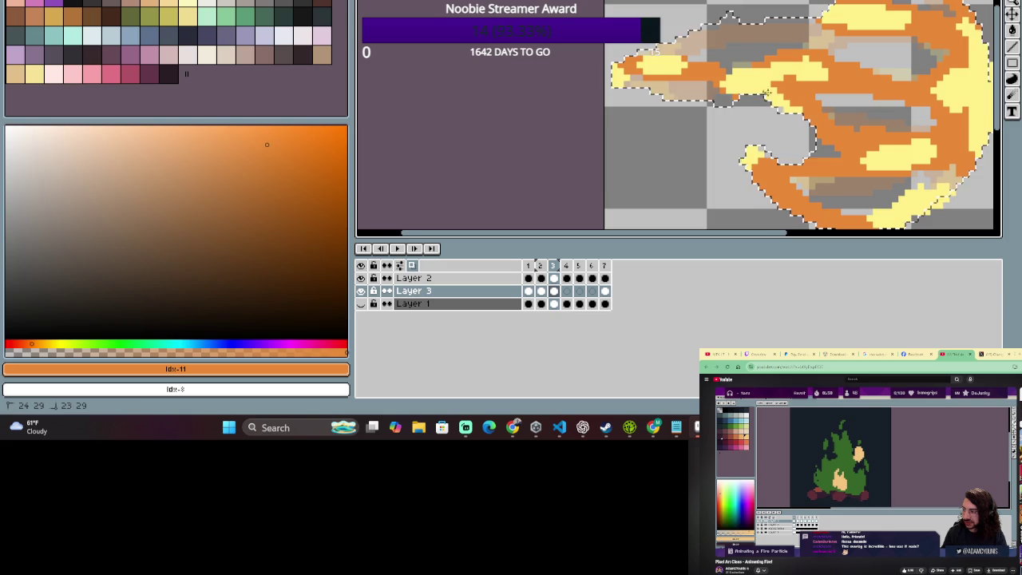
pyautogui.scroll(-2, 767, 94)
pyautogui.scroll(-2, 870, 100)
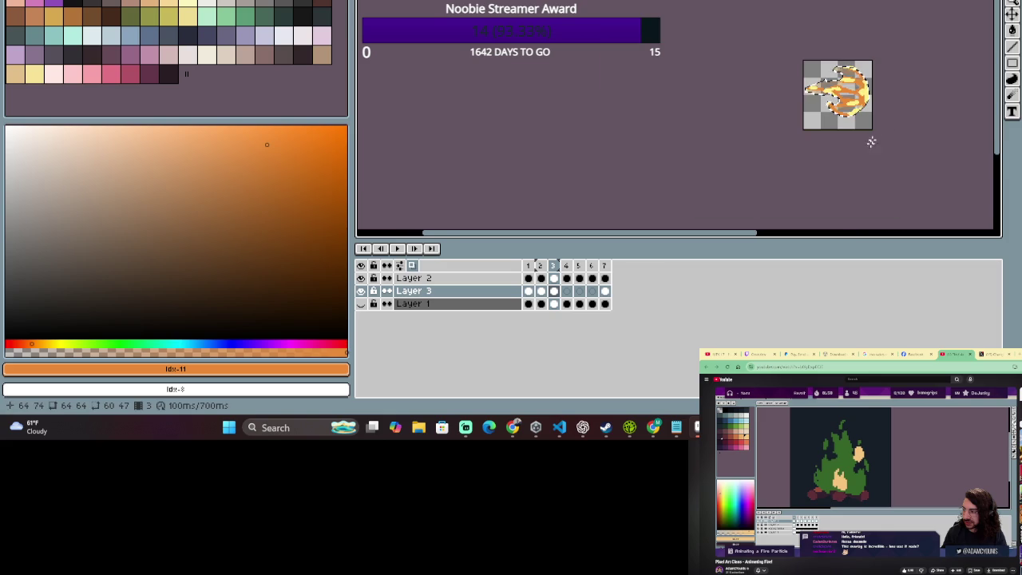
pyautogui.moveTo(871, 141); pyautogui.dragTo(819, 126)
pyautogui.scroll(1, 818, 125)
pyautogui.scroll(1, 822, 144)
pyautogui.scroll(1, 825, 158)
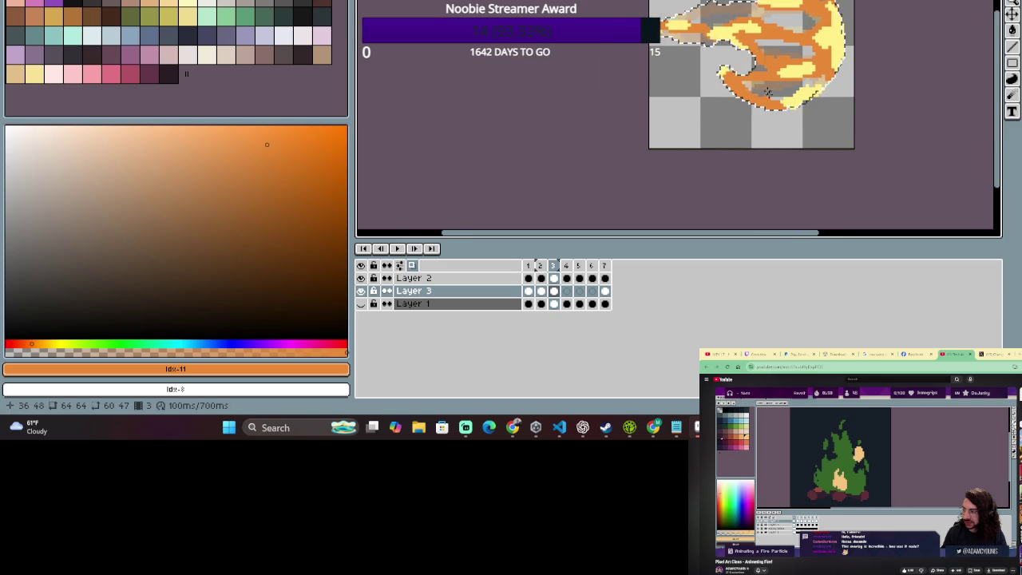
pyautogui.click(566, 266)
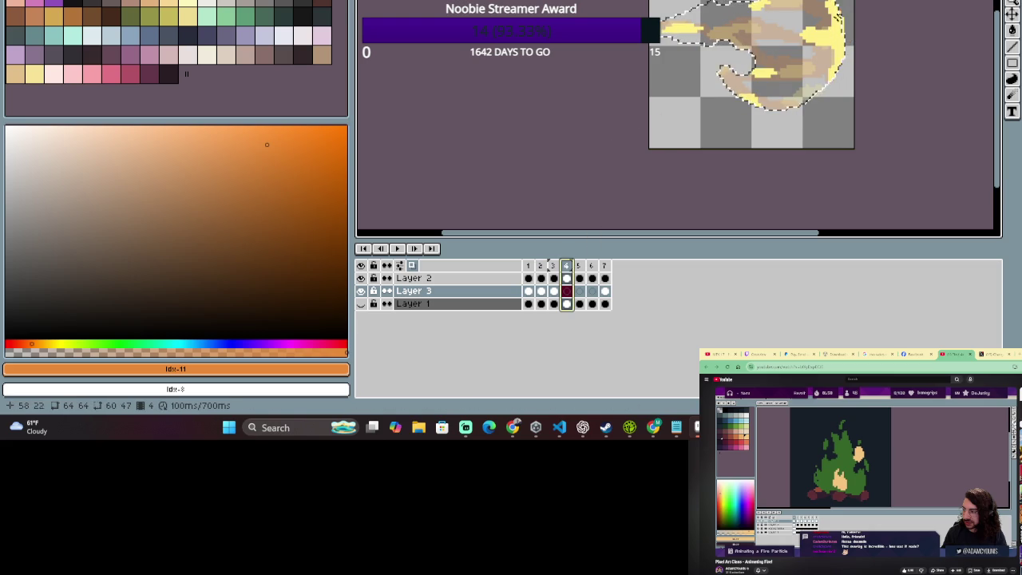
# Paint orange on frame 4's upper flame and middle, redo one bad stroke, and touch up the left tail.
pyautogui.moveTo(812, 30); pyautogui.dragTo(828, 91)
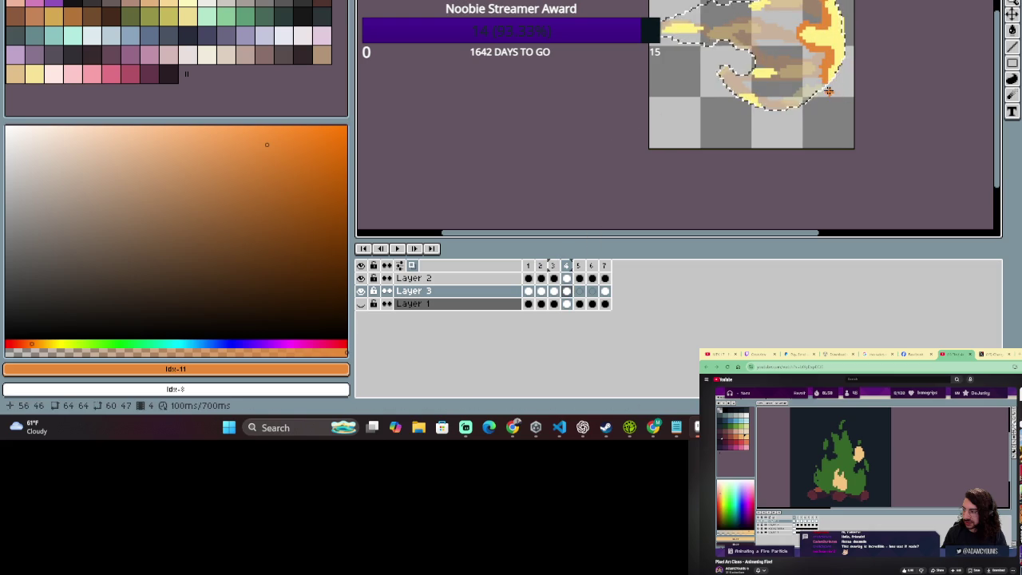
pyautogui.moveTo(760, 72); pyautogui.dragTo(760, 99)
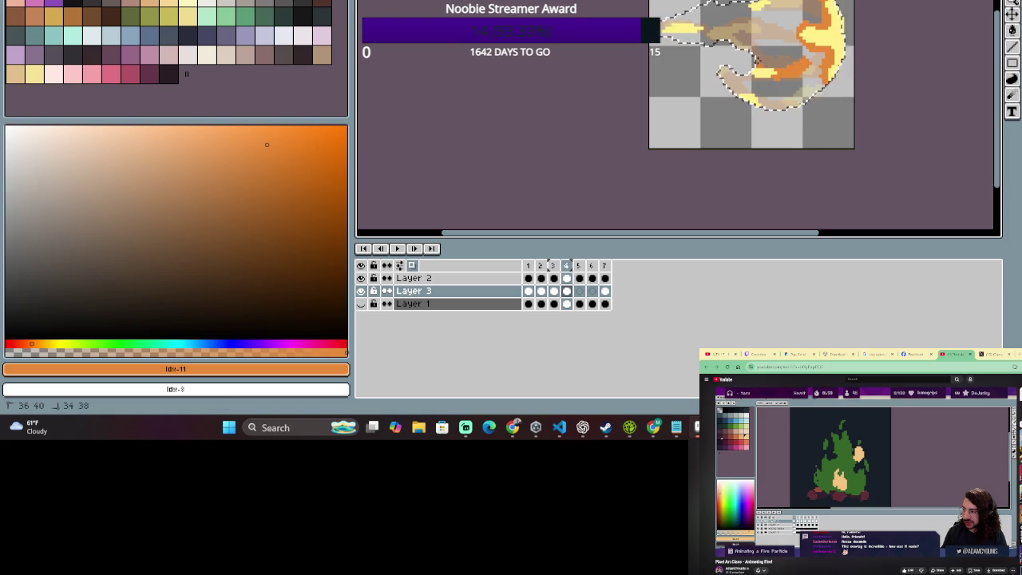
pyautogui.hotkey('ctrl', 'z')
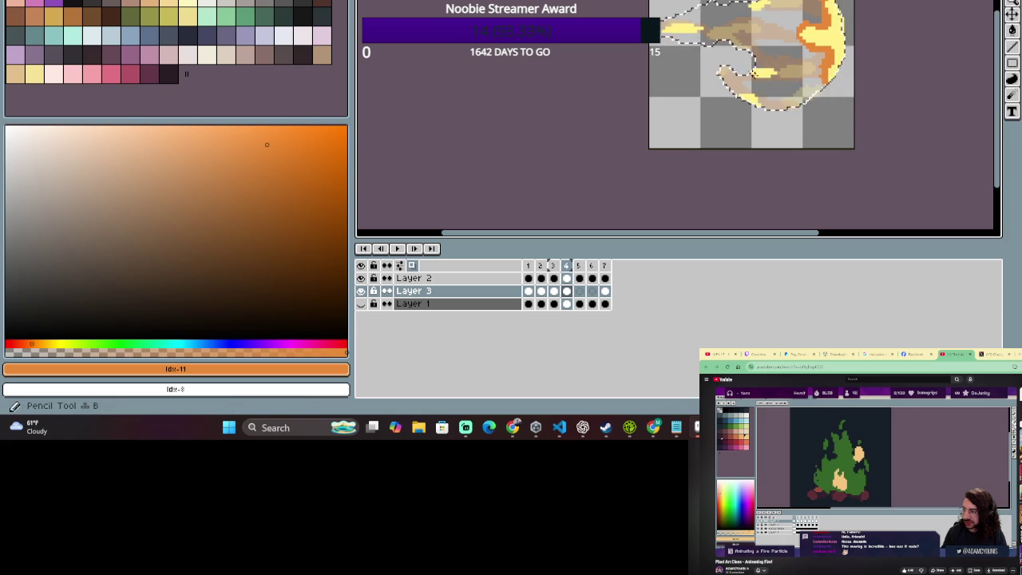
pyautogui.moveTo(767, 73)
pyautogui.mouseDown()
pyautogui.moveTo(799, 72)
pyautogui.moveTo(795, 25)
pyautogui.moveTo(758, 11)
pyautogui.mouseUp()
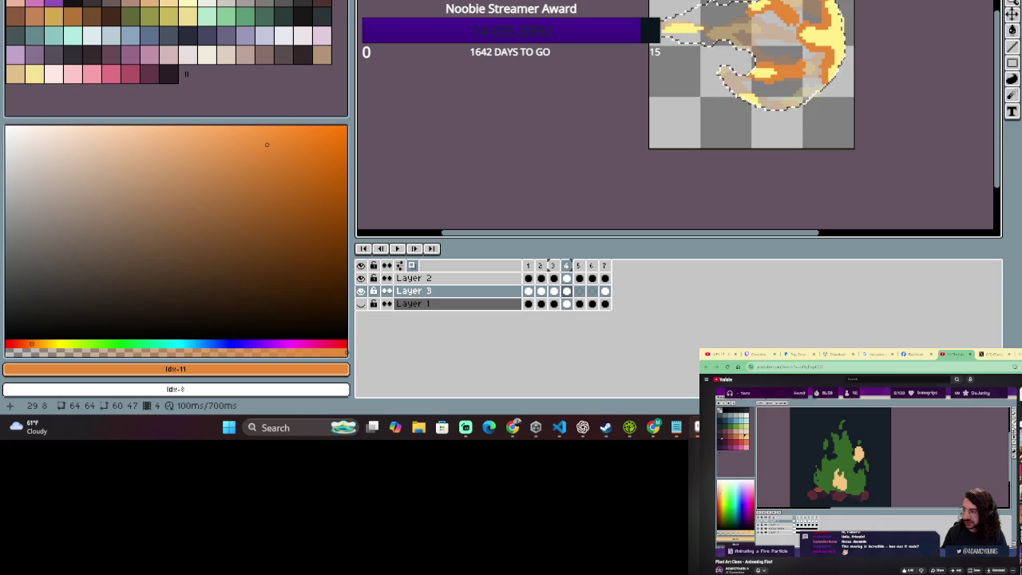
pyautogui.scroll(-3, 750, 72)
pyautogui.scroll(3, 750, 72)
pyautogui.moveTo(670, 28); pyautogui.dragTo(667, 22)
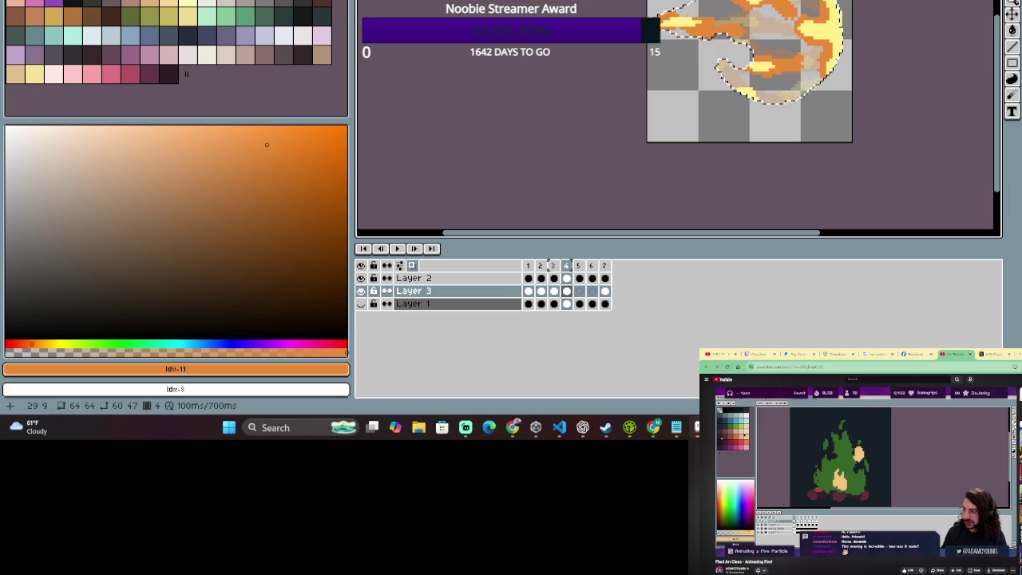
pyautogui.click(736, 84)
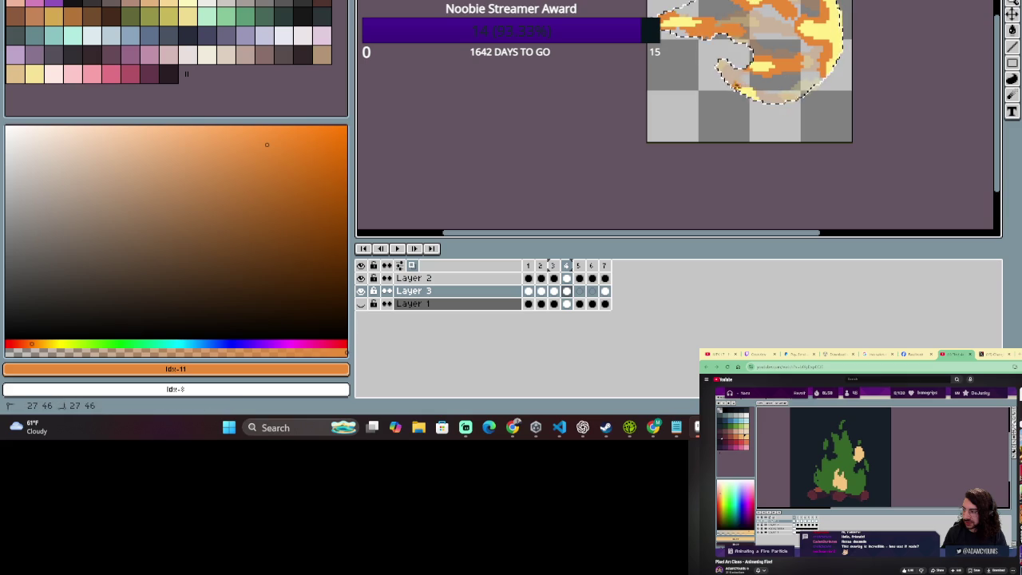
pyautogui.scroll(-1, 786, 96)
pyautogui.scroll(2, 767, 72)
pyautogui.scroll(-1, 757, 51)
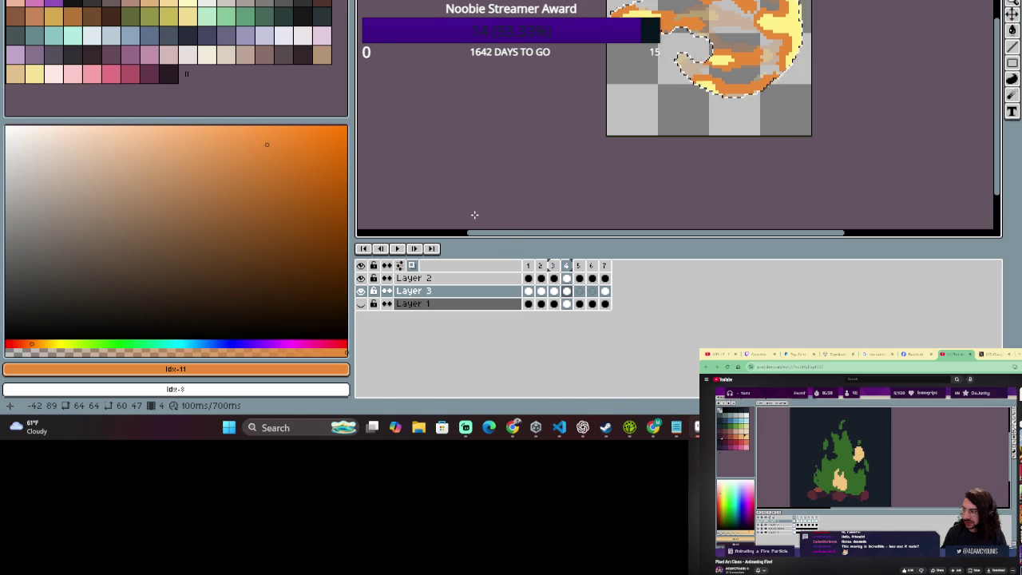
# Paint two orange strokes along the top of frame 5's flame with the Pencil.
pyautogui.click(579, 265)
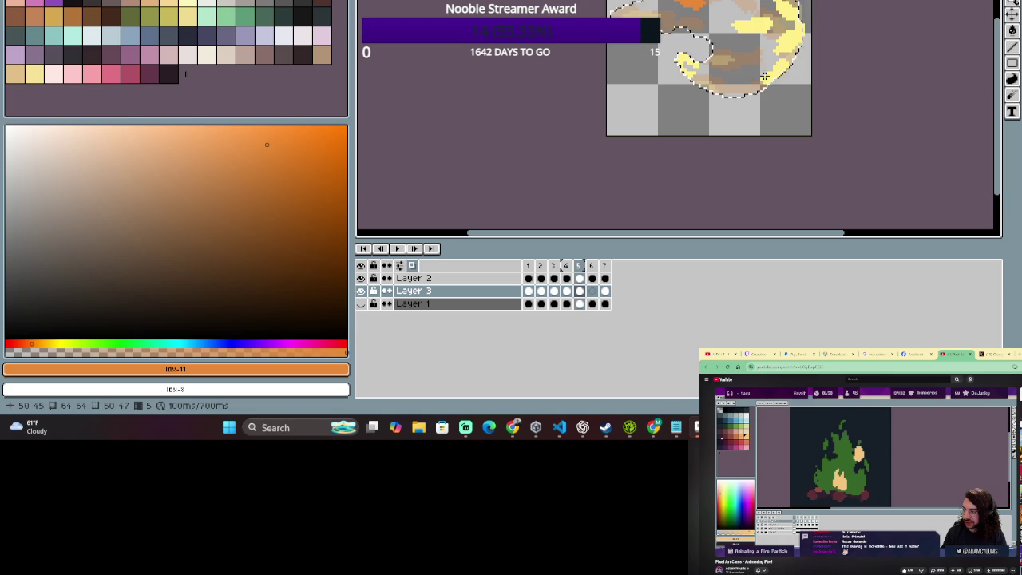
pyautogui.moveTo(722, 31); pyautogui.dragTo(780, 26)
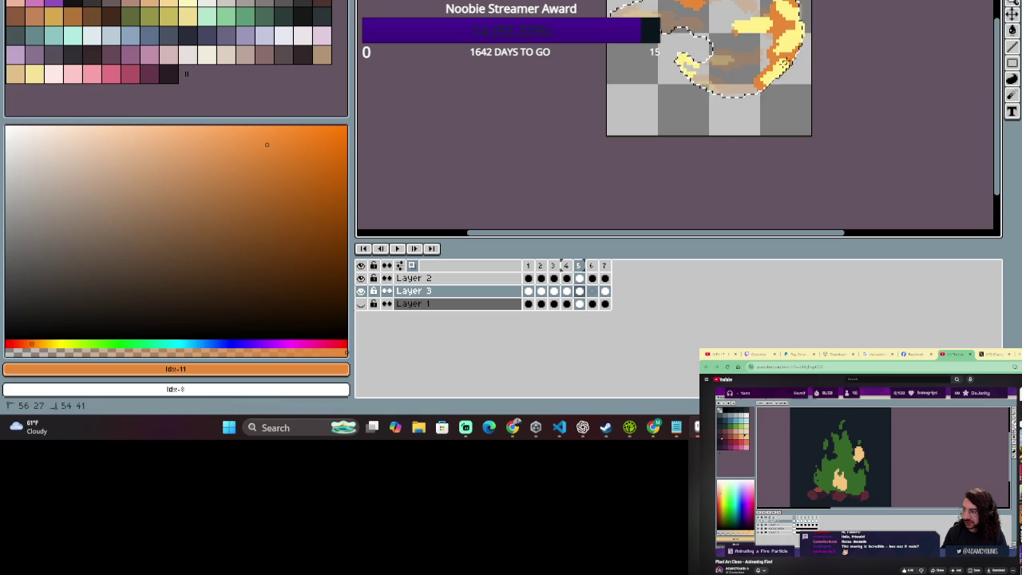
pyautogui.moveTo(784, 46); pyautogui.dragTo(804, 4)
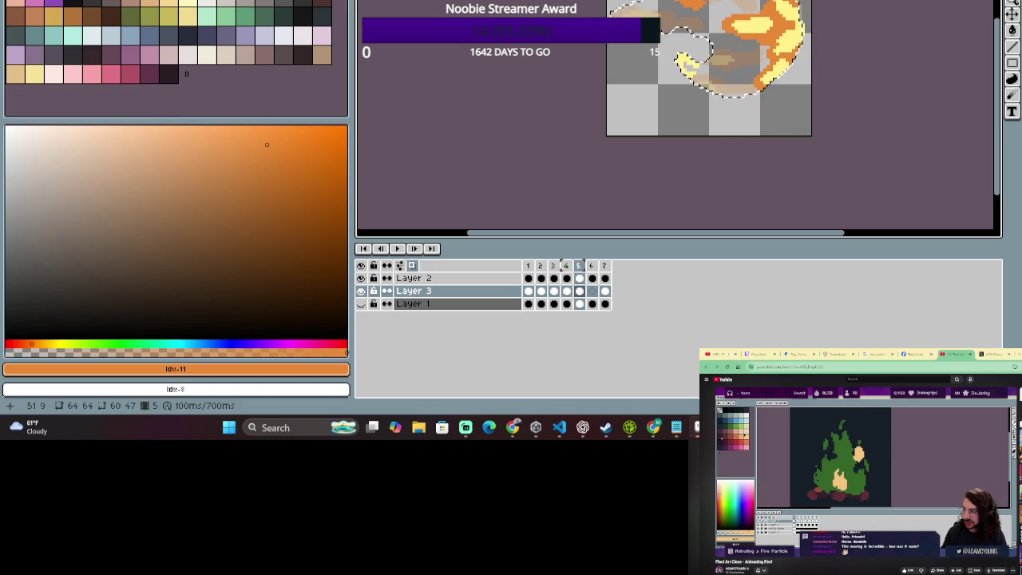
pyautogui.scroll(-1, 806, 32)
pyautogui.scroll(1, 869, 25)
pyautogui.scroll(1, 878, 24)
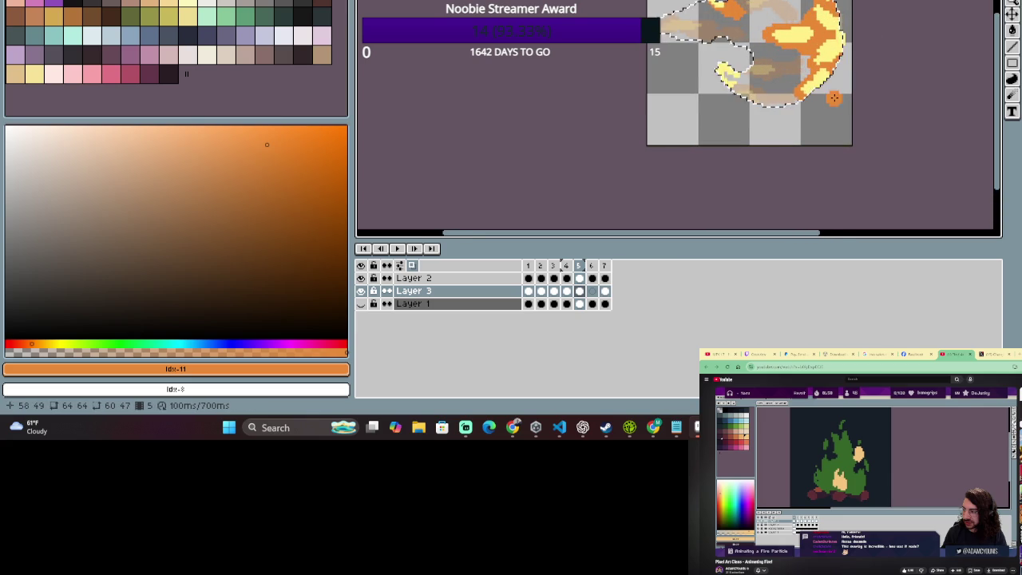
pyautogui.scroll(1, 833, 98)
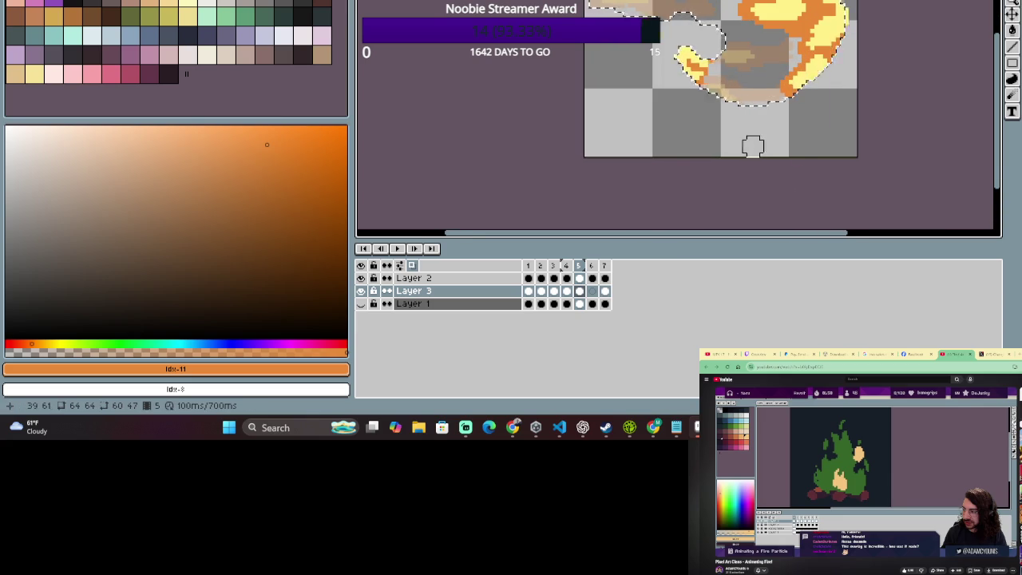
pyautogui.scroll(-1, 753, 146)
pyautogui.scroll(1, 707, 107)
pyautogui.hscroll(1, 708, 107)
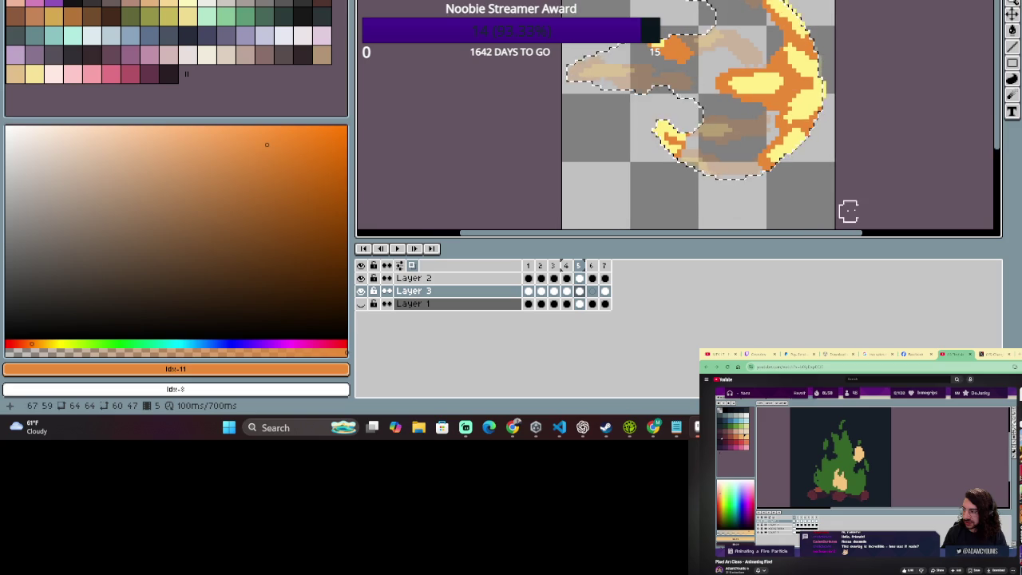
pyautogui.press('b')
pyautogui.scroll(-1, 869, 160)
pyautogui.scroll(1, 803, 200)
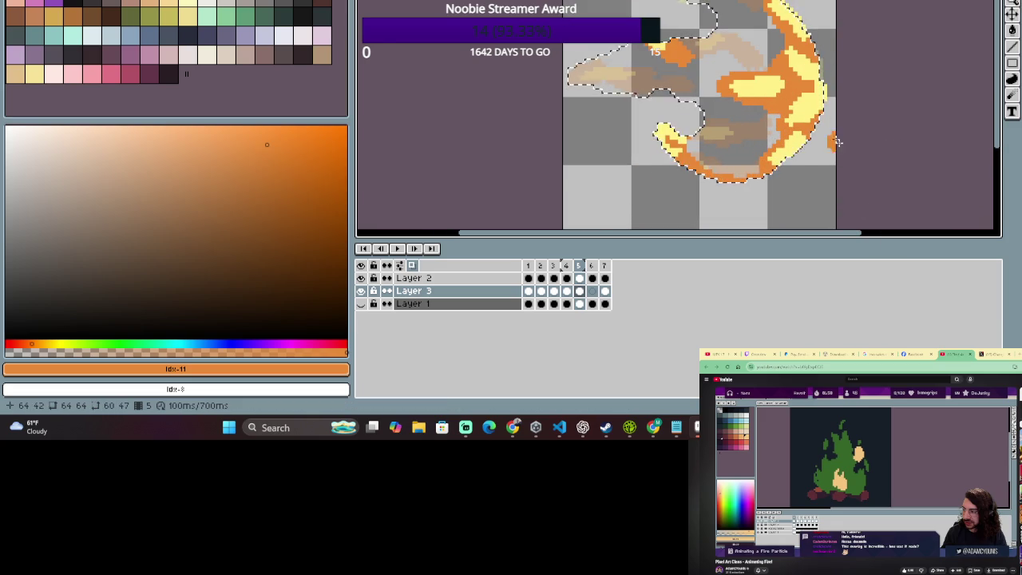
pyautogui.scroll(-1, 837, 142)
pyautogui.scroll(1, 848, 180)
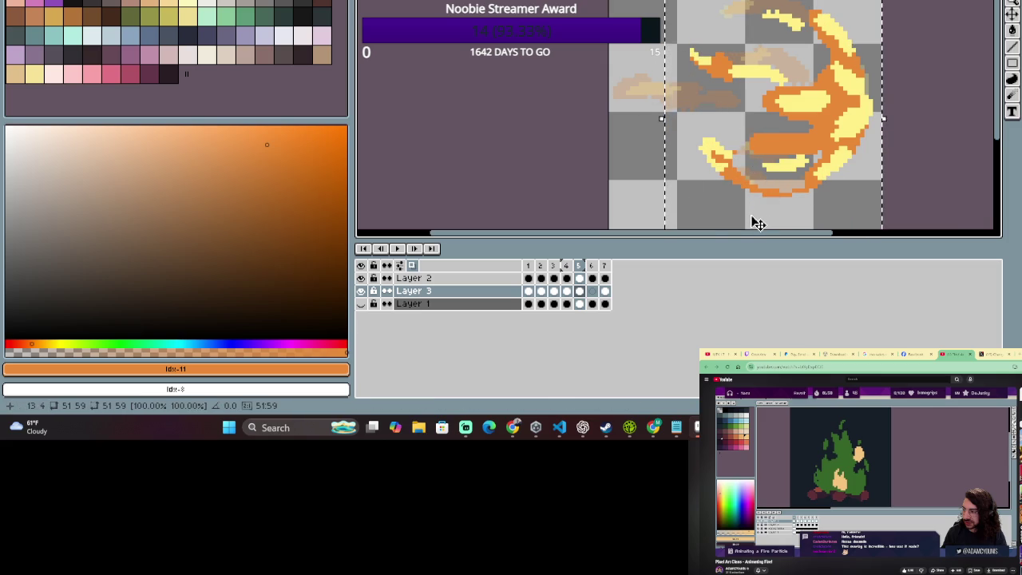
pyautogui.click(592, 291)
pyautogui.click(579, 267)
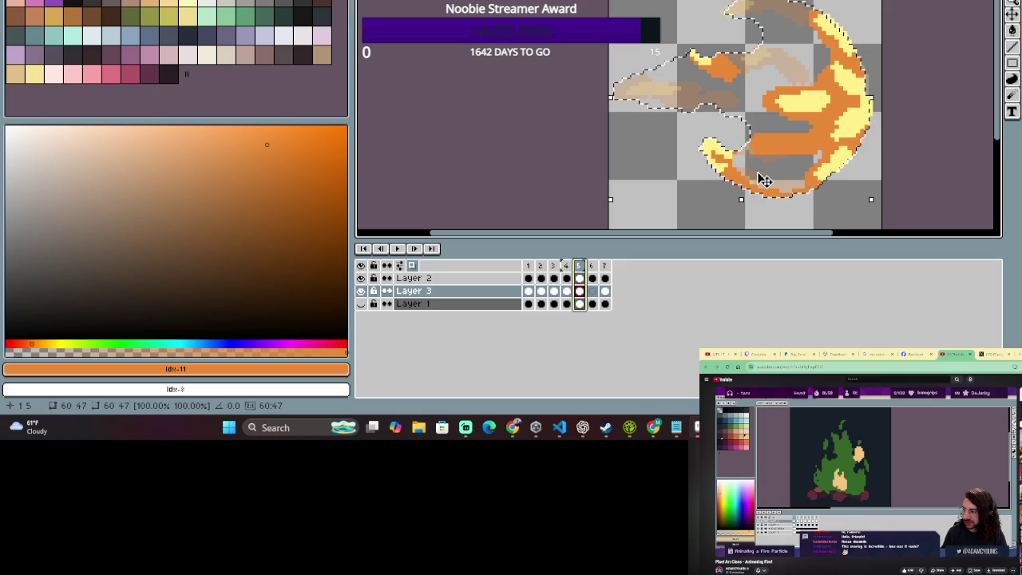
pyautogui.press('e')
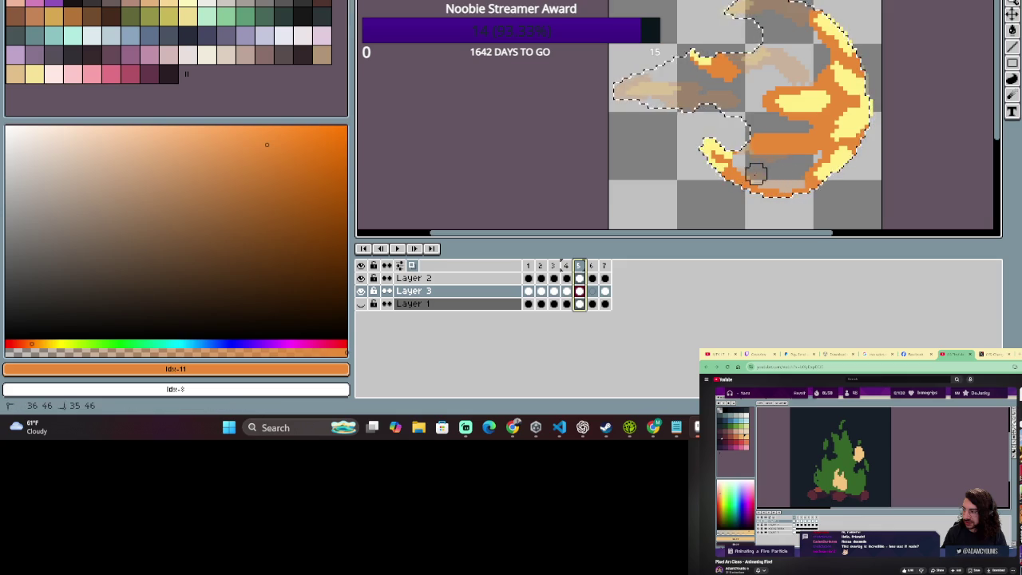
pyautogui.scroll(-2, 866, 36)
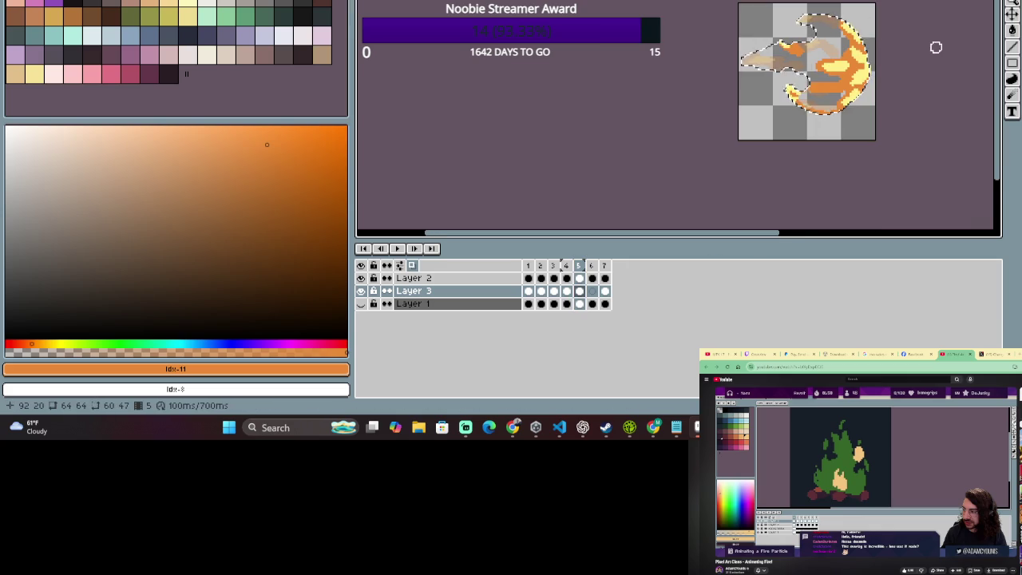
pyautogui.scroll(1, 933, 45)
pyautogui.scroll(1, 896, 30)
pyautogui.scroll(1, 782, 131)
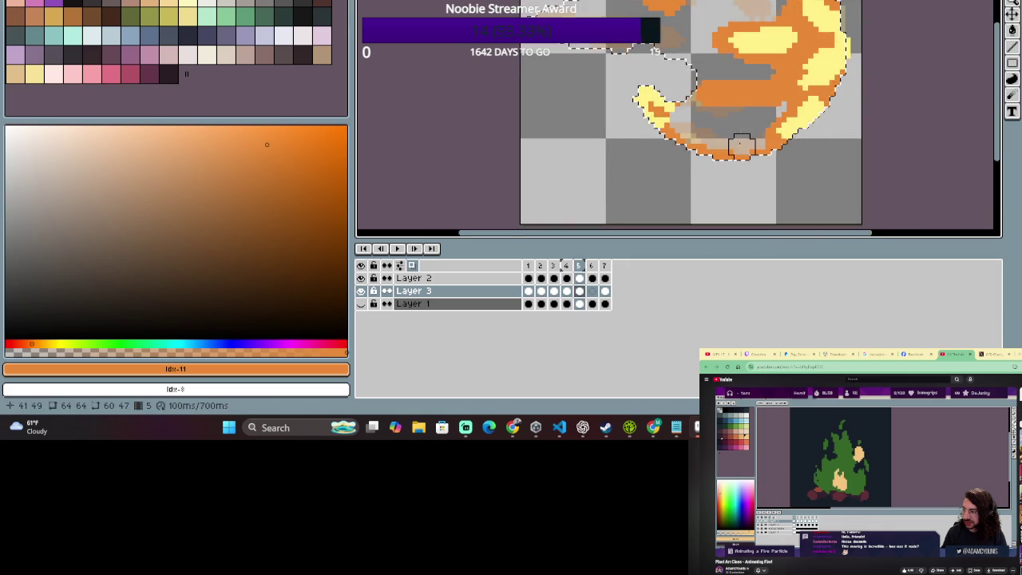
pyautogui.scroll(1, 742, 149)
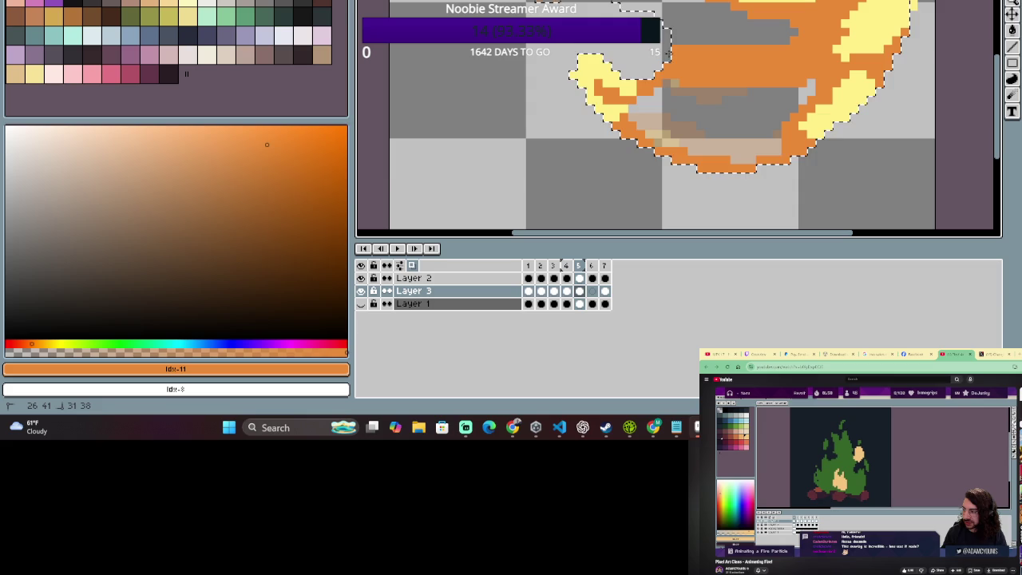
pyautogui.moveTo(631, 58); pyautogui.dragTo(610, 76)
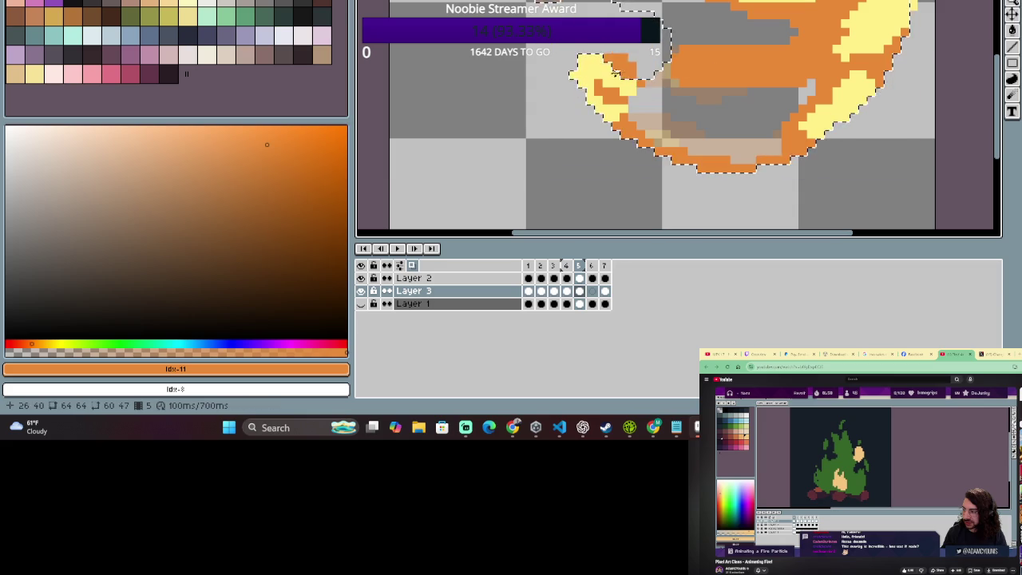
pyautogui.scroll(-1, 804, 83)
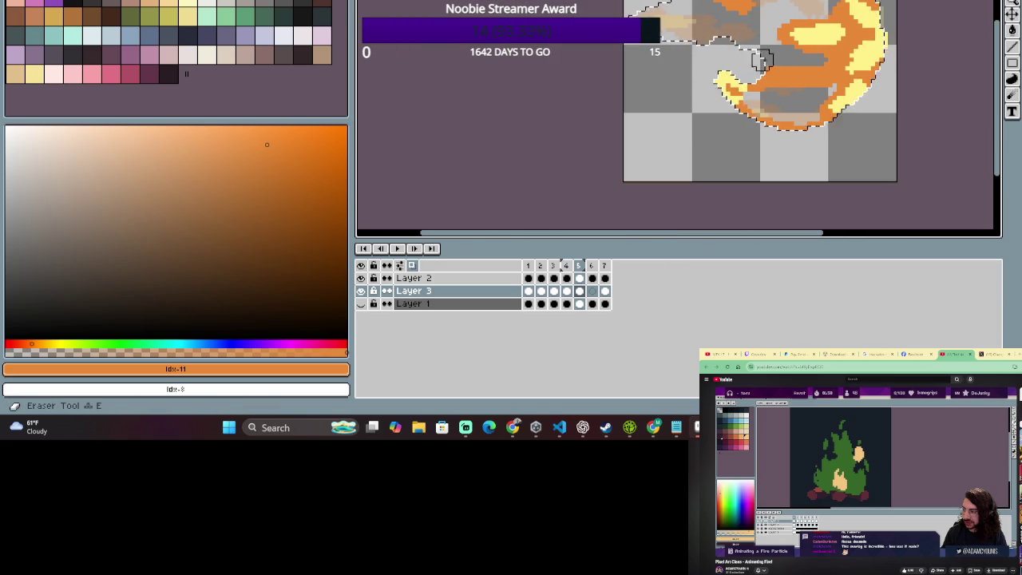
pyautogui.scroll(-1, 958, 33)
pyautogui.scroll(1, 901, 11)
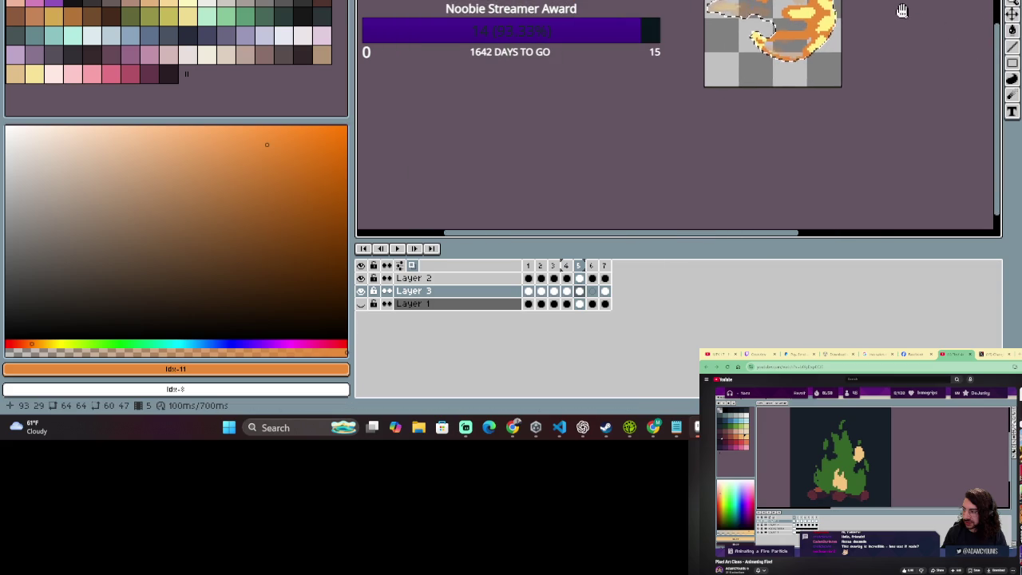
pyautogui.scroll(1, 889, 12)
pyautogui.scroll(-1, 767, 45)
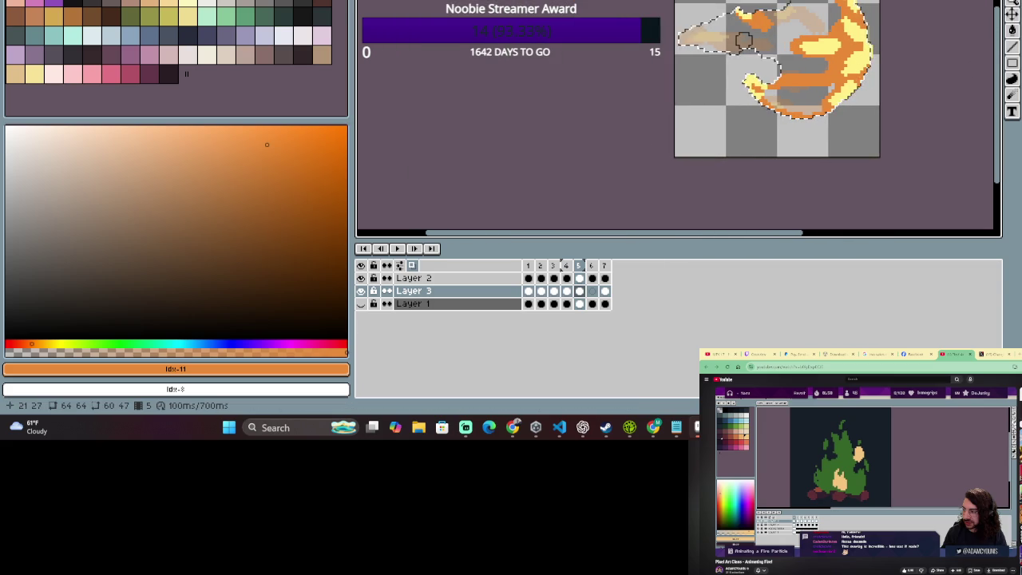
pyautogui.scroll(1, 768, 46)
pyautogui.scroll(1, 743, 24)
pyautogui.scroll(-1, 709, 2)
pyautogui.scroll(-1, 710, 7)
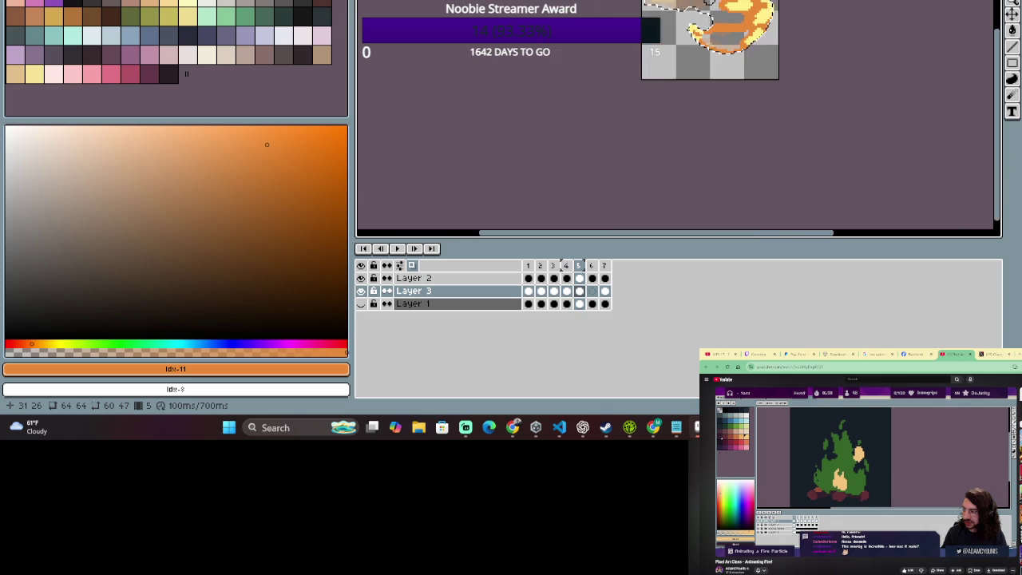
pyautogui.scroll(1, 711, 11)
pyautogui.scroll(-1, 718, 16)
pyautogui.scroll(1, 720, 19)
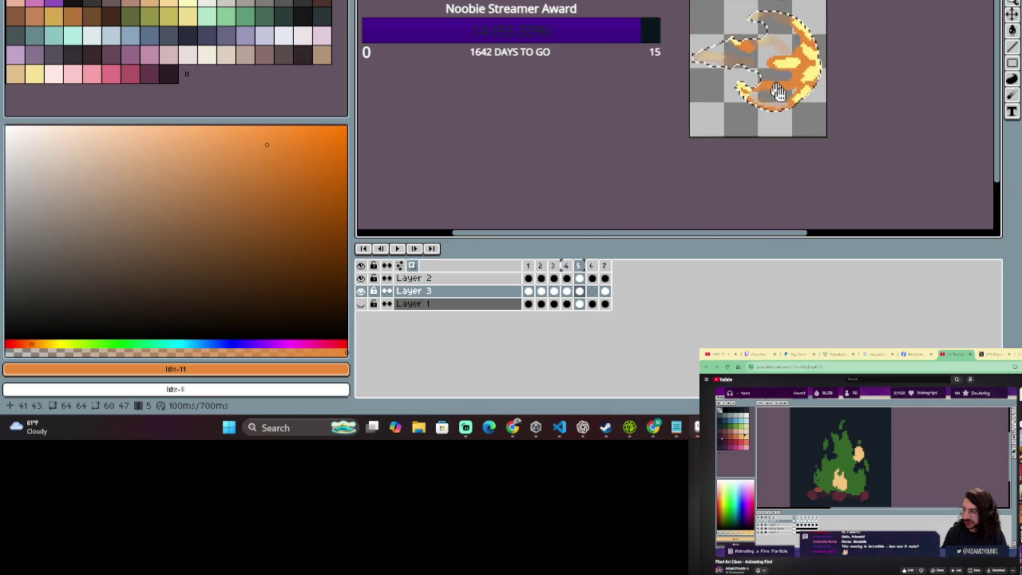
pyautogui.scroll(1, 734, 48)
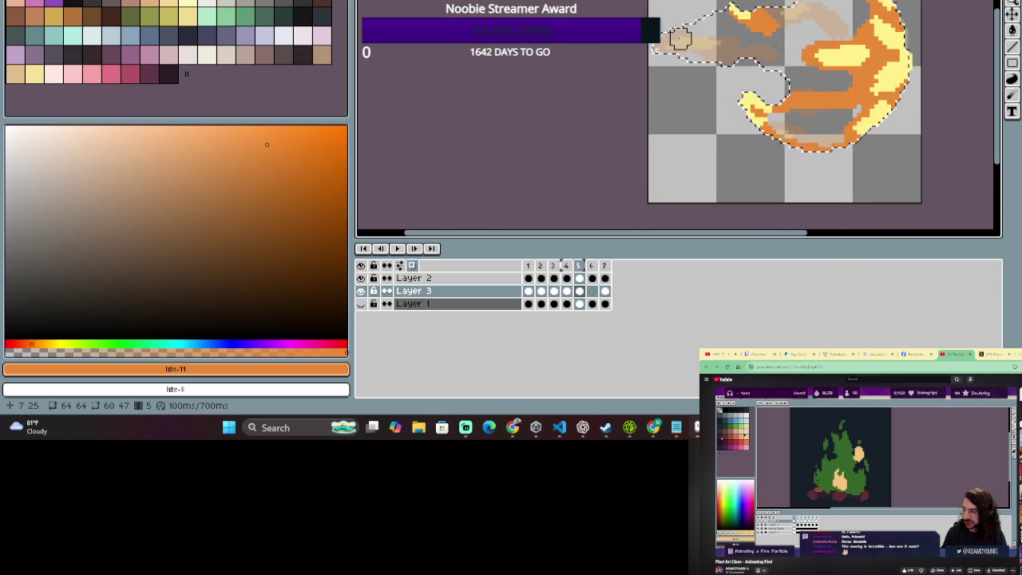
pyautogui.scroll(-2, 828, 144)
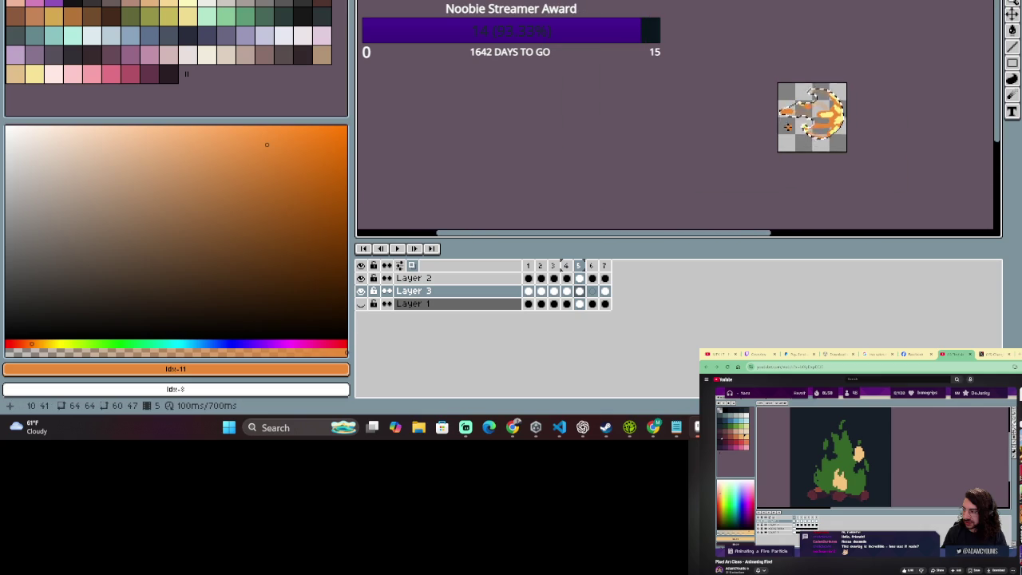
pyautogui.scroll(2, 828, 144)
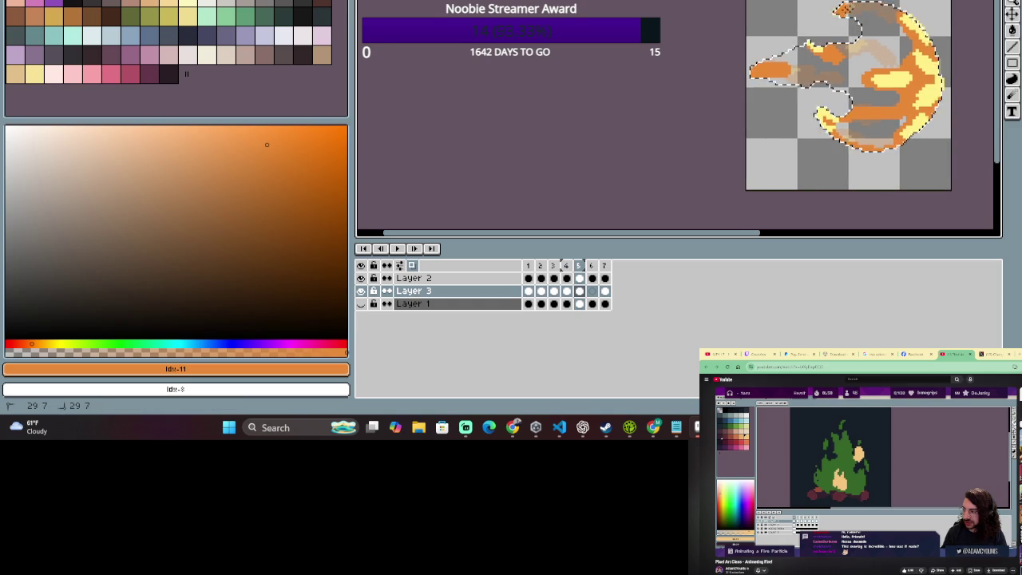
pyautogui.scroll(-2, 766, 112)
pyautogui.scroll(2, 766, 106)
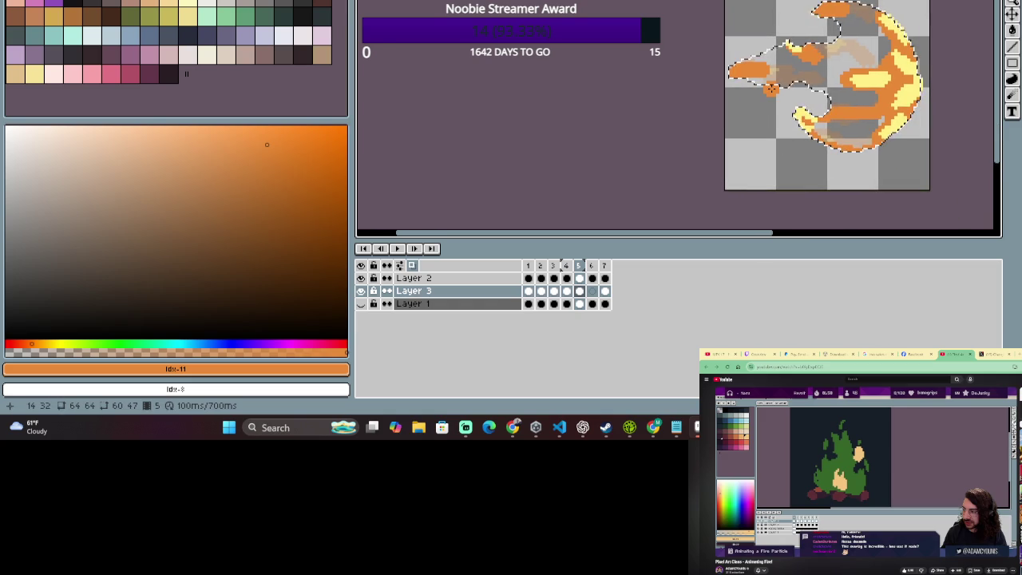
pyautogui.moveTo(904, 145); pyautogui.dragTo(852, 88)
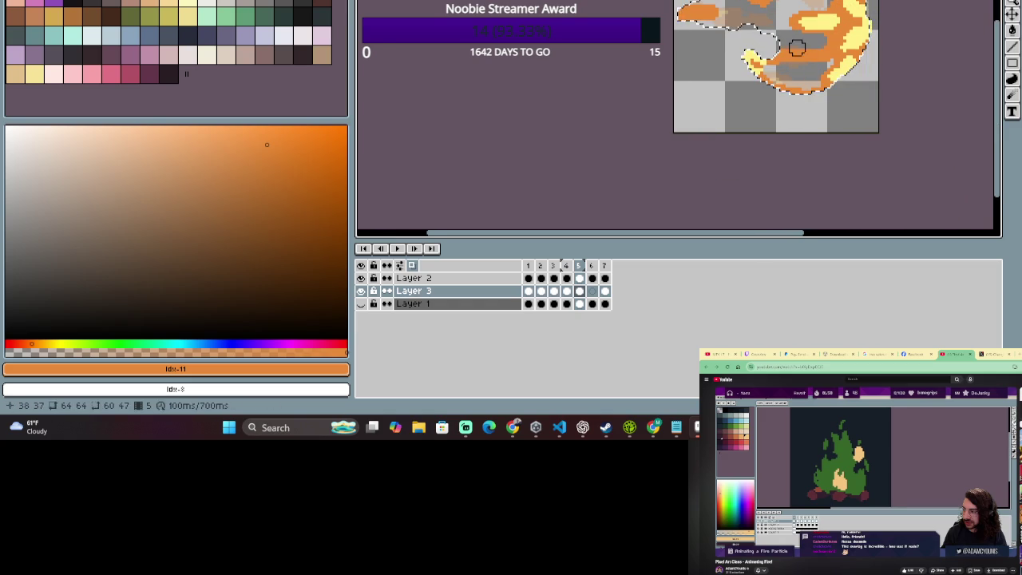
pyautogui.scroll(-2, 824, 216)
pyautogui.scroll(1, 855, 152)
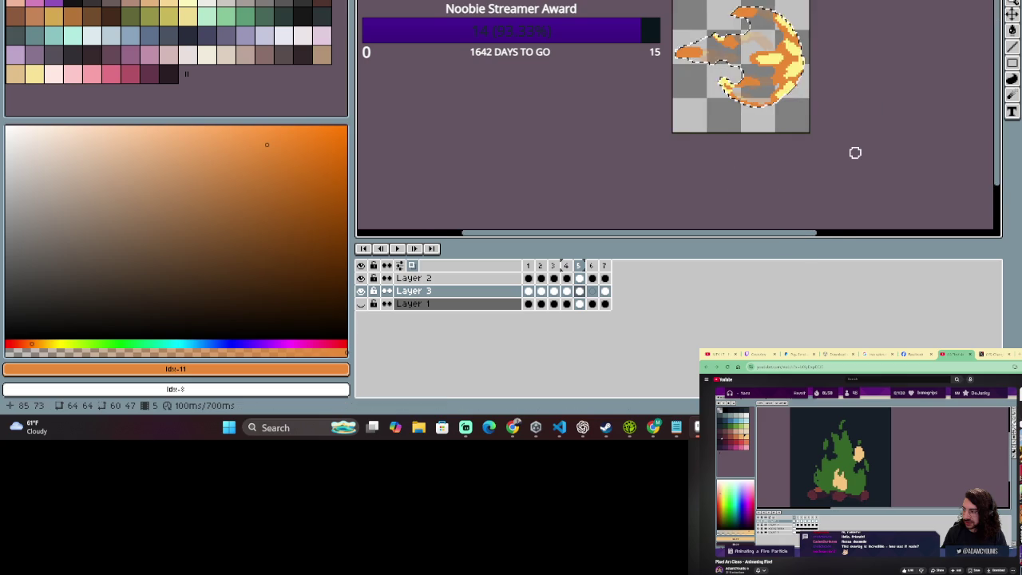
pyautogui.scroll(1, 851, 155)
pyautogui.moveTo(855, 157); pyautogui.dragTo(869, 190)
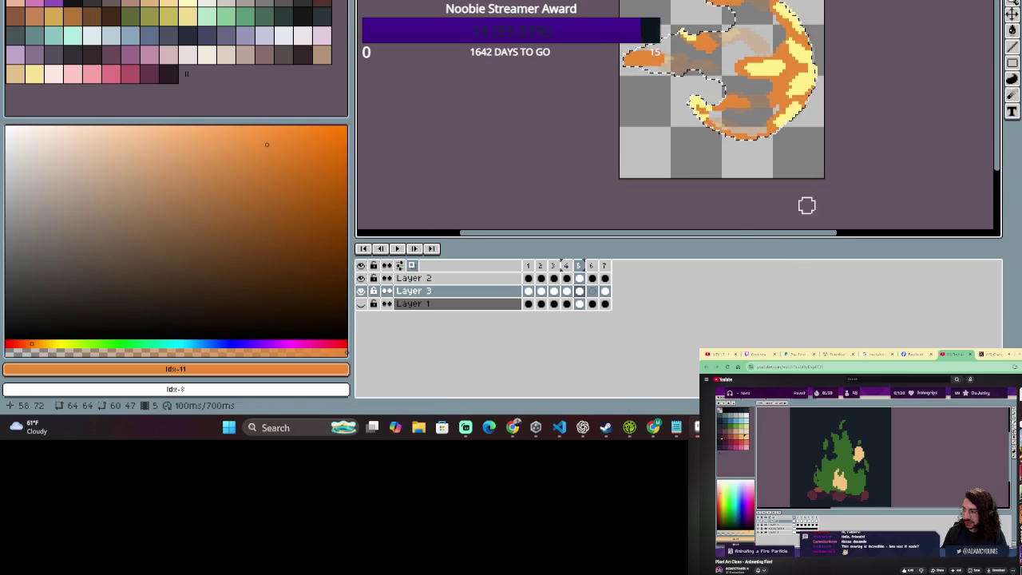
pyautogui.click(590, 267)
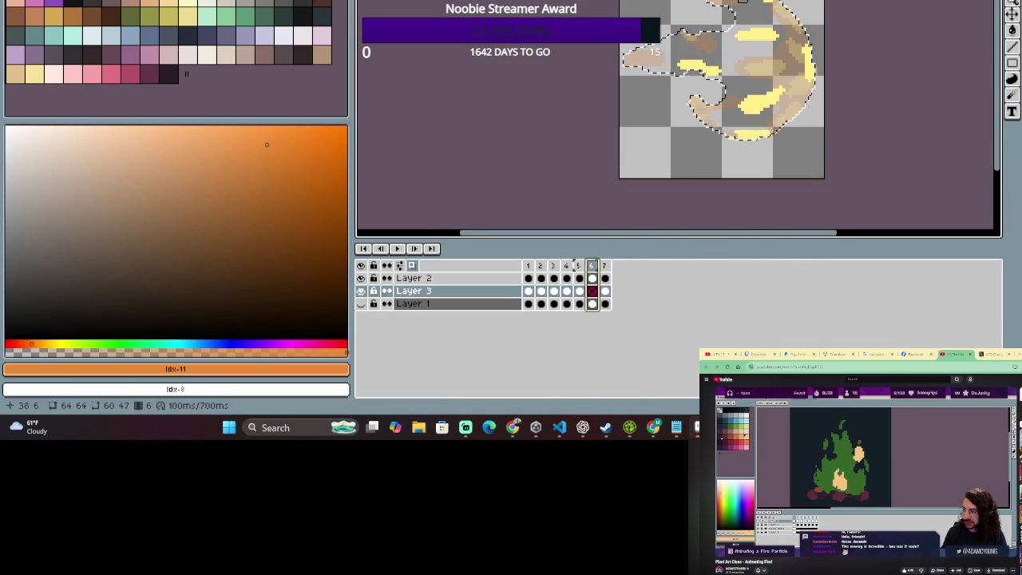
# On frame 6, paint orange along the fireball's right edge, middle and left flame.
pyautogui.moveTo(802, 49)
pyautogui.mouseDown()
pyautogui.moveTo(809, 83)
pyautogui.moveTo(792, 28)
pyautogui.moveTo(794, 116)
pyautogui.mouseUp()
pyautogui.moveTo(809, 67); pyautogui.dragTo(801, 49)
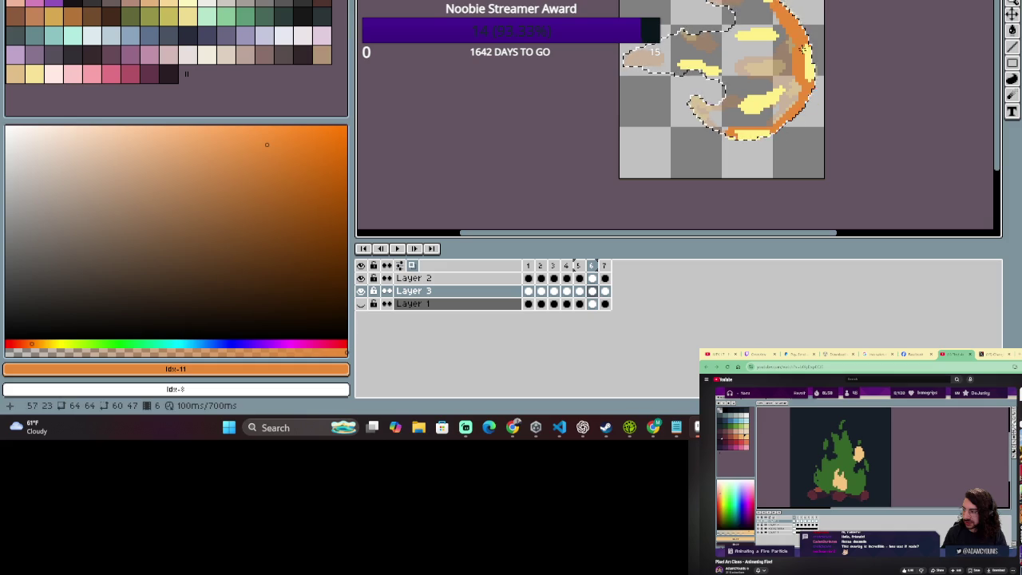
pyautogui.moveTo(769, 6); pyautogui.dragTo(769, 2)
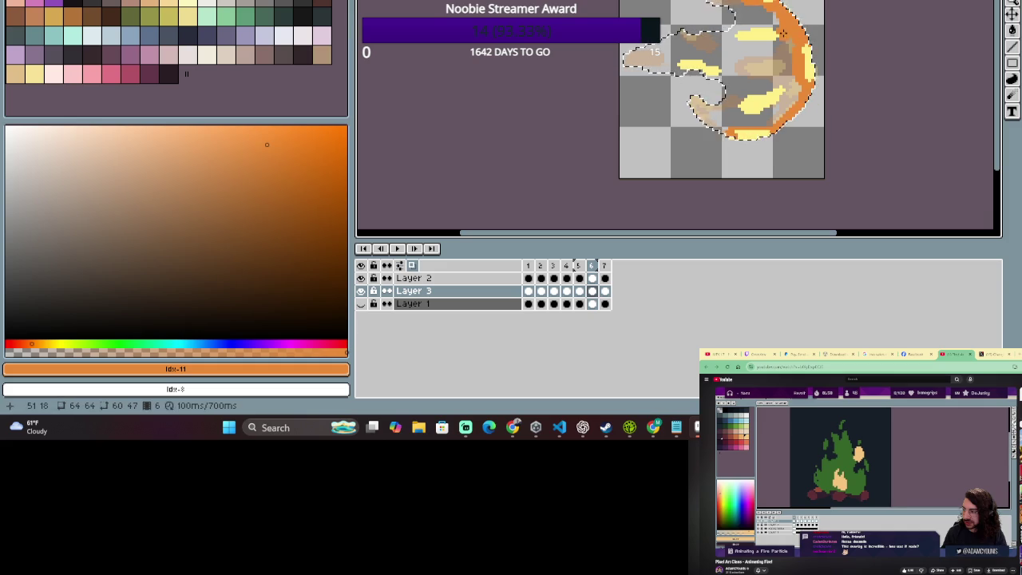
pyautogui.moveTo(757, 42)
pyautogui.mouseDown()
pyautogui.moveTo(789, 50)
pyautogui.moveTo(759, 104)
pyautogui.mouseUp()
pyautogui.moveTo(685, 71); pyautogui.dragTo(678, 70)
pyautogui.moveTo(753, 80); pyautogui.dragTo(665, 63)
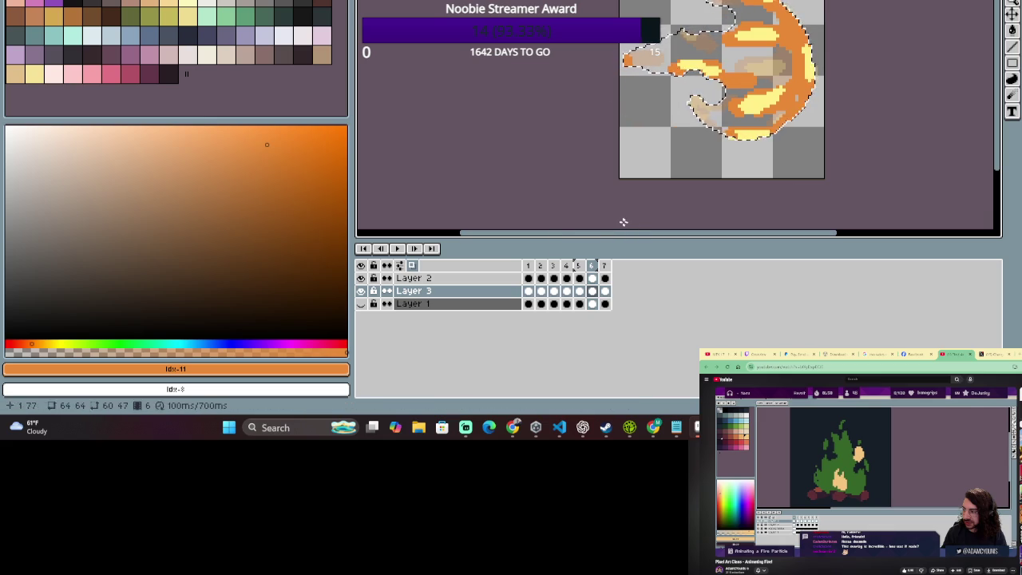
# On frame 7, add an orange stroke across the upper flame and light yellow touches on the lower-left tail.
pyautogui.click(605, 266)
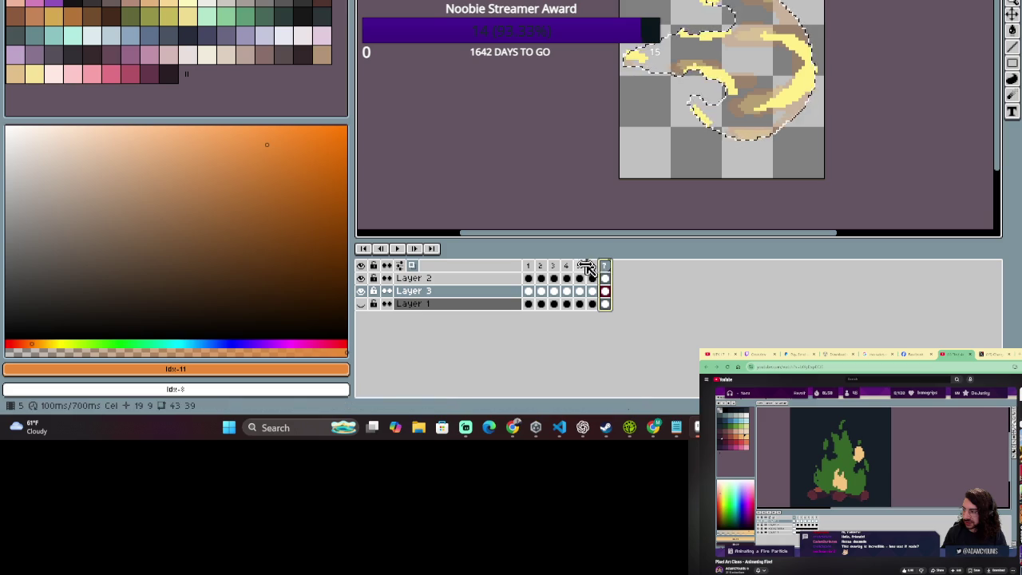
pyautogui.click(592, 268)
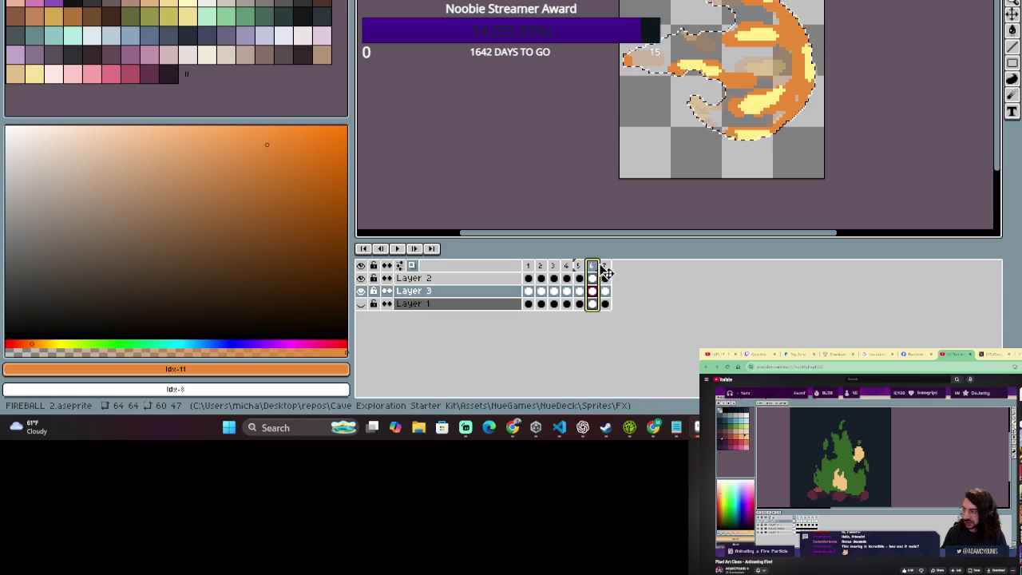
pyautogui.click(605, 265)
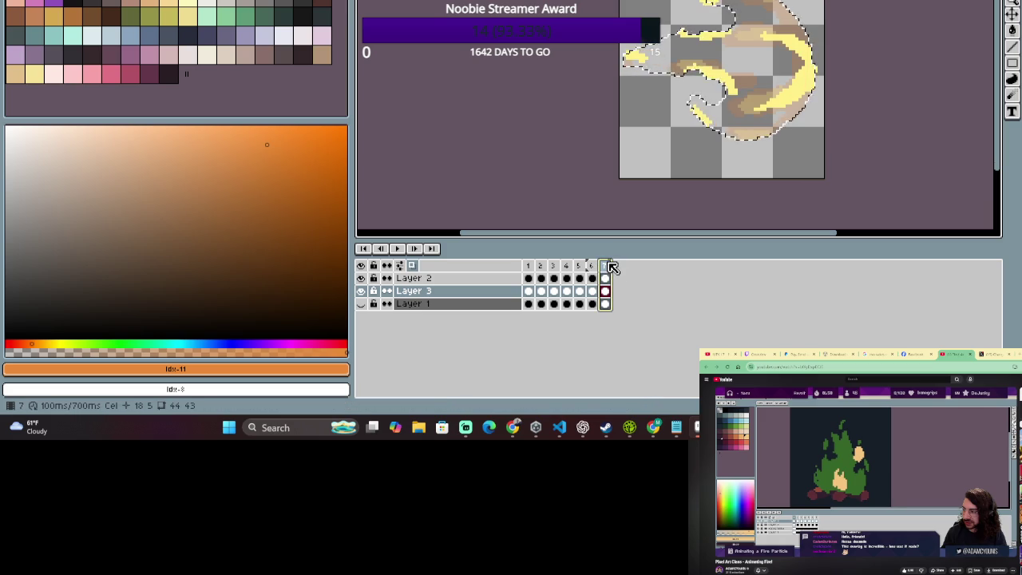
pyautogui.moveTo(739, 36)
pyautogui.mouseDown()
pyautogui.moveTo(691, 39)
pyautogui.moveTo(786, 38)
pyautogui.mouseUp()
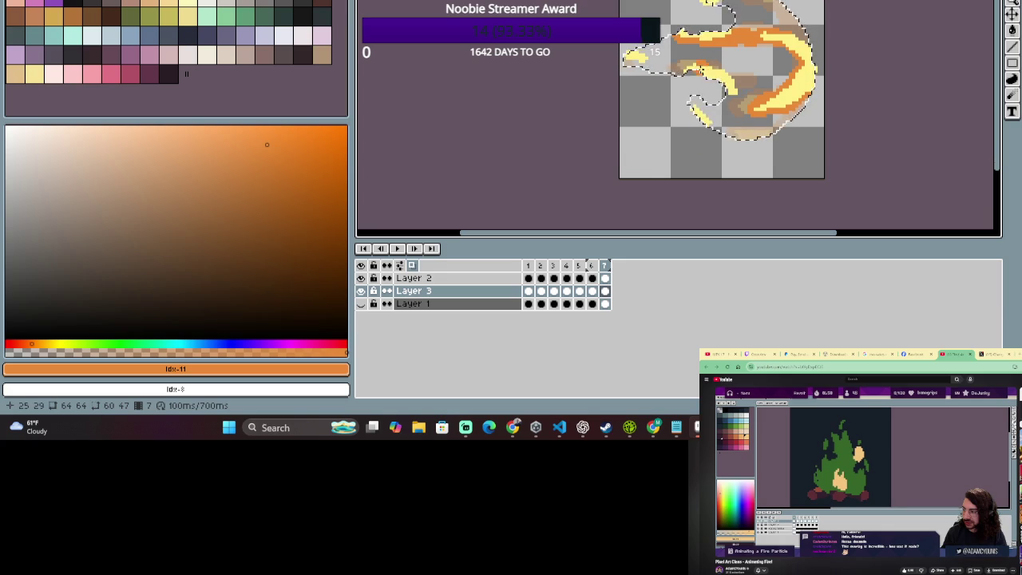
pyautogui.click(690, 71)
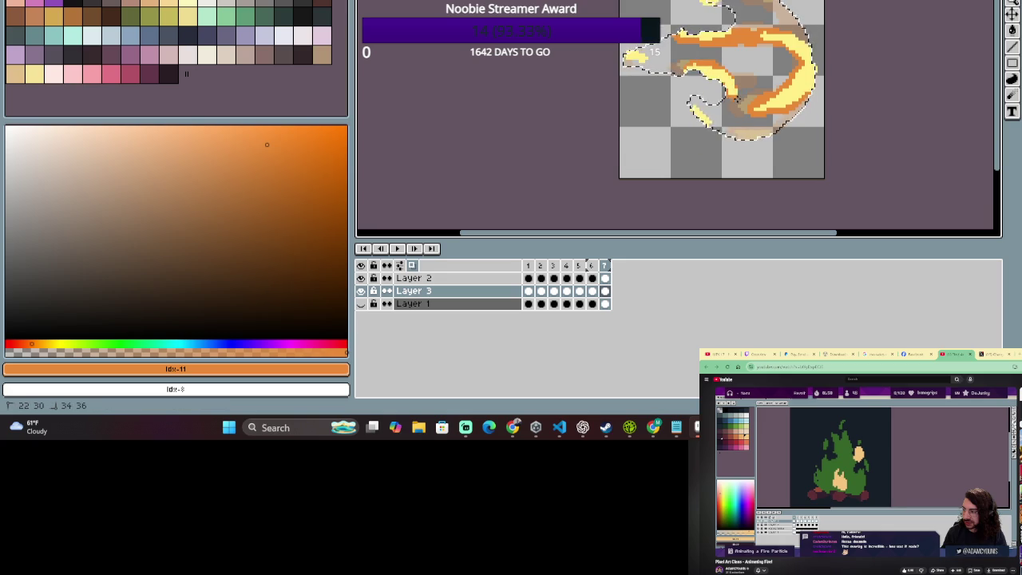
pyautogui.scroll(-1, 718, 112)
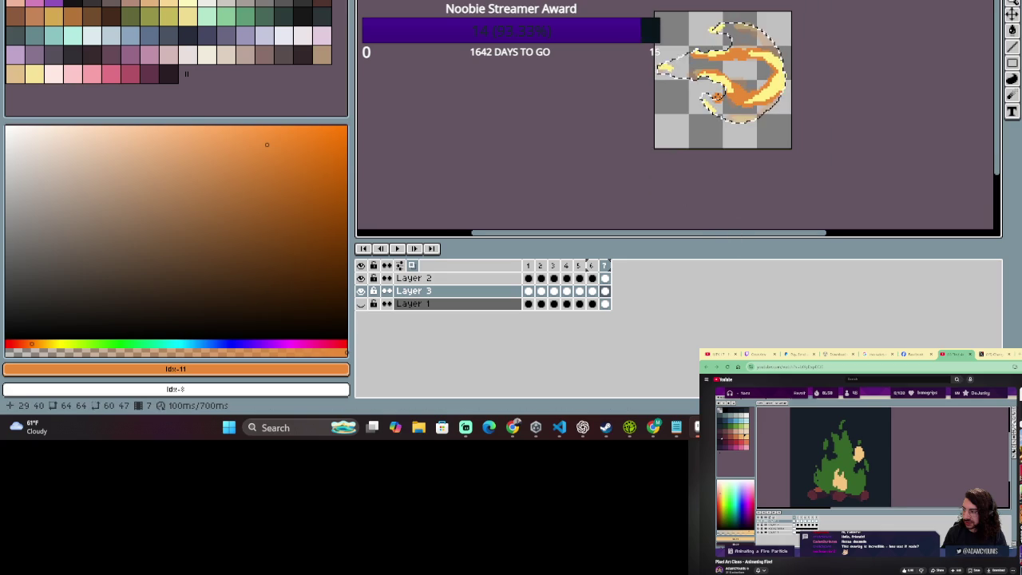
pyautogui.scroll(1, 722, 118)
pyautogui.moveTo(690, 101); pyautogui.dragTo(696, 107)
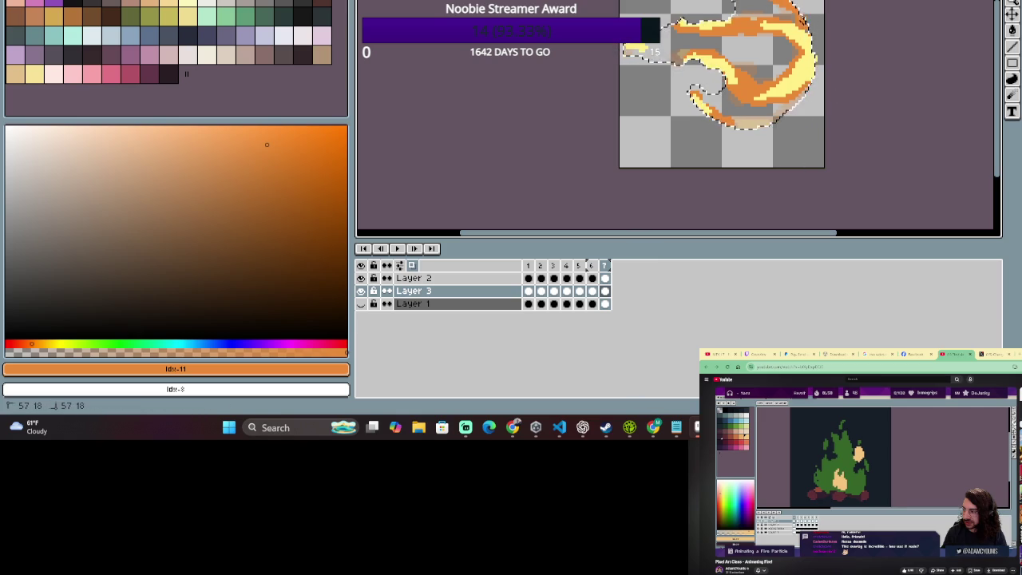
pyautogui.scroll(2, 787, 136)
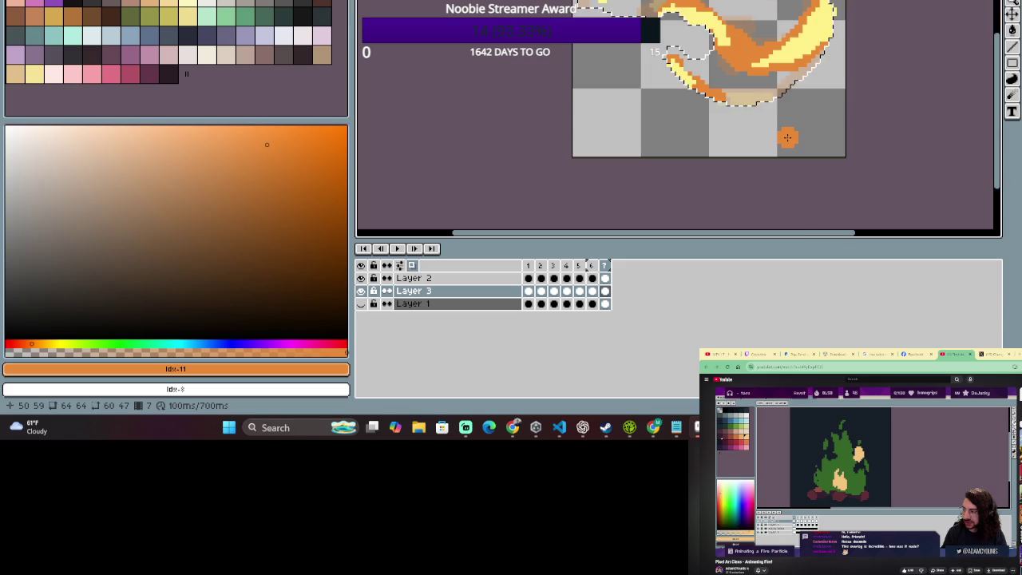
pyautogui.scroll(-1, 751, 100)
pyautogui.moveTo(751, 100); pyautogui.dragTo(763, 119)
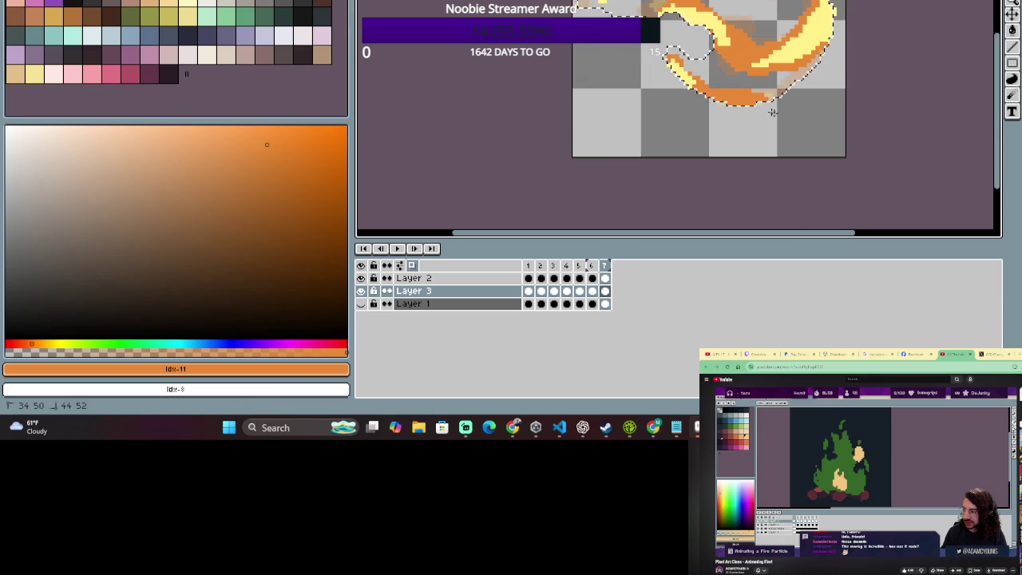
pyautogui.hotkey('ctrl', 'z')
pyautogui.scroll(-1, 823, 171)
pyautogui.hotkey('ctrl', 'y')
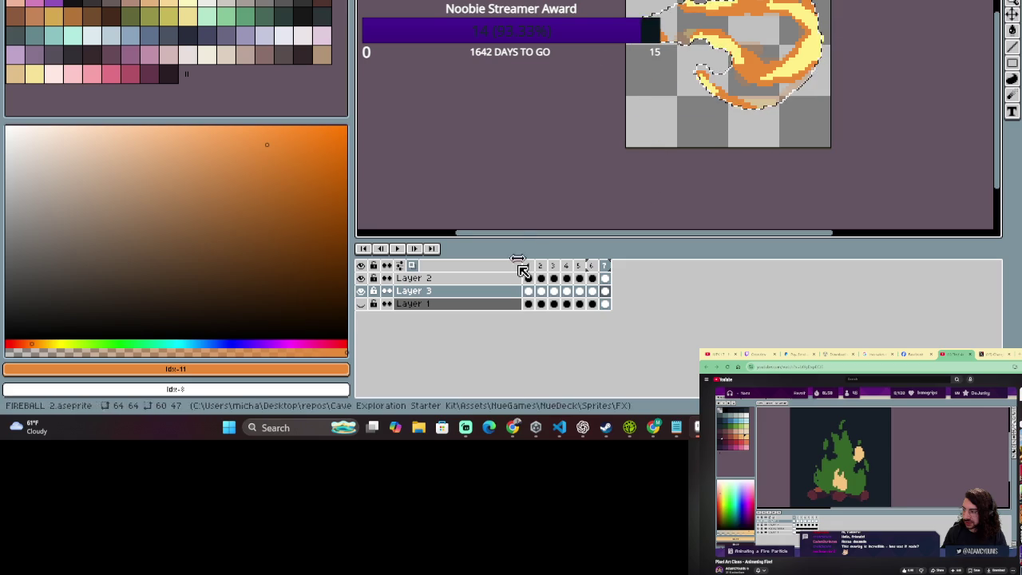
pyautogui.click(488, 278)
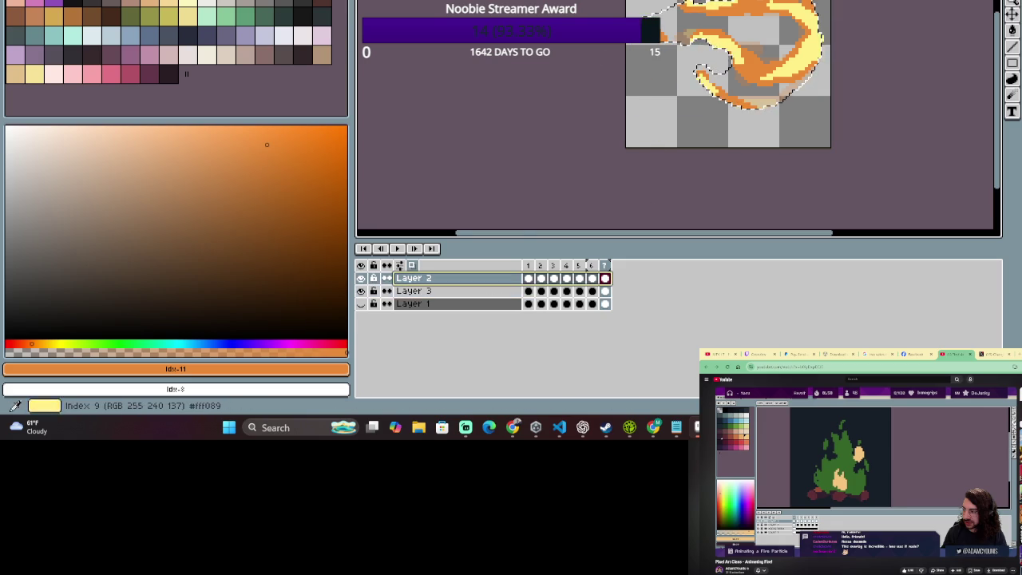
# Select yellow as the drawing colour and start the animation preview, panning to show the whole fireball.
pyautogui.press('[')
pyautogui.press('[')
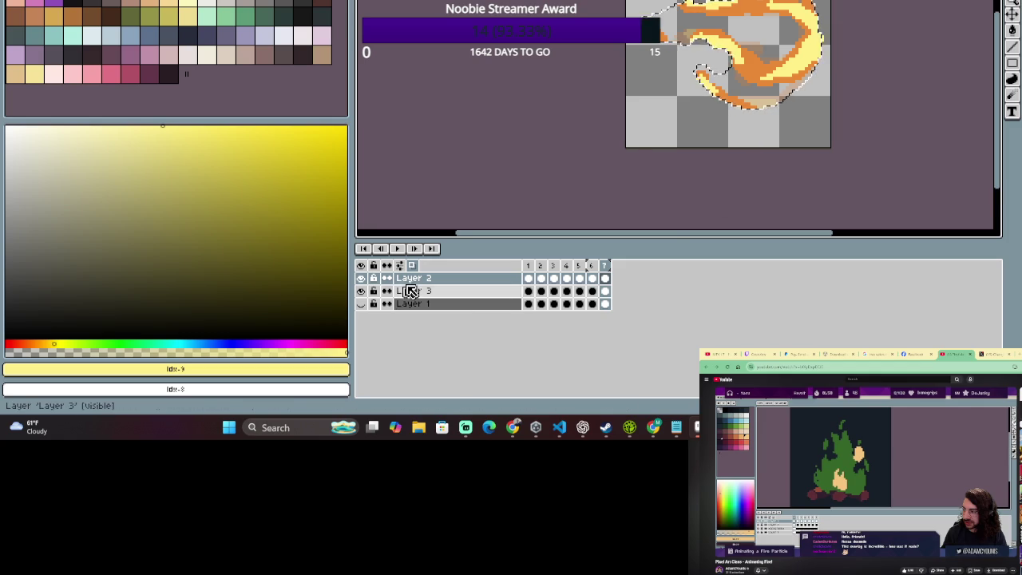
pyautogui.click(397, 249)
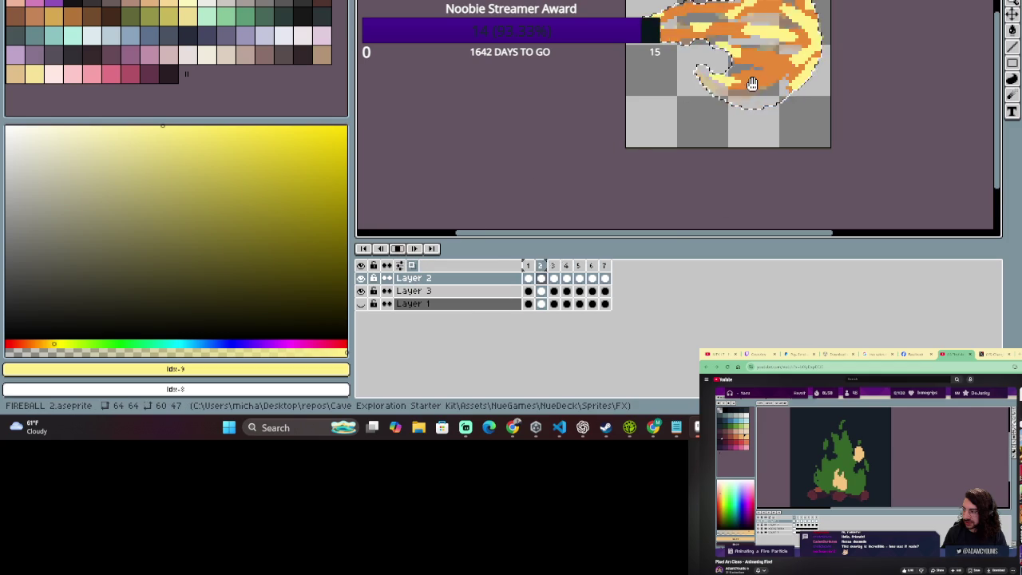
pyautogui.moveTo(568, 166); pyautogui.dragTo(423, 196)
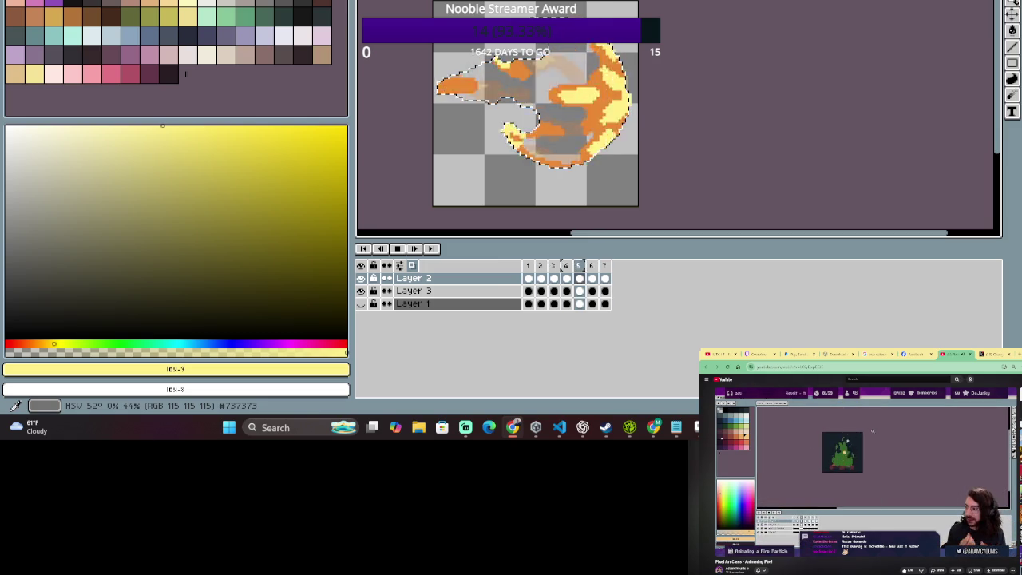
pyautogui.rightClick(548, 263)
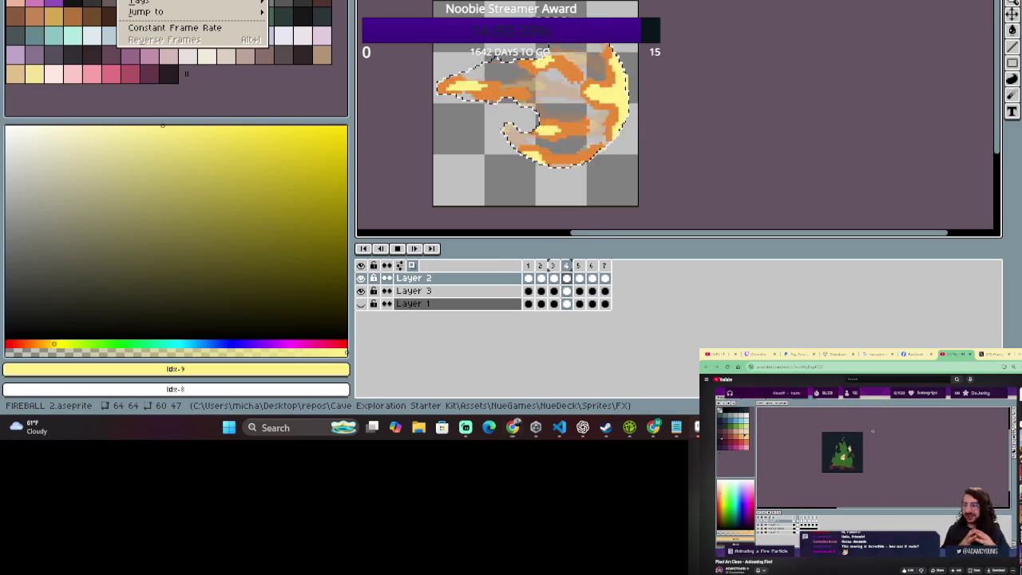
pyautogui.moveTo(319, 27)
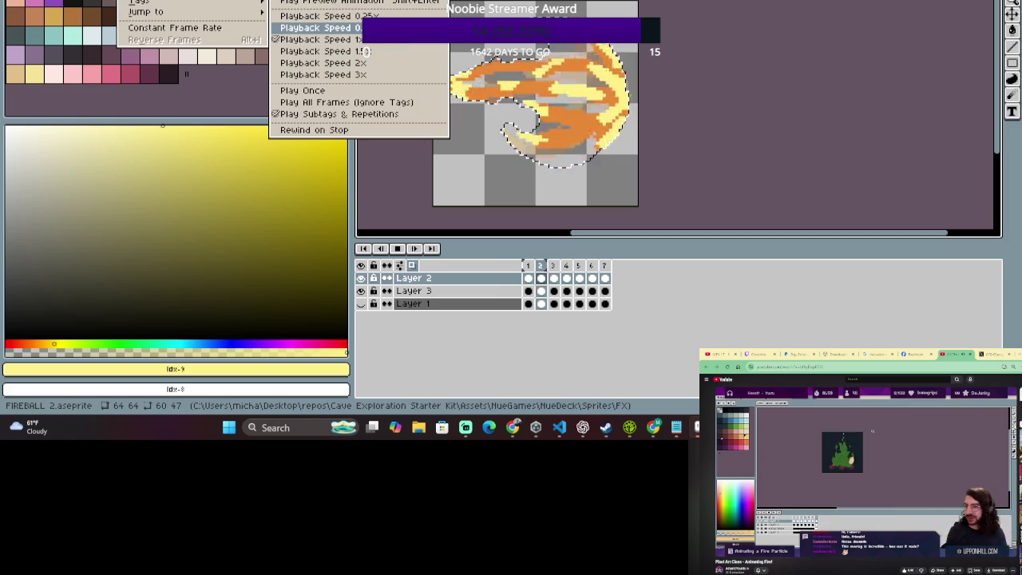
# Dismiss the playback speed menu, resume the animation, and hide Layer 3's orange shading.
pyautogui.click(363, 51)
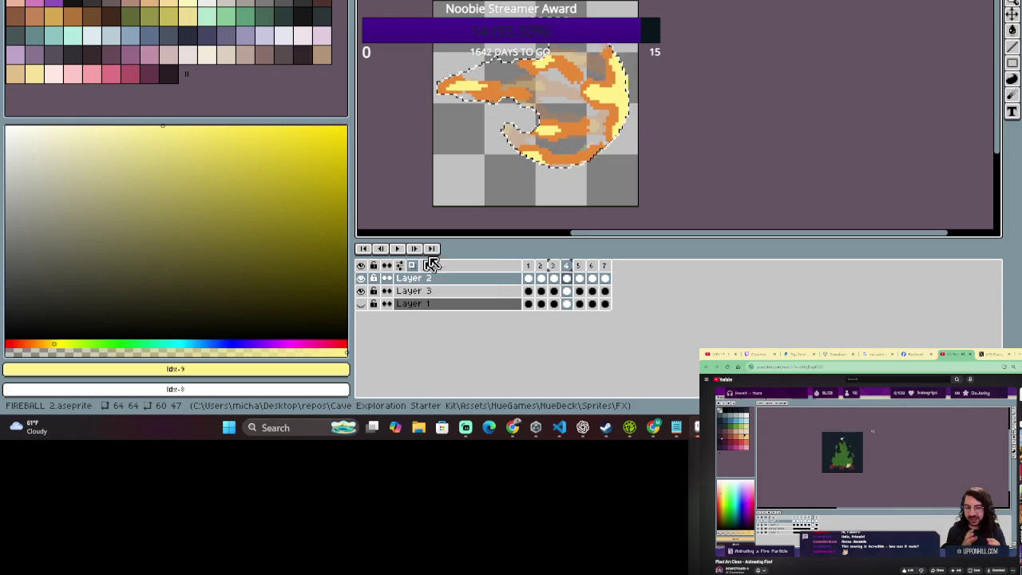
pyautogui.click(400, 249)
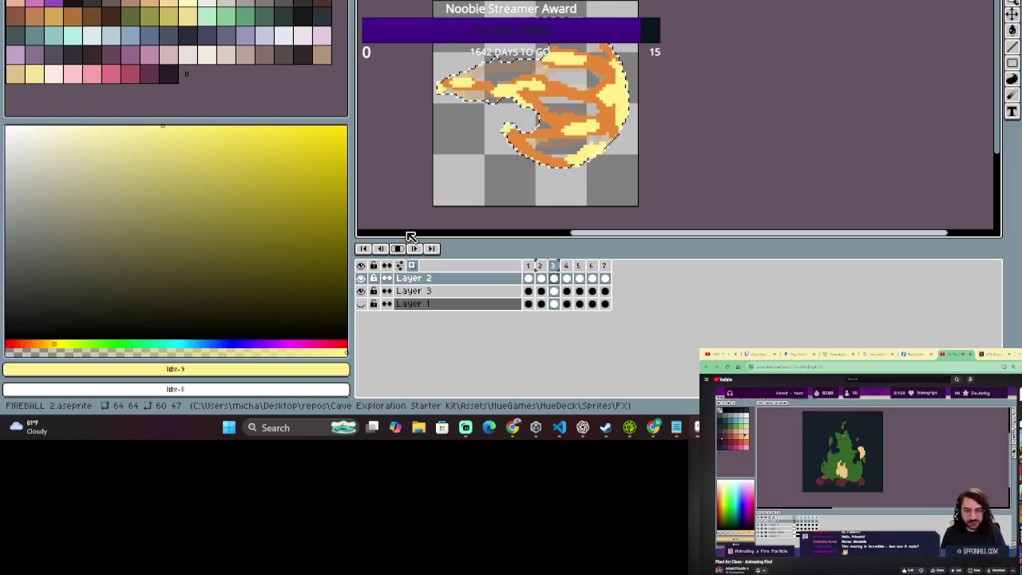
pyautogui.click(360, 291)
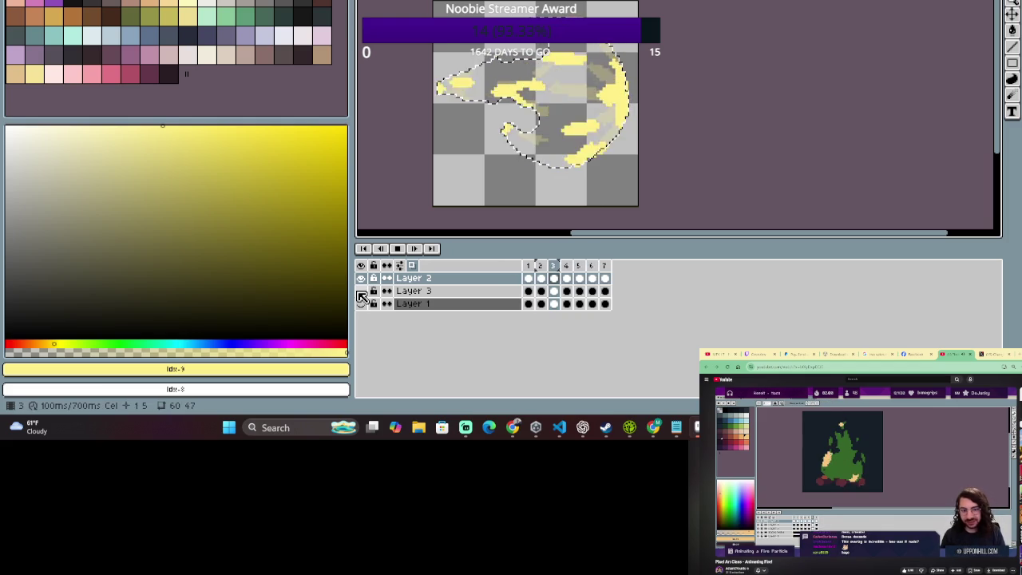
pyautogui.click(360, 291)
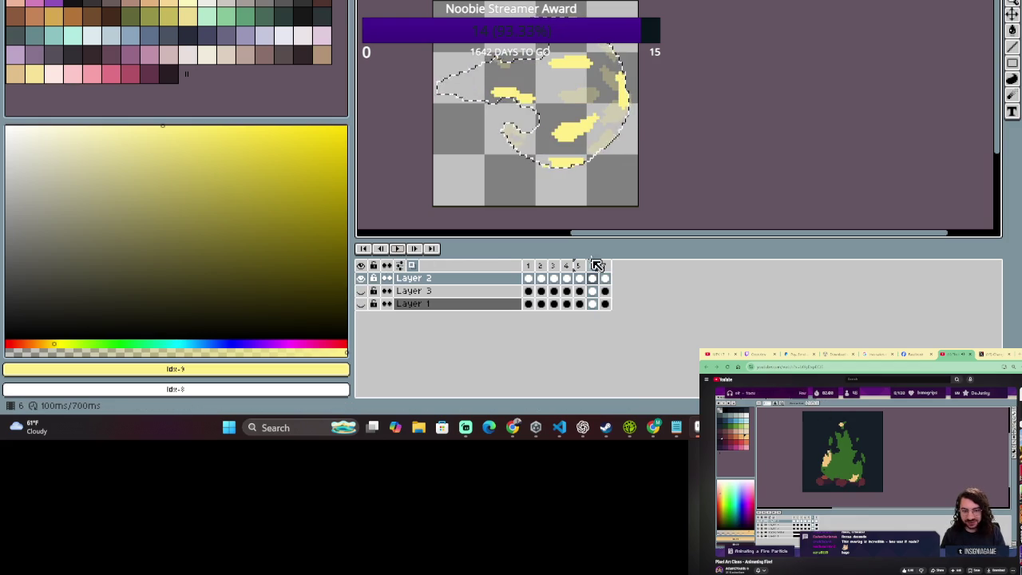
# Stop playback and erase stray yellow pixels from frame 1 with the Eraser.
pyautogui.click(541, 265)
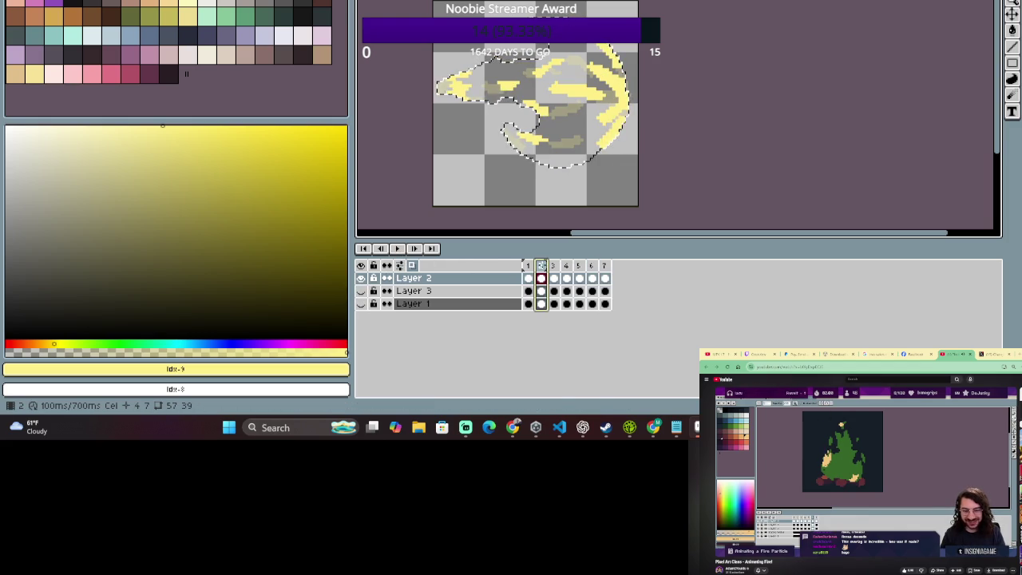
pyautogui.click(526, 265)
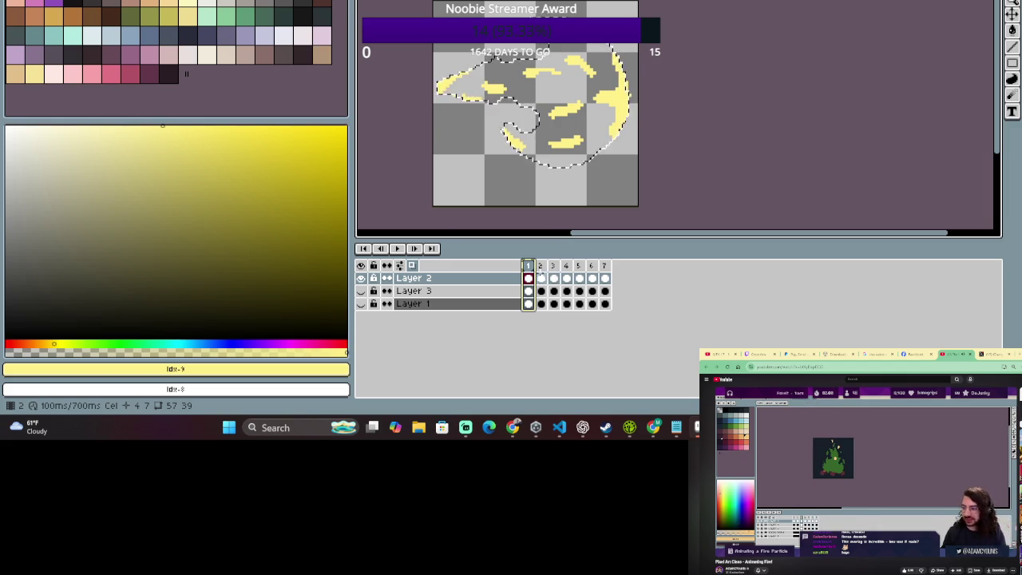
pyautogui.click(542, 265)
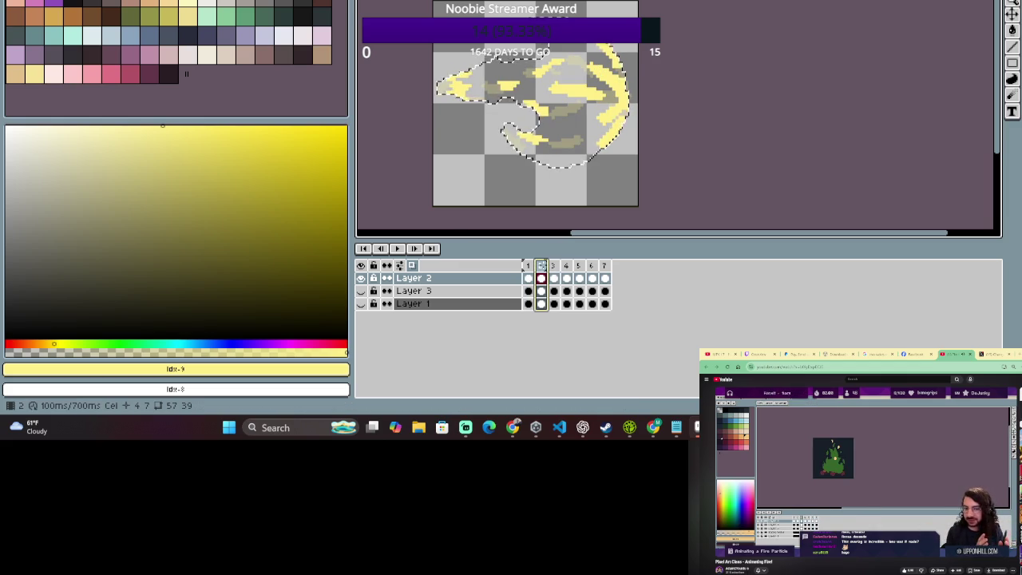
pyautogui.click(528, 266)
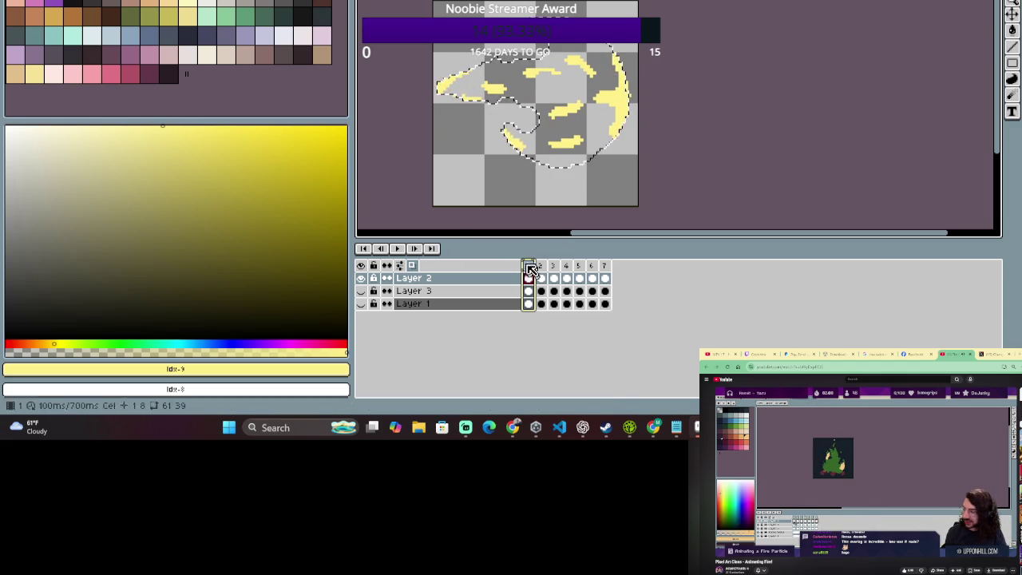
pyautogui.press('e')
pyautogui.moveTo(501, 79); pyautogui.dragTo(501, 134)
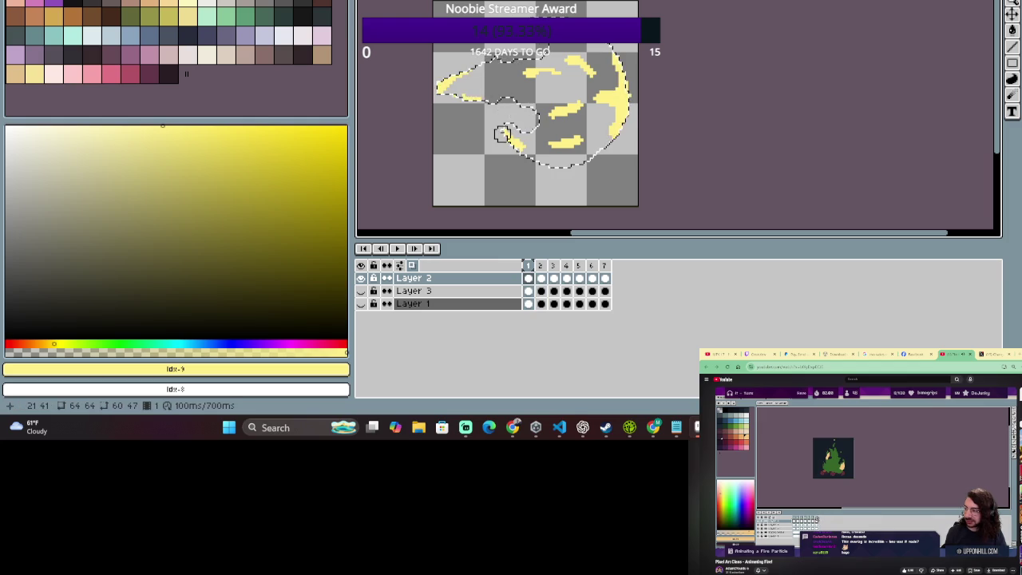
# Shift frame 2's lasso-selected yellow highlight down and left, comparing it against frame 1.
pyautogui.click(542, 276)
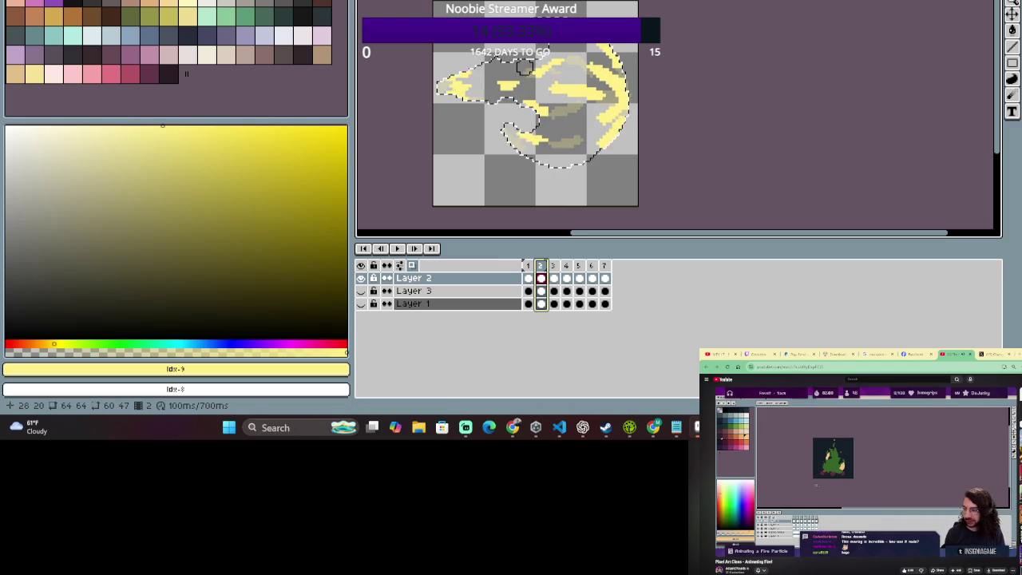
pyautogui.click(1011, 14)
pyautogui.moveTo(517, 79)
pyautogui.mouseDown()
pyautogui.moveTo(507, 86)
pyautogui.moveTo(517, 83)
pyautogui.mouseUp()
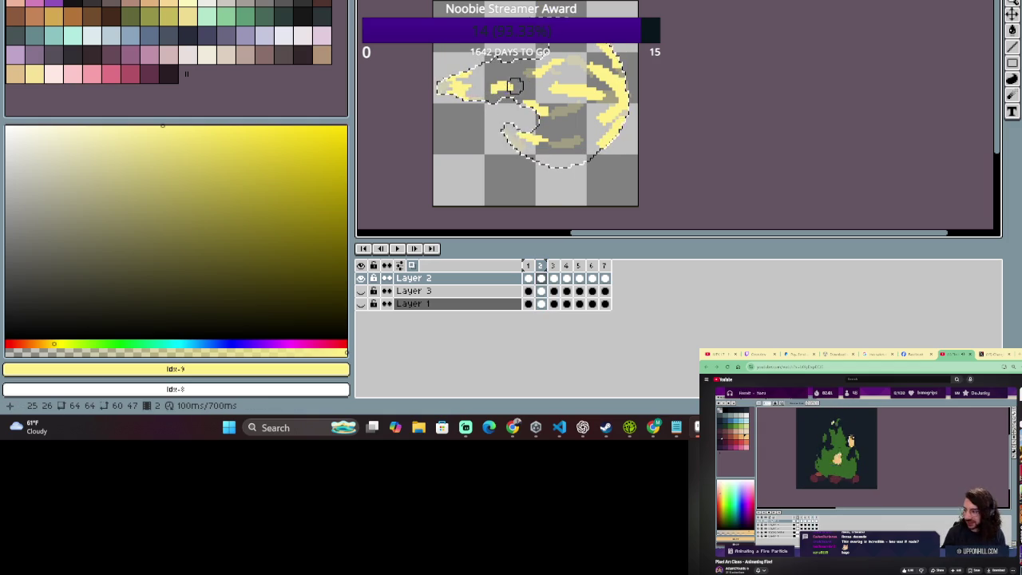
pyautogui.click(527, 265)
pyautogui.click(541, 266)
pyautogui.click(528, 265)
pyautogui.click(541, 266)
pyautogui.click(529, 266)
pyautogui.click(542, 266)
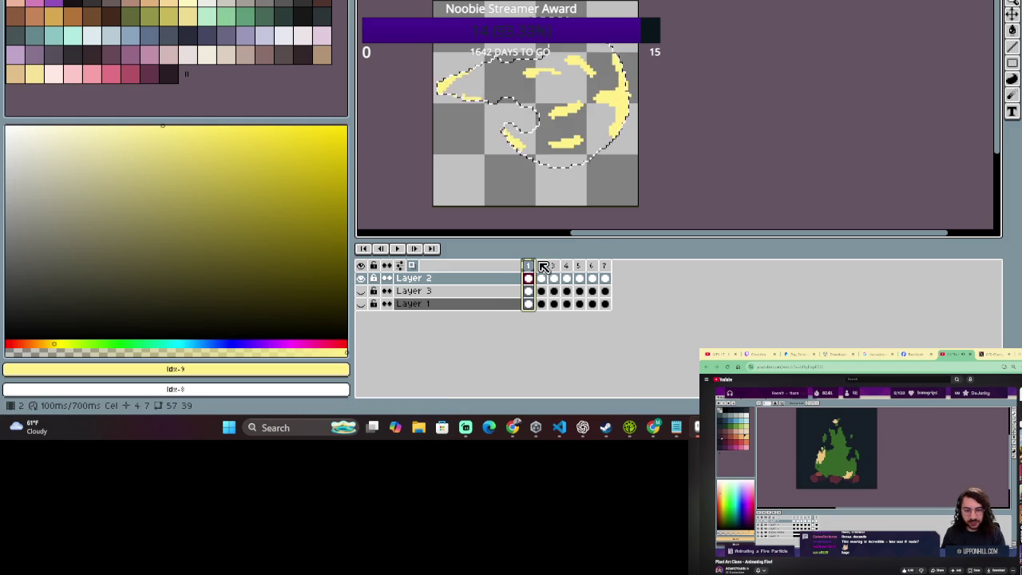
pyautogui.click(543, 267)
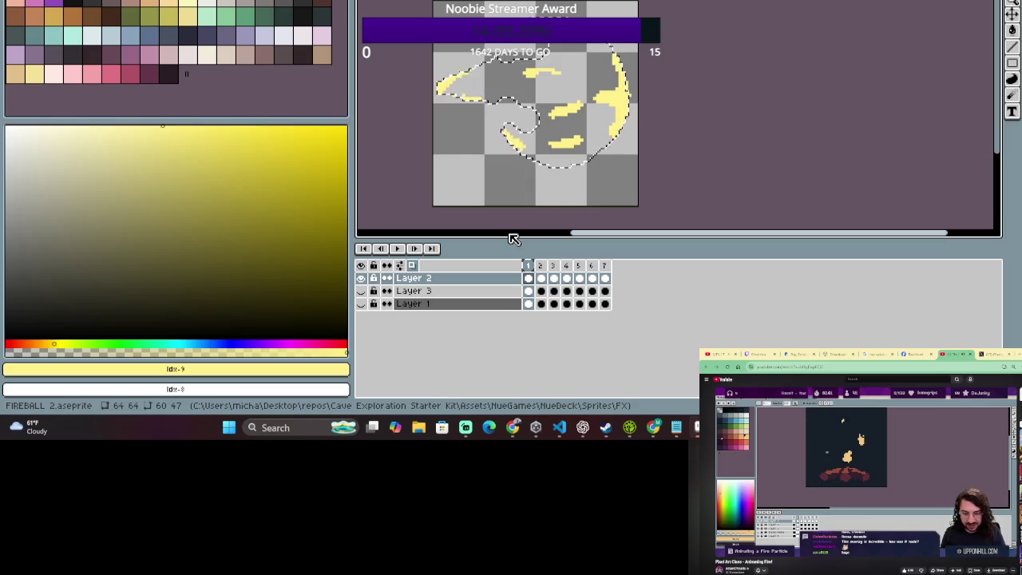
# Extend the top yellow streak leftward into an arc with the Pencil.
pyautogui.press('b')
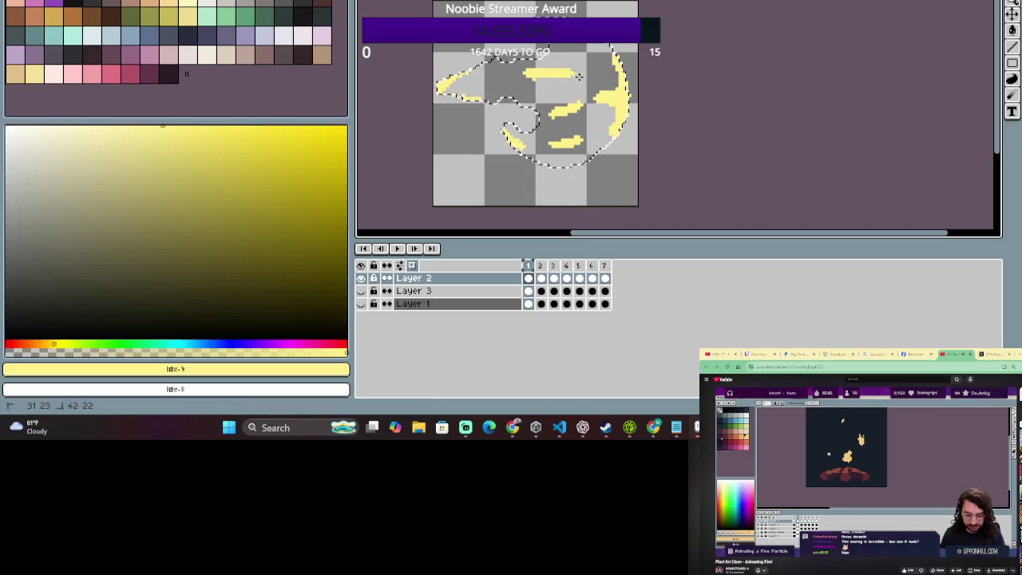
pyautogui.moveTo(591, 68); pyautogui.dragTo(527, 80)
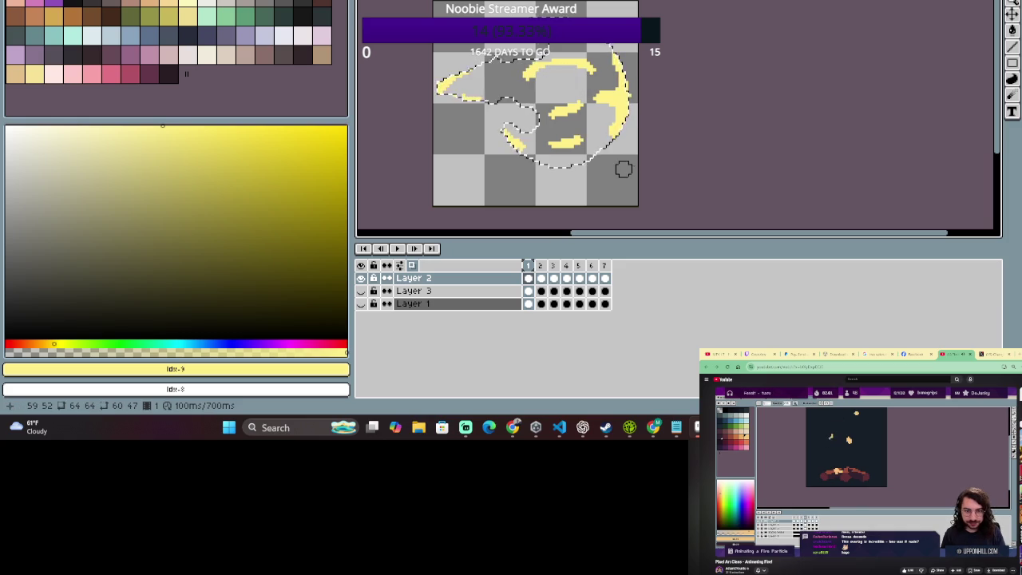
pyautogui.scroll(1, 602, 132)
pyautogui.scroll(1, 564, 75)
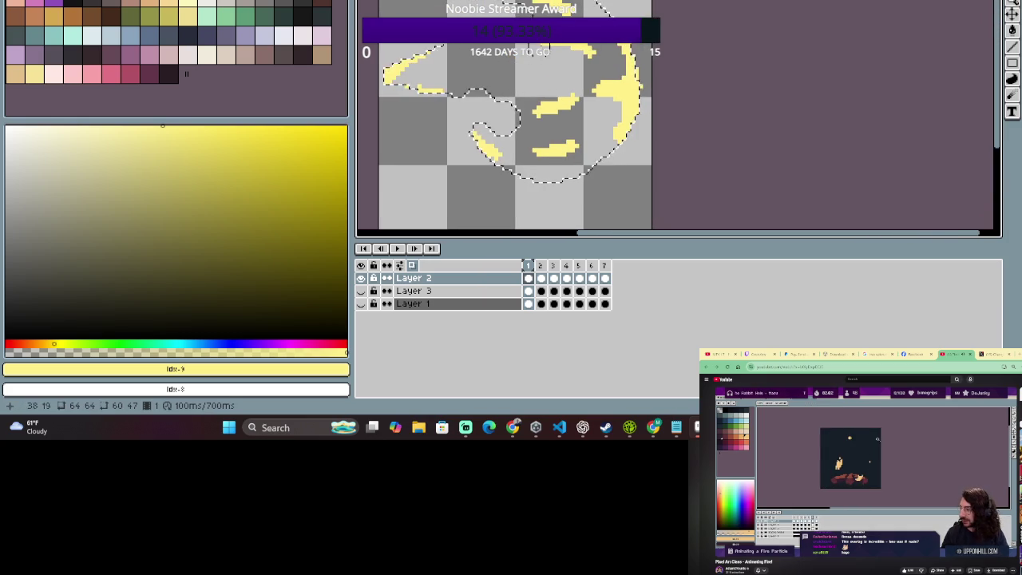
pyautogui.scroll(-2, 600, 142)
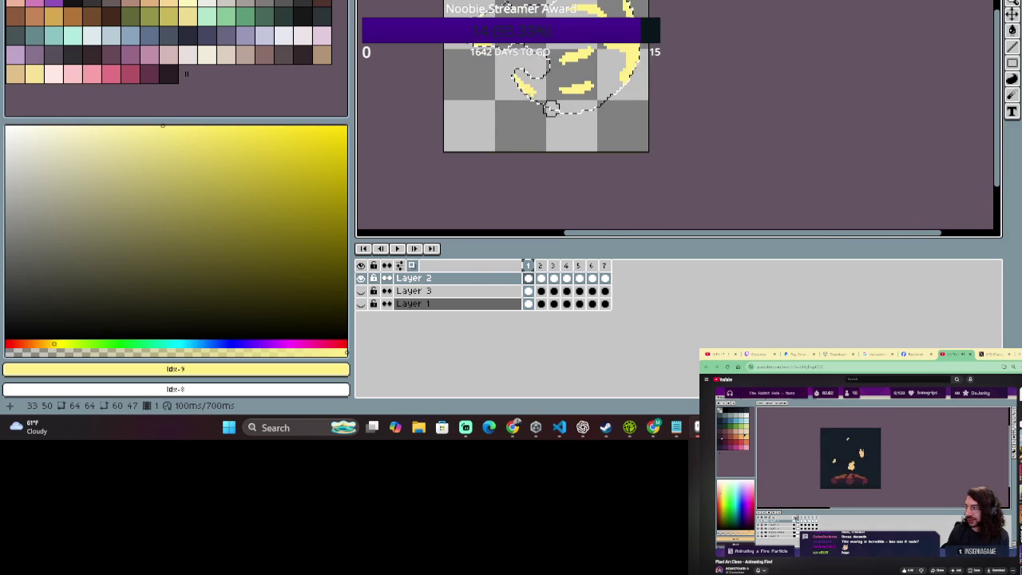
pyautogui.press('b')
pyautogui.press('v')
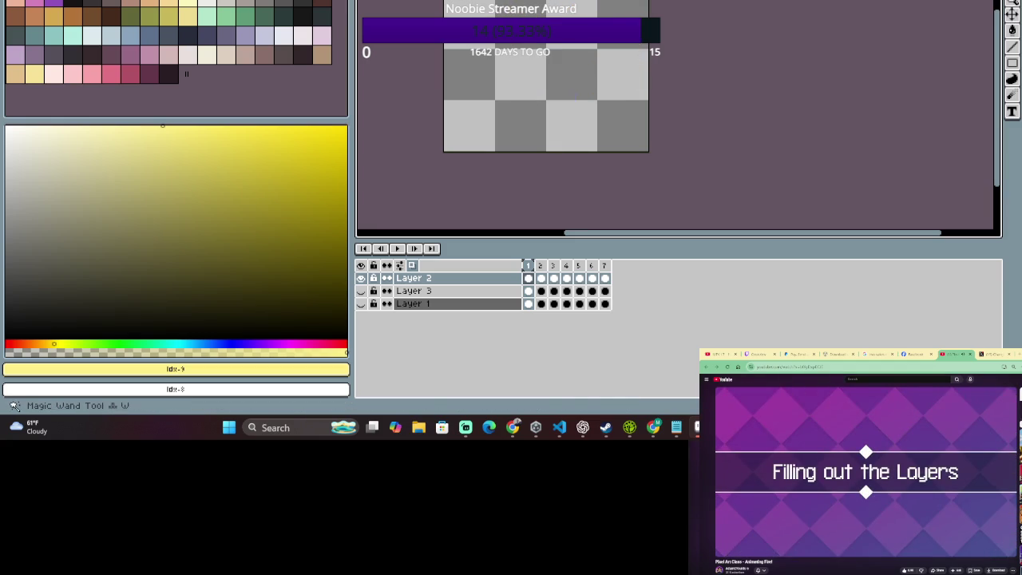
# Show the green Layer 1 base, undo the accidental highlight shift, and show Layer 2's yellow highlights.
pyautogui.click(361, 303)
pyautogui.hotkey('ctrl', 'a')
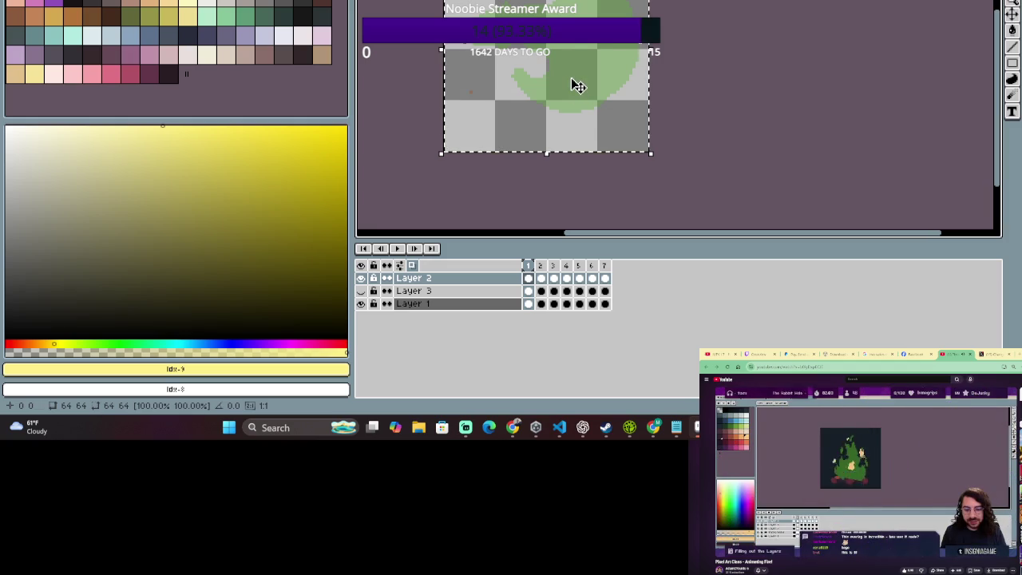
pyautogui.hotkey('ctrl', 'd')
pyautogui.click(503, 304)
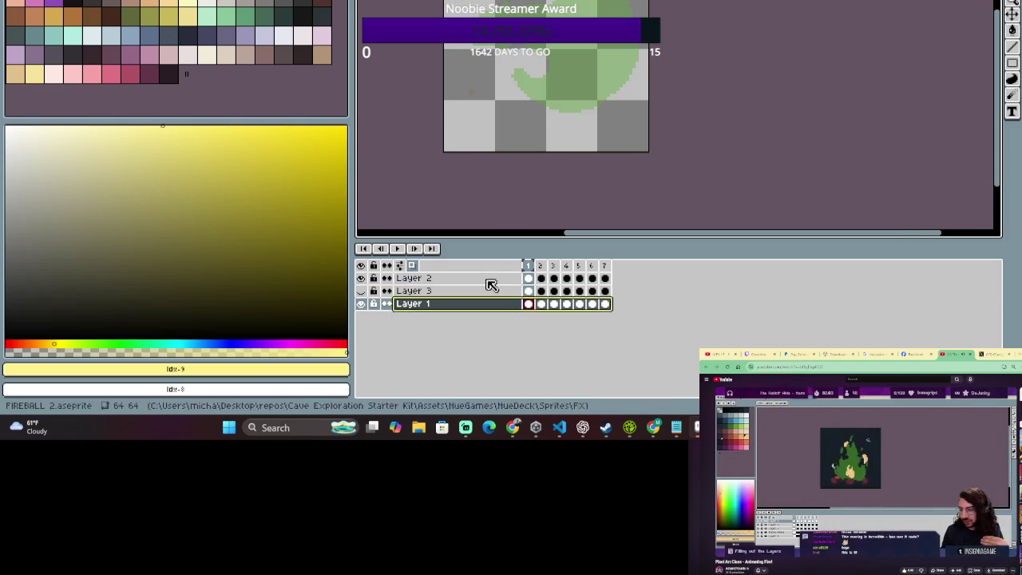
pyautogui.hotkey('ctrl', 'z')
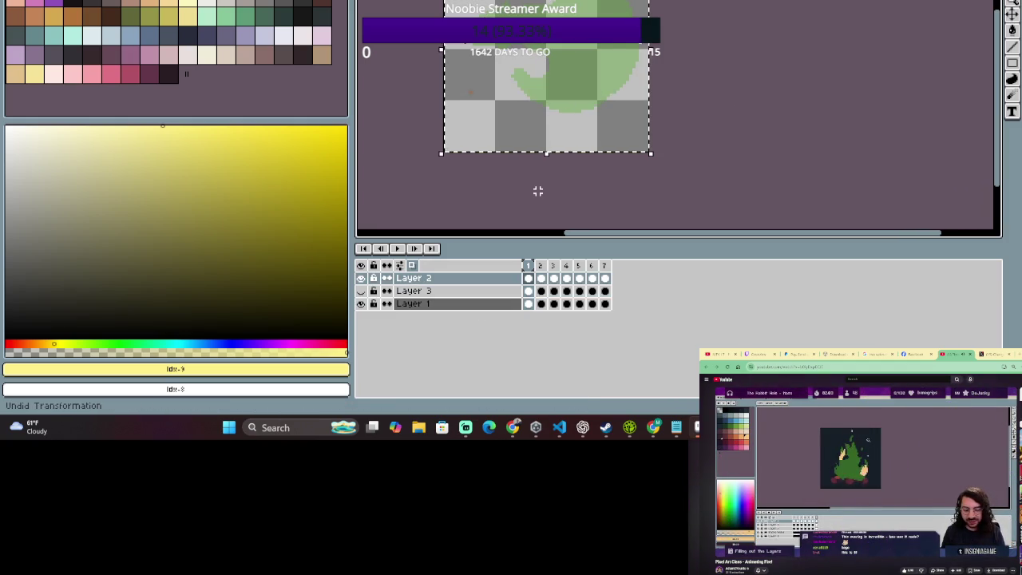
pyautogui.click(361, 278)
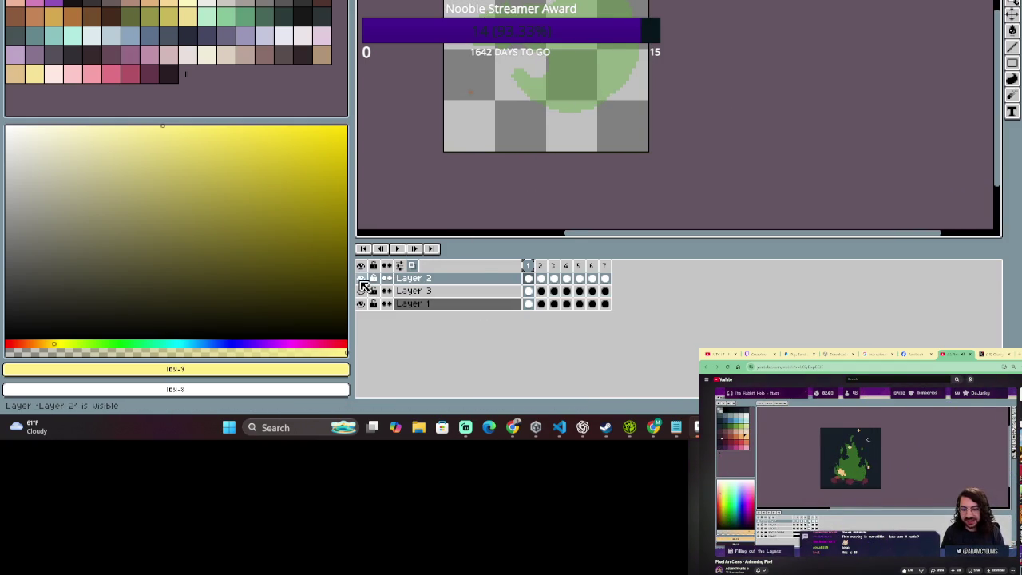
pyautogui.click(361, 291)
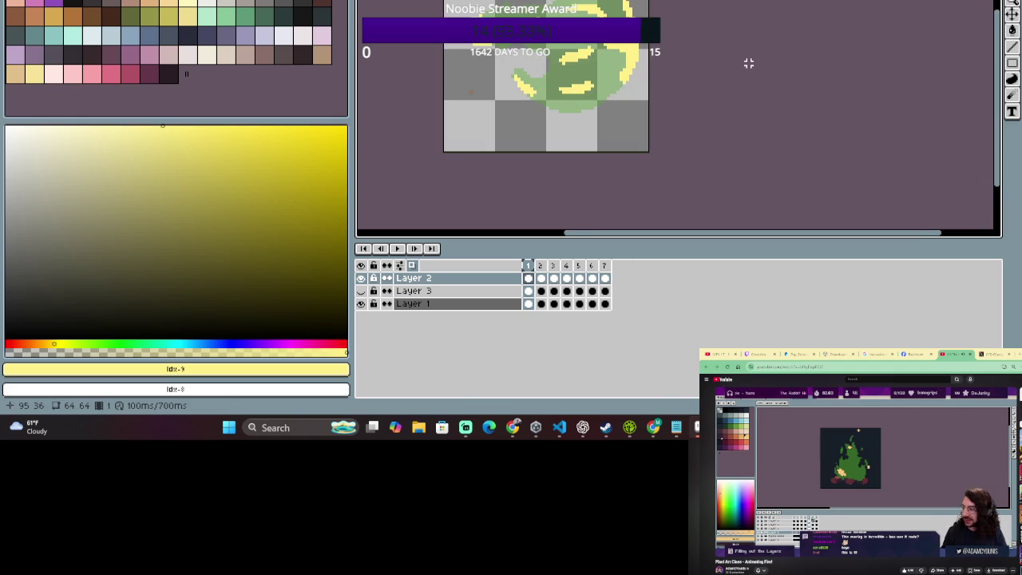
pyautogui.moveTo(652, 45); pyautogui.dragTo(640, 49)
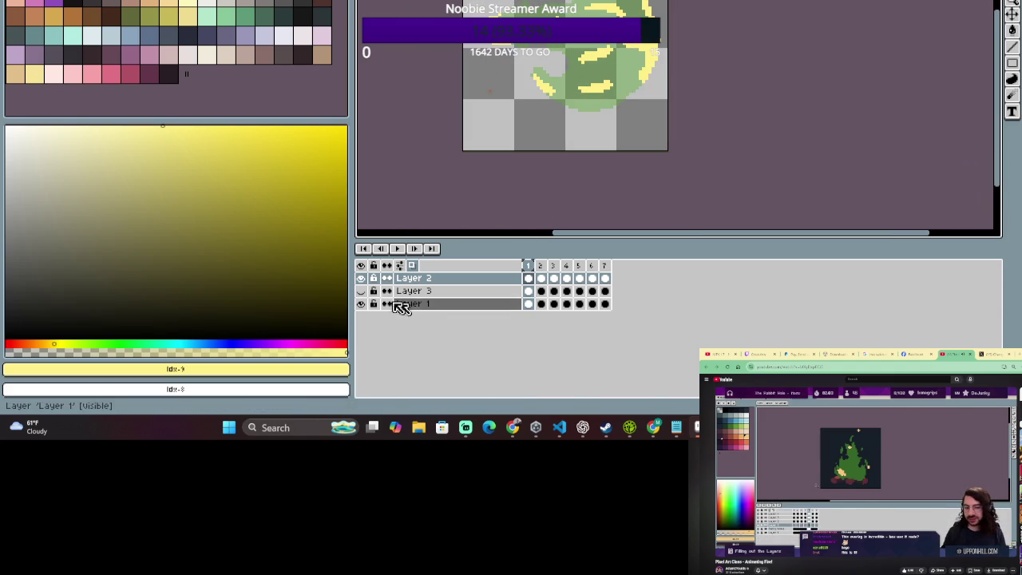
pyautogui.click(447, 307)
pyautogui.moveTo(582, 50)
pyautogui.mouseDown()
pyautogui.moveTo(774, 20)
pyautogui.moveTo(592, 48)
pyautogui.mouseUp()
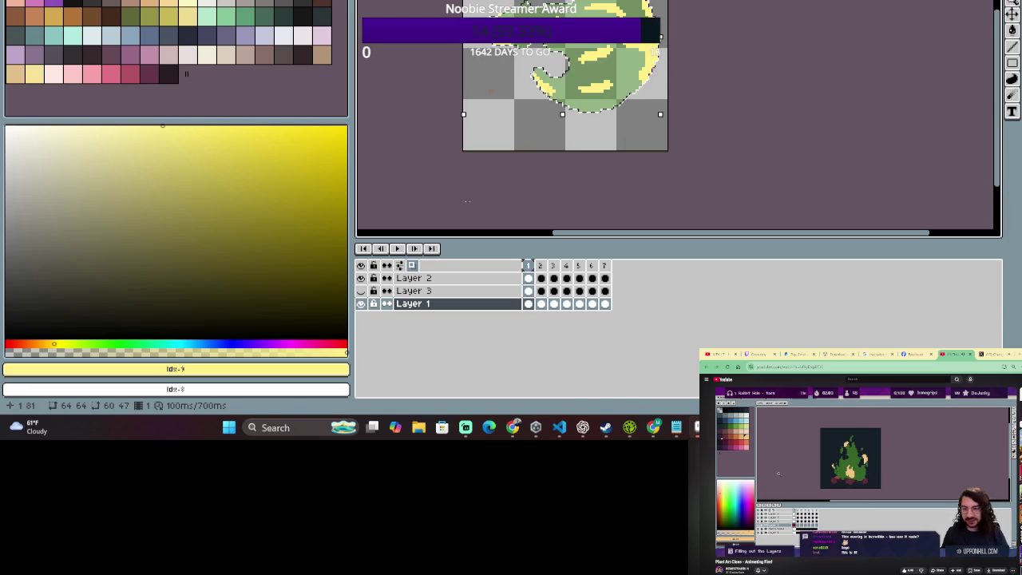
pyautogui.click(435, 278)
pyautogui.moveTo(479, 76); pyautogui.dragTo(486, 118)
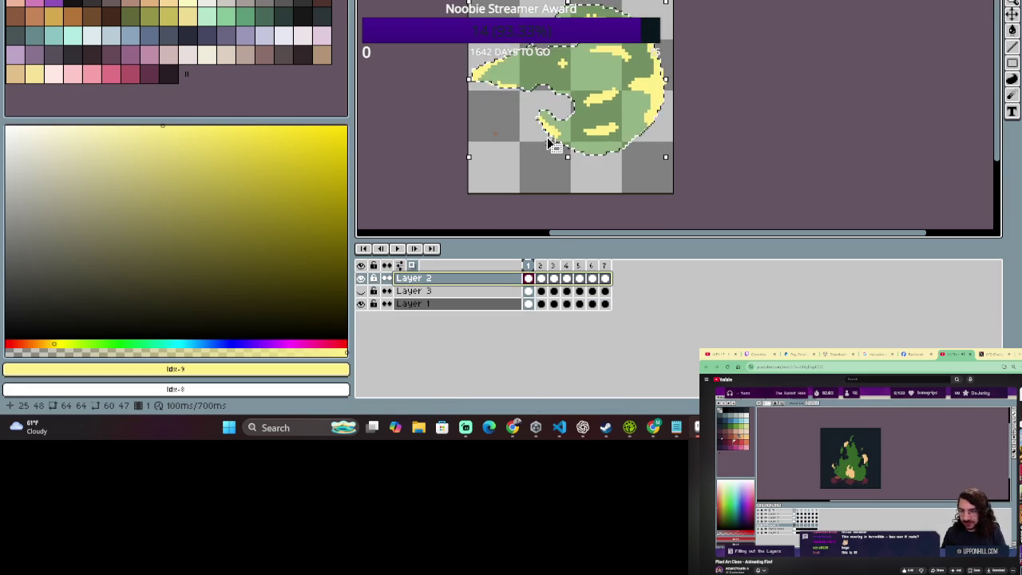
# Erase part of a yellow streak in frame 2 and compare it against frame 1.
pyautogui.click(541, 266)
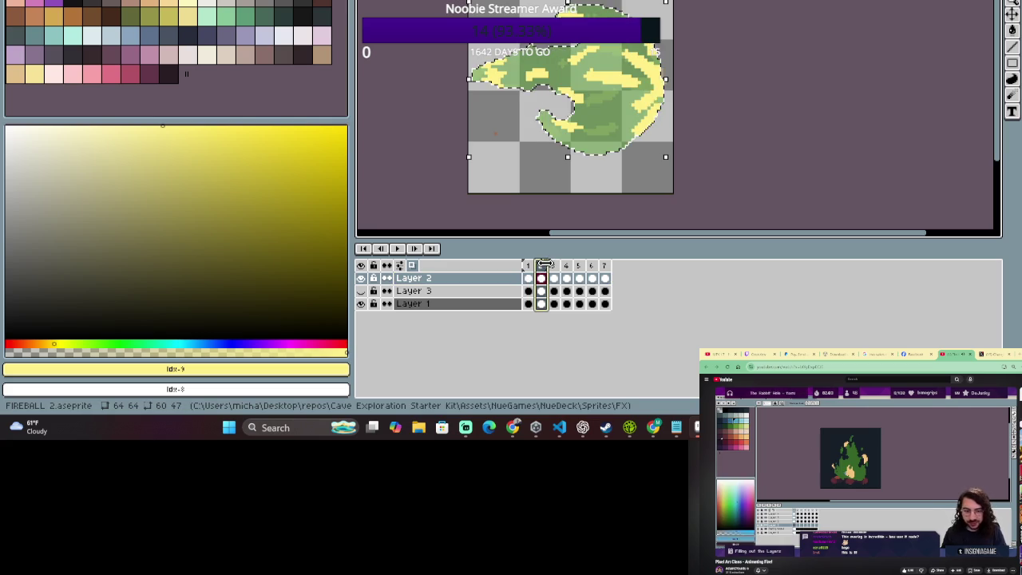
pyautogui.press('e')
pyautogui.moveTo(591, 82)
pyautogui.mouseDown()
pyautogui.moveTo(639, 73)
pyautogui.moveTo(640, 89)
pyautogui.mouseUp()
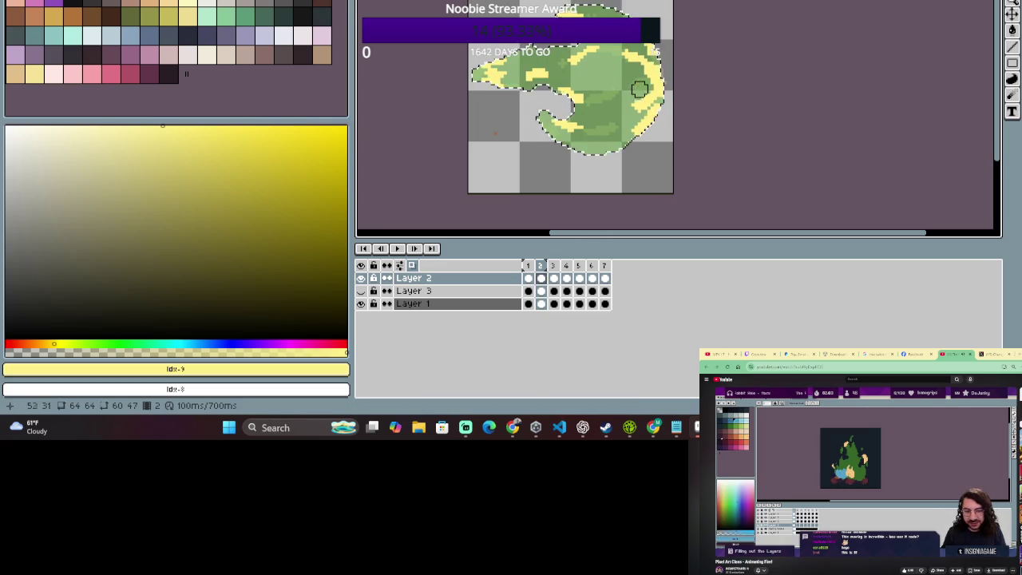
pyautogui.click(543, 267)
pyautogui.click(529, 267)
pyautogui.click(542, 266)
pyautogui.click(532, 267)
pyautogui.click(542, 266)
pyautogui.click(529, 266)
pyautogui.click(542, 265)
pyautogui.click(530, 266)
pyautogui.click(554, 266)
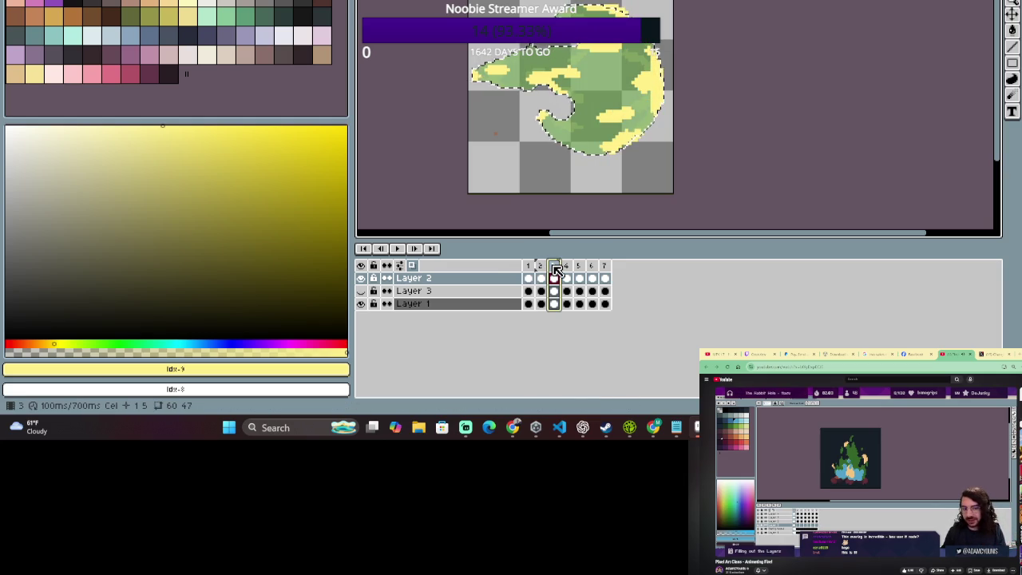
pyautogui.click(532, 266)
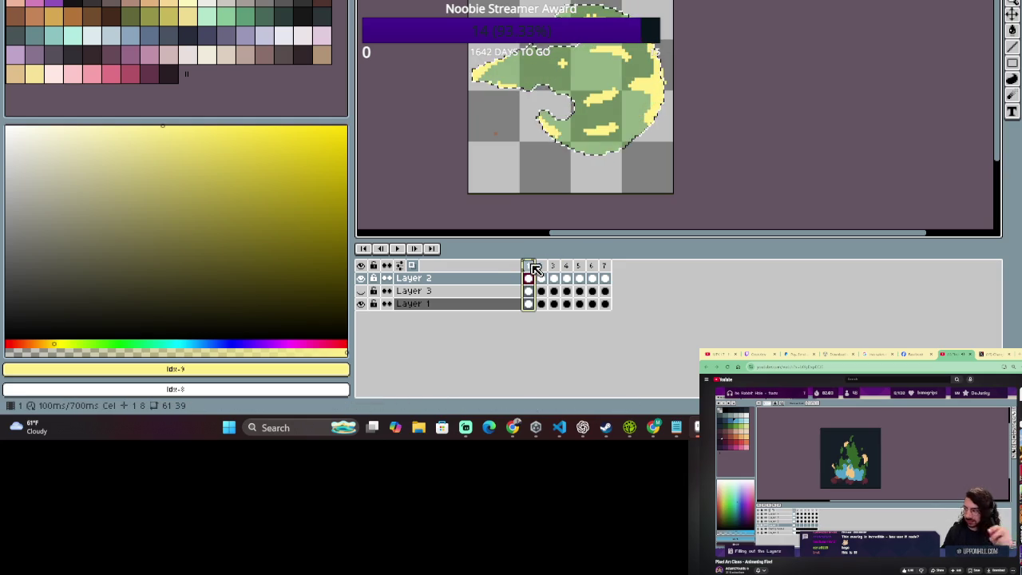
# Compare frames 1 and 2, then ready the Eraser on frame 2.
pyautogui.click(543, 266)
pyautogui.click(529, 267)
pyautogui.click(541, 266)
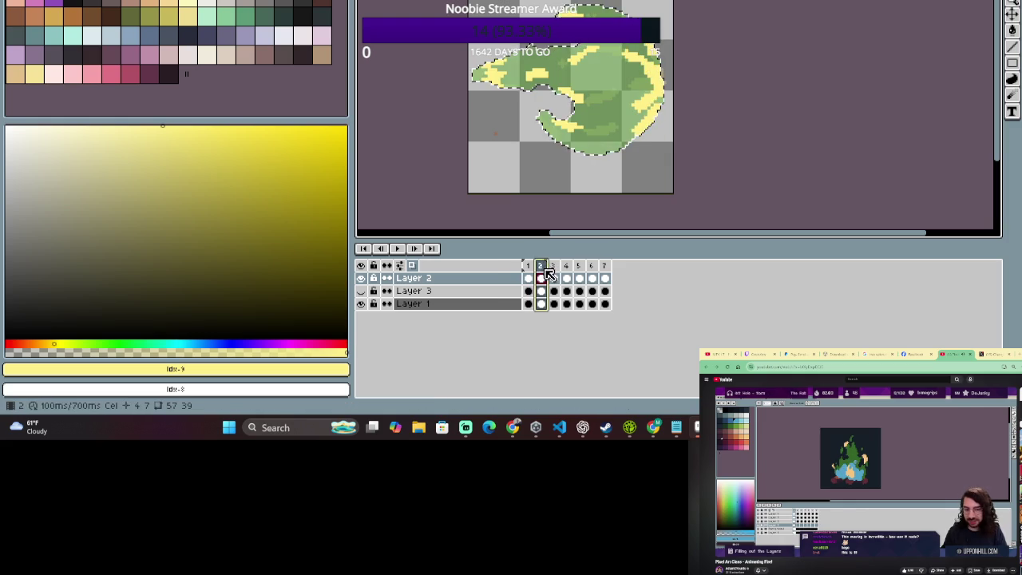
pyautogui.click(527, 266)
pyautogui.press('e')
pyautogui.click(543, 267)
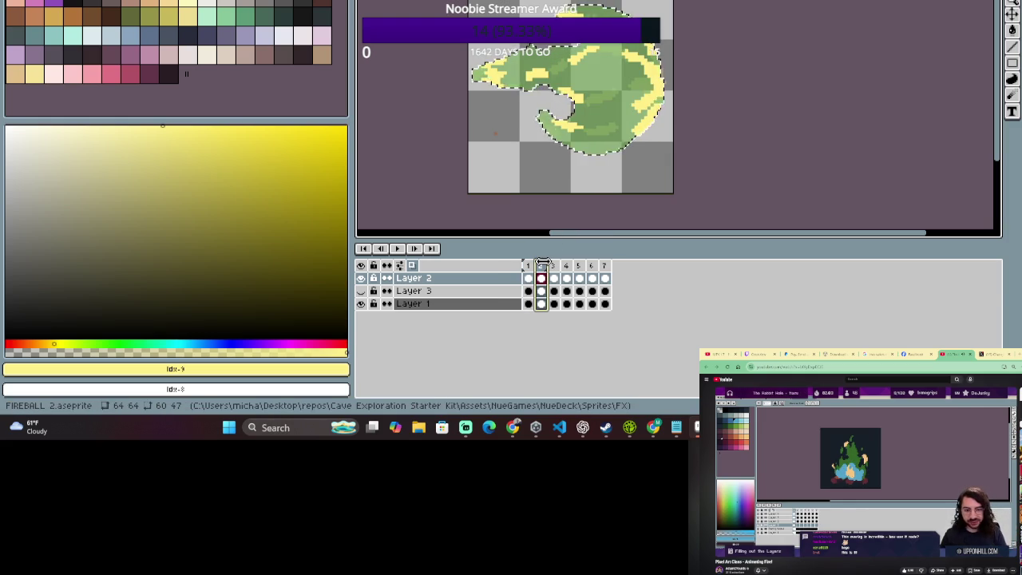
# Check frame 3's yellow highlights against frame 2, ending back on frame 2.
pyautogui.press('b')
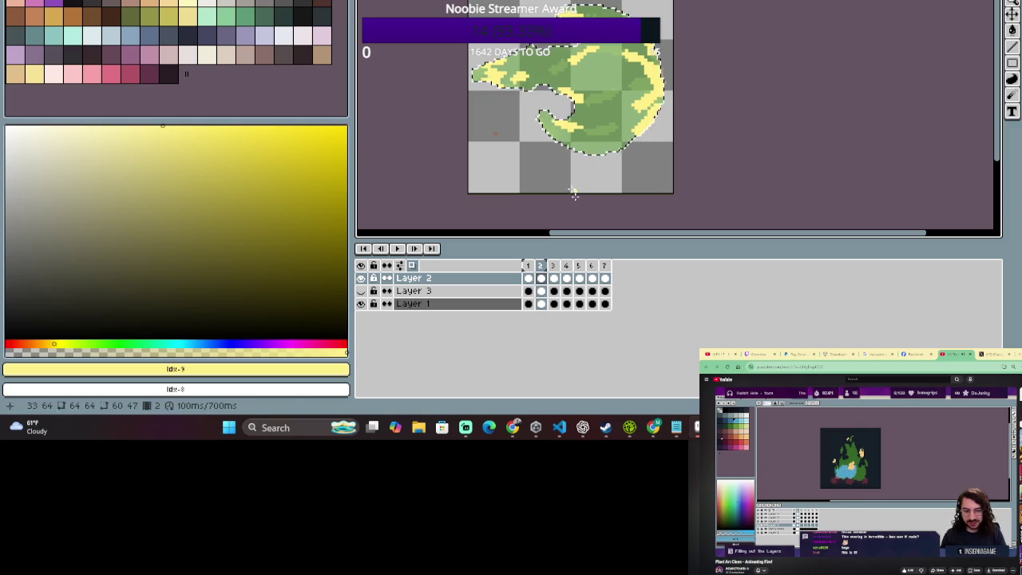
pyautogui.moveTo(541, 266); pyautogui.dragTo(554, 267)
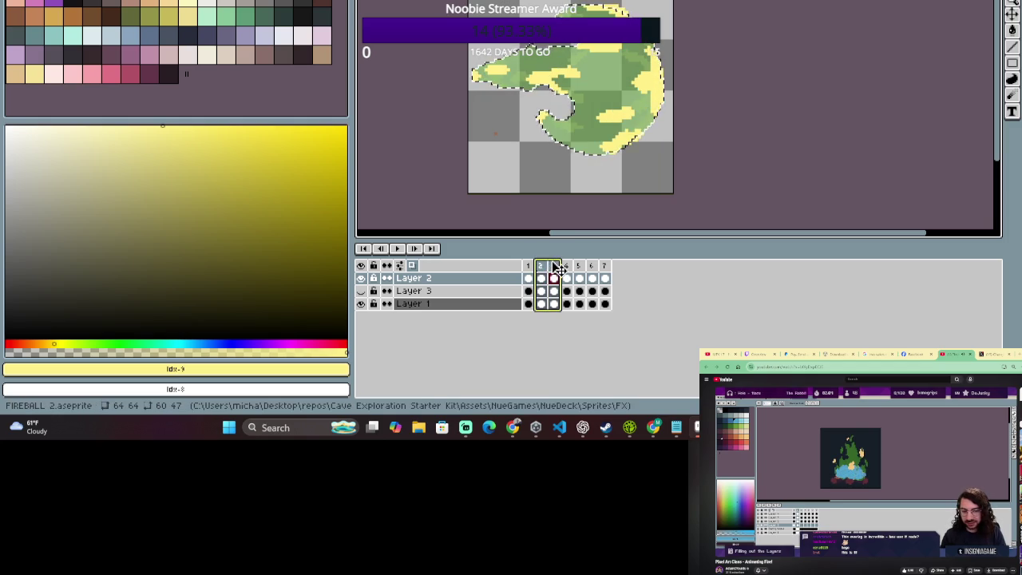
pyautogui.click(541, 266)
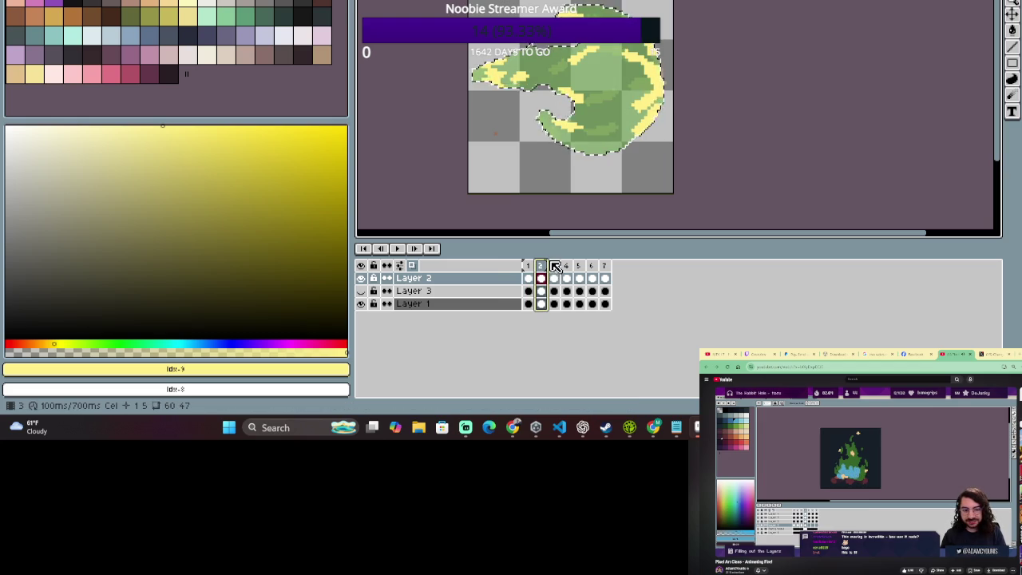
pyautogui.click(558, 265)
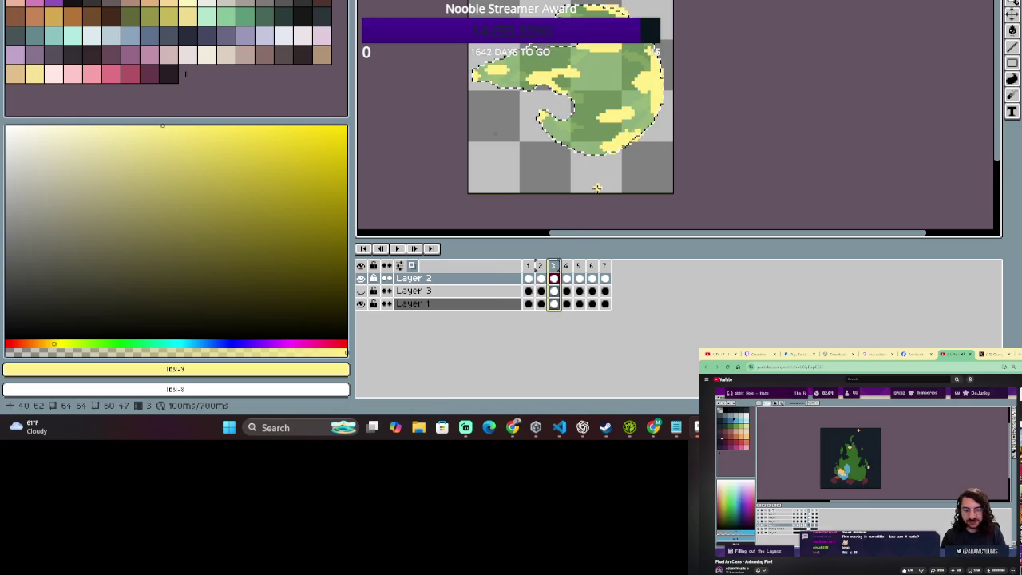
pyautogui.click(541, 266)
pyautogui.click(559, 266)
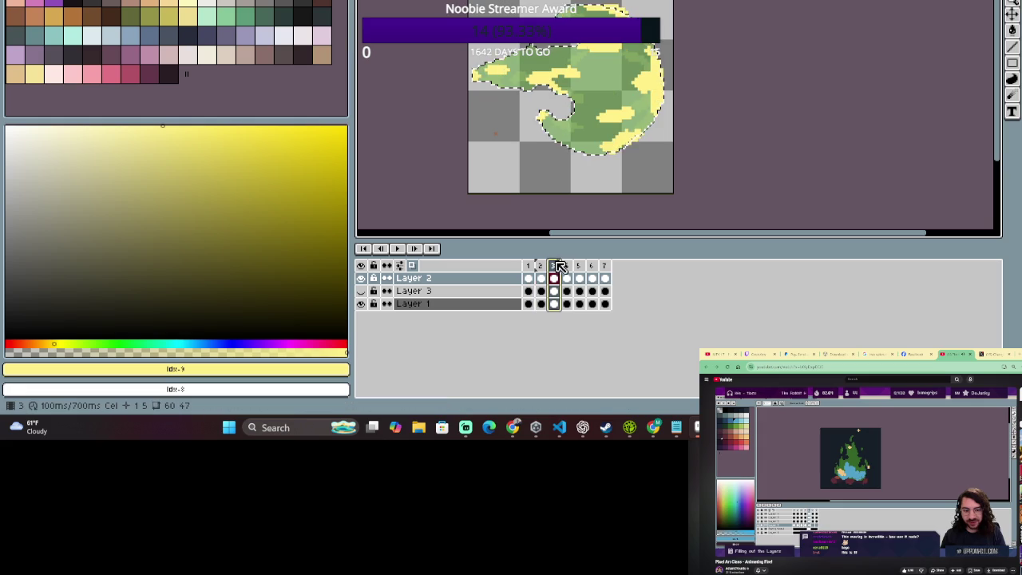
pyautogui.click(540, 266)
# Erase stray yellow highlight pixels on Layer 2's frame 2 cel.
pyautogui.press('e')
pyautogui.click(621, 58)
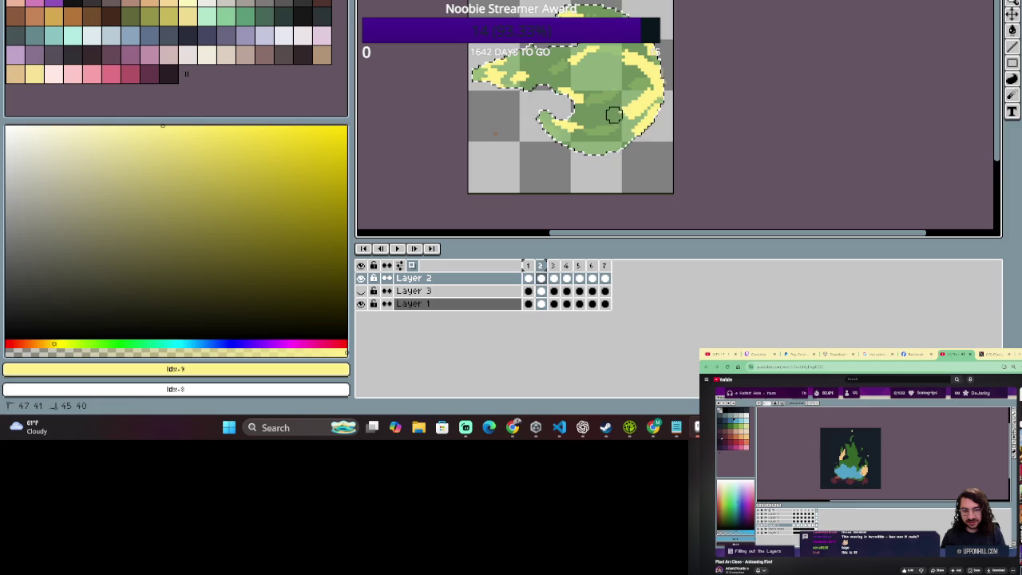
pyautogui.moveTo(645, 85); pyautogui.dragTo(613, 86)
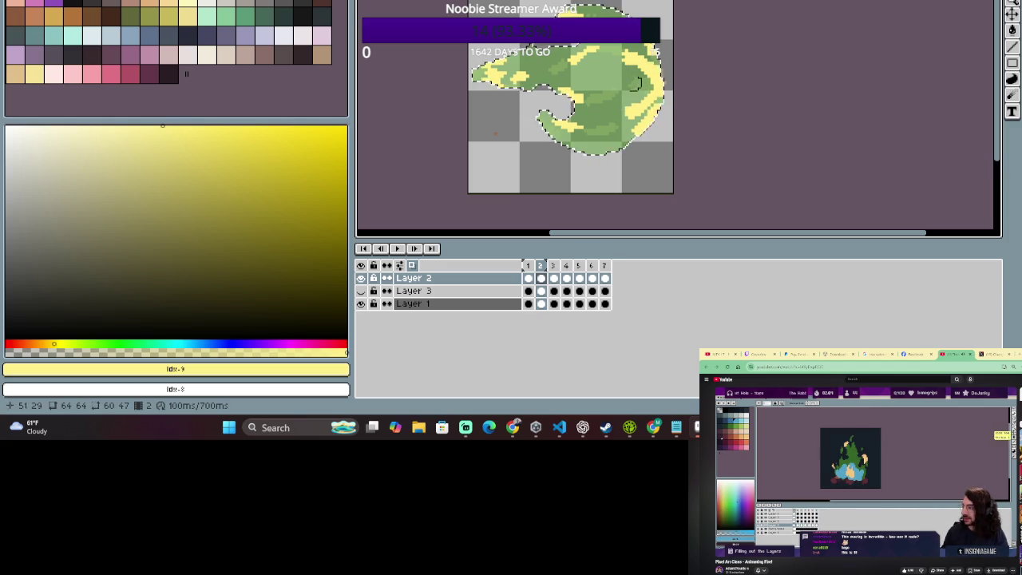
pyautogui.moveTo(640, 50); pyautogui.dragTo(670, 78)
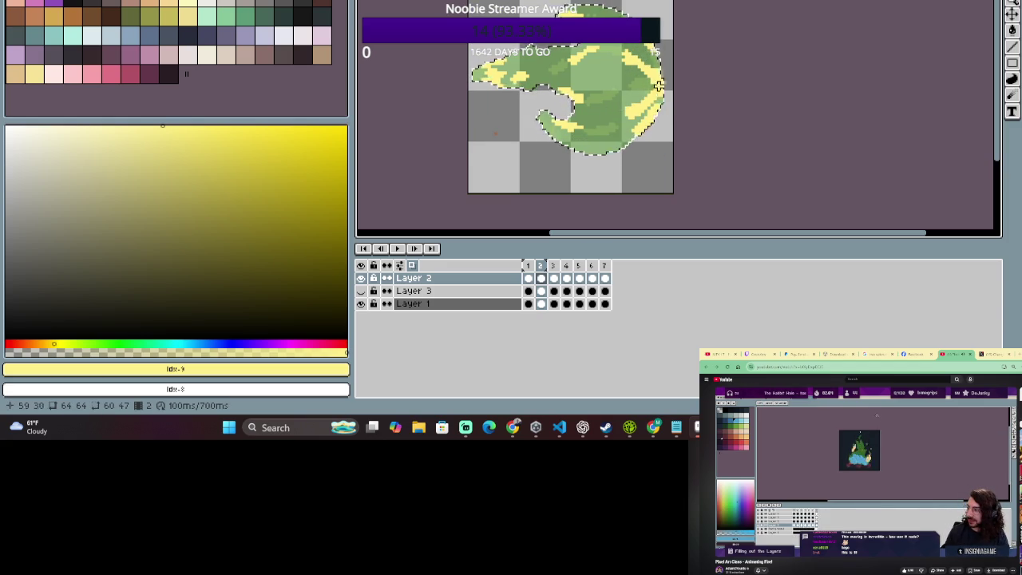
# Flip through frames 1–3 to check the cleaned-up highlights, keeping the Eraser selected.
pyautogui.press('Left')
pyautogui.press('Right')
pyautogui.press('Left')
pyautogui.click(543, 266)
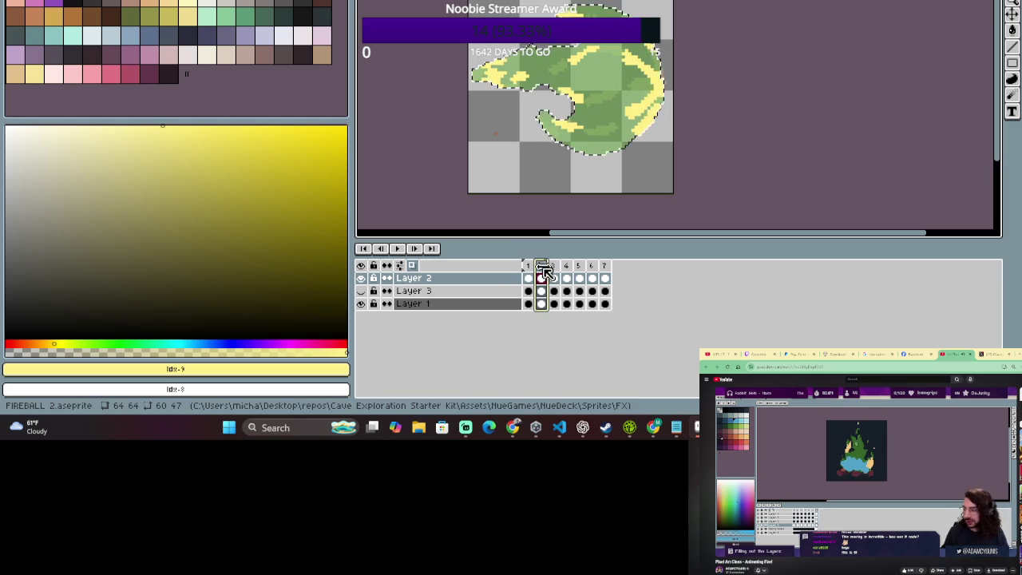
pyautogui.press('Left')
pyautogui.press('Right')
pyautogui.press('Right')
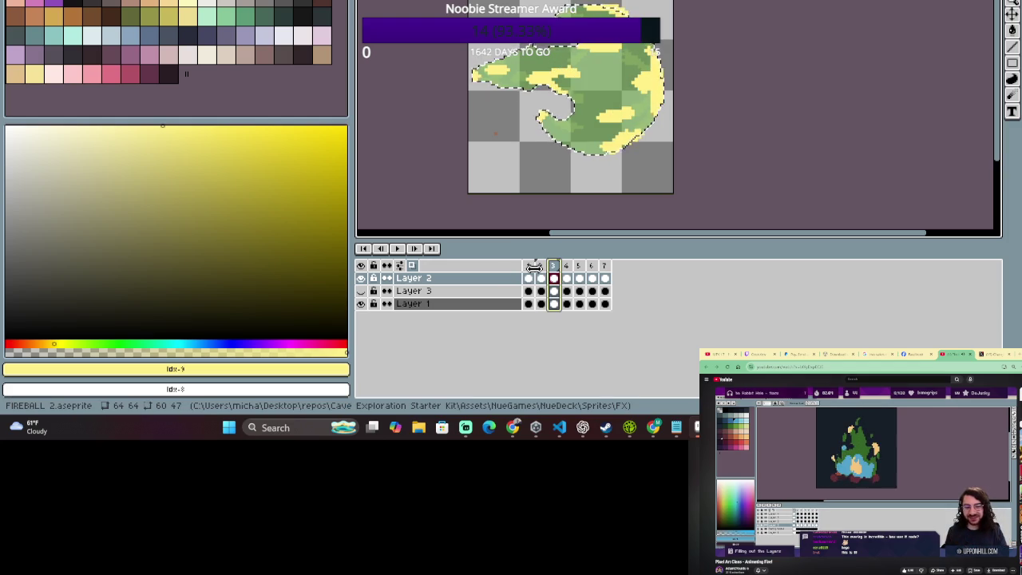
pyautogui.click(540, 271)
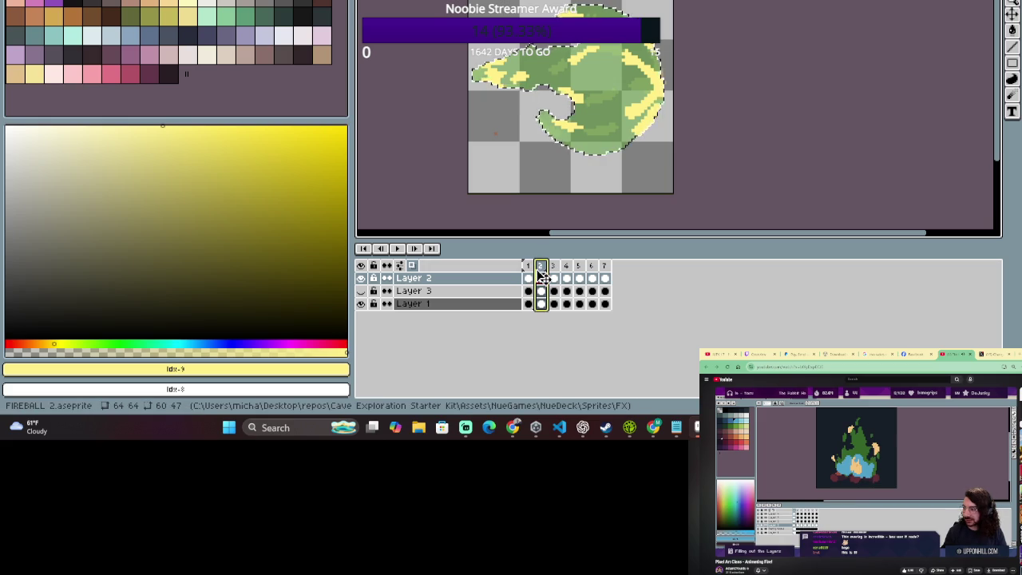
pyautogui.press('b')
pyautogui.press('e')
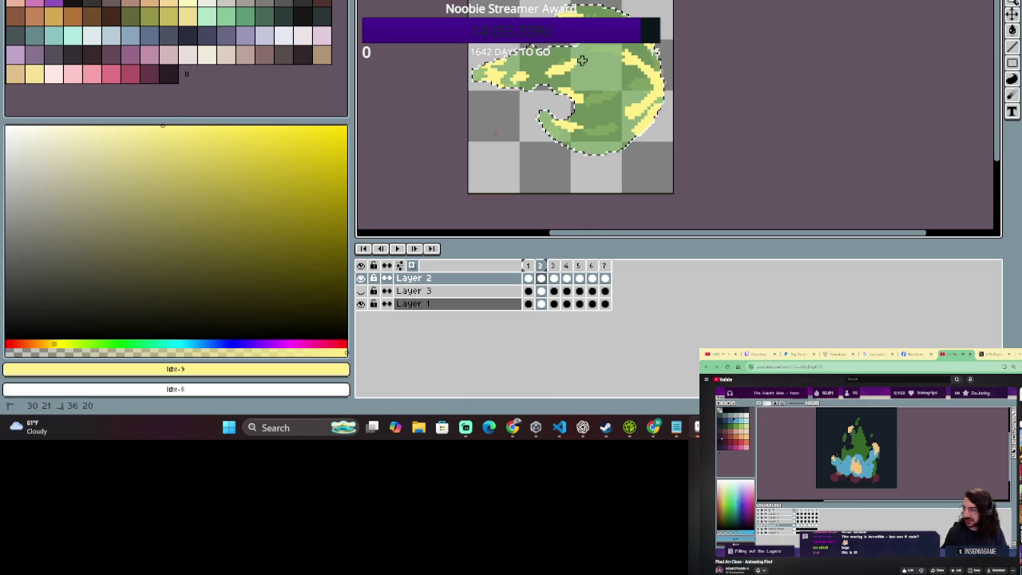
pyautogui.click(527, 265)
# Flip between frames 3, 1 and 2 to compare, ending on frame 2.
pyautogui.click(553, 265)
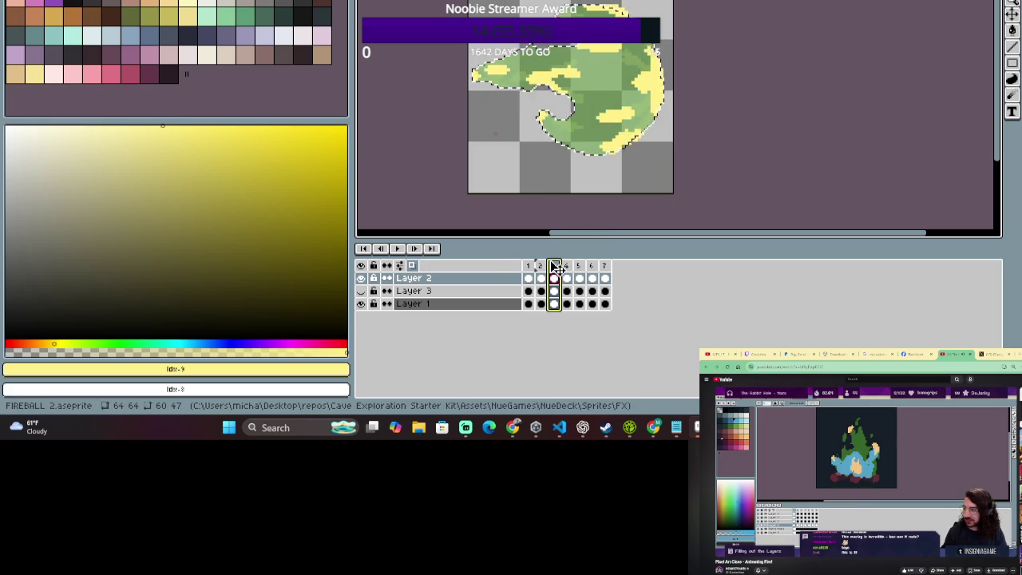
pyautogui.click(540, 267)
pyautogui.click(534, 267)
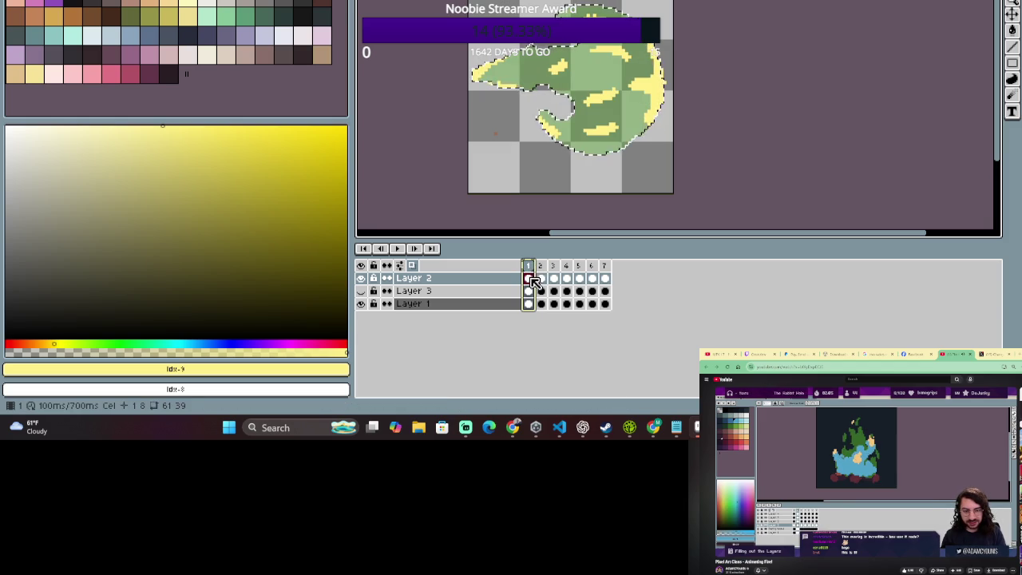
pyautogui.click(542, 278)
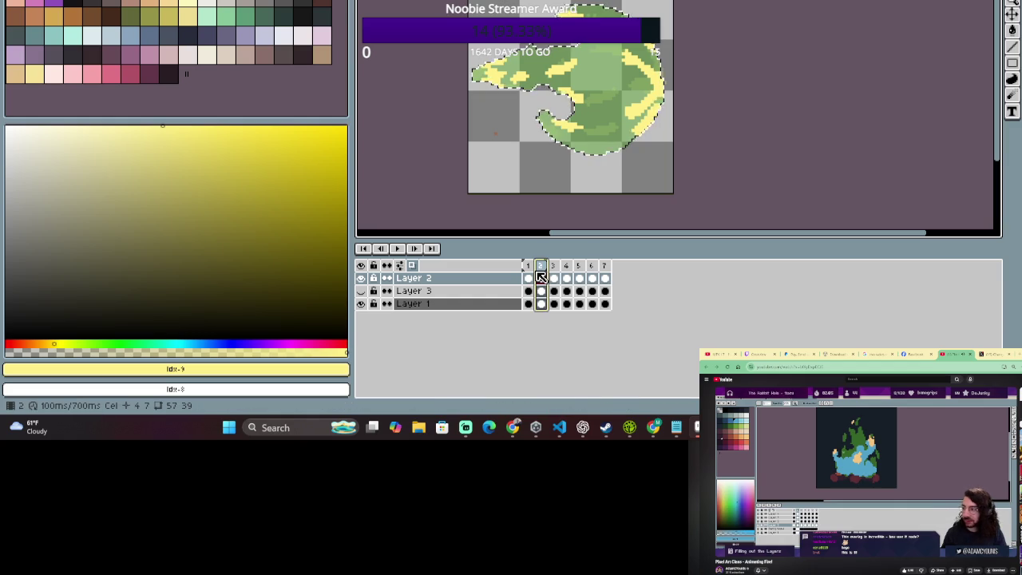
pyautogui.click(528, 276)
pyautogui.click(541, 276)
pyautogui.click(528, 276)
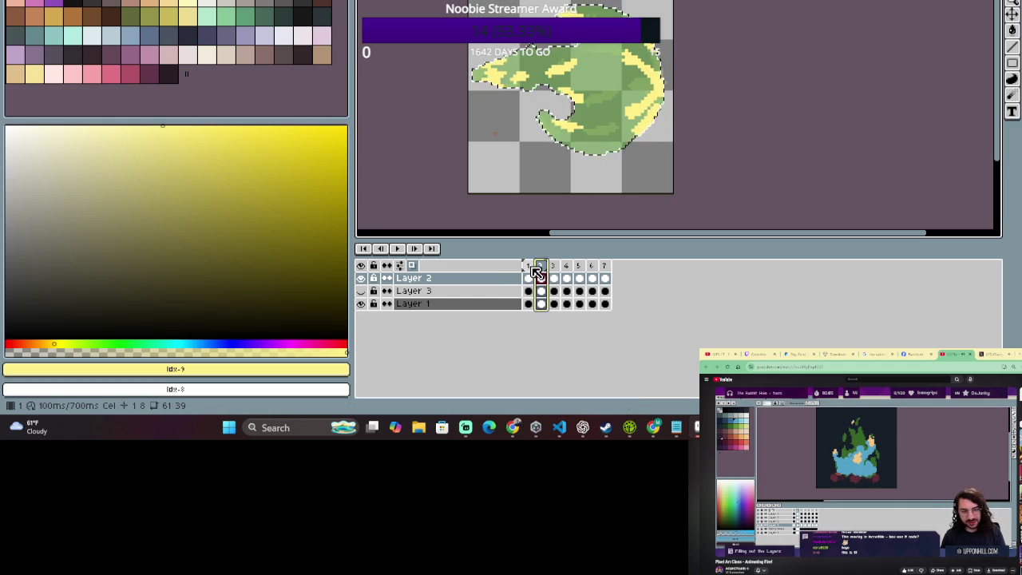
pyautogui.click(540, 271)
pyautogui.click(530, 266)
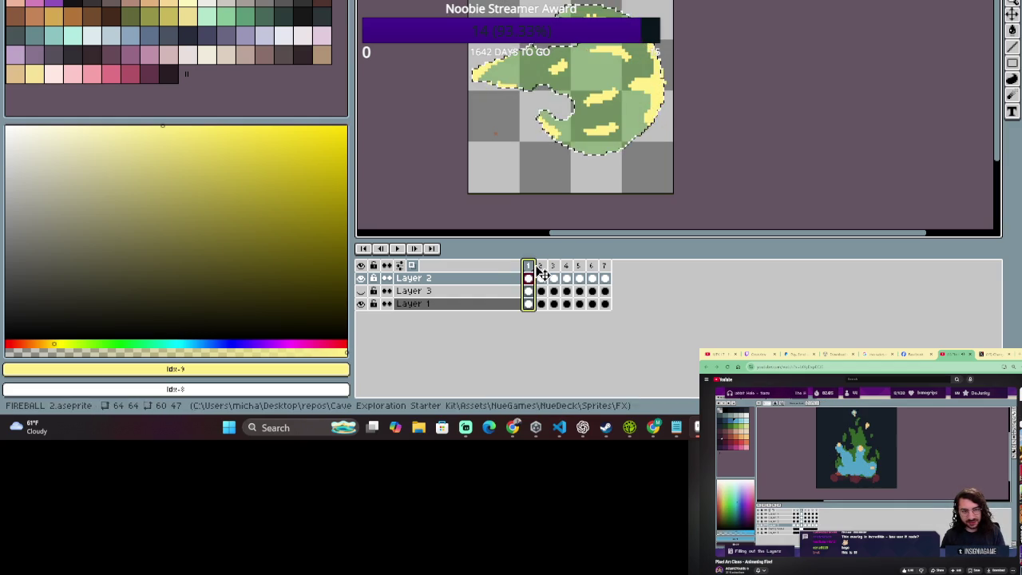
pyautogui.click(540, 271)
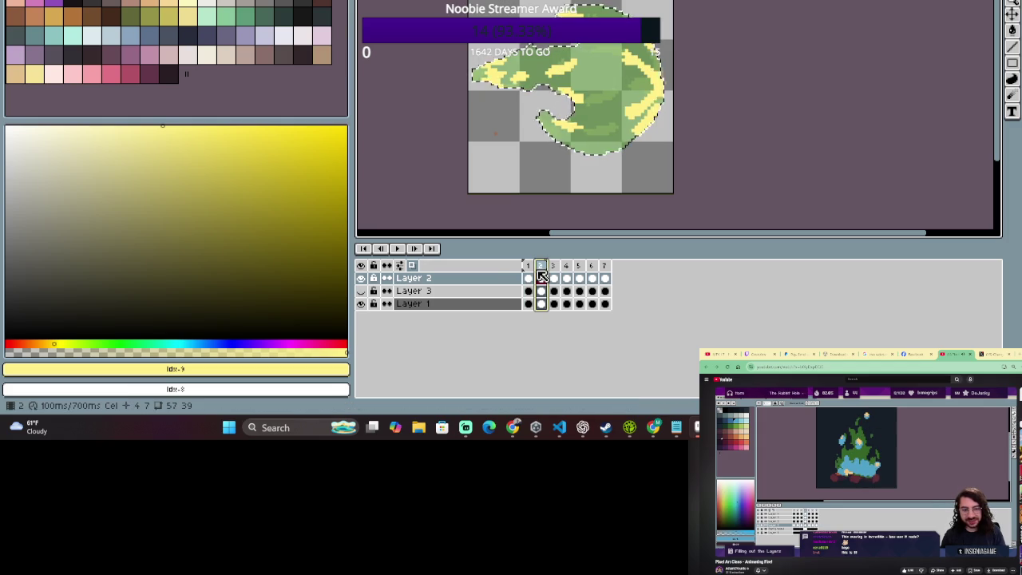
# Rework a yellow highlight stroke on frame 2, then play the animation to preview it.
pyautogui.press('e')
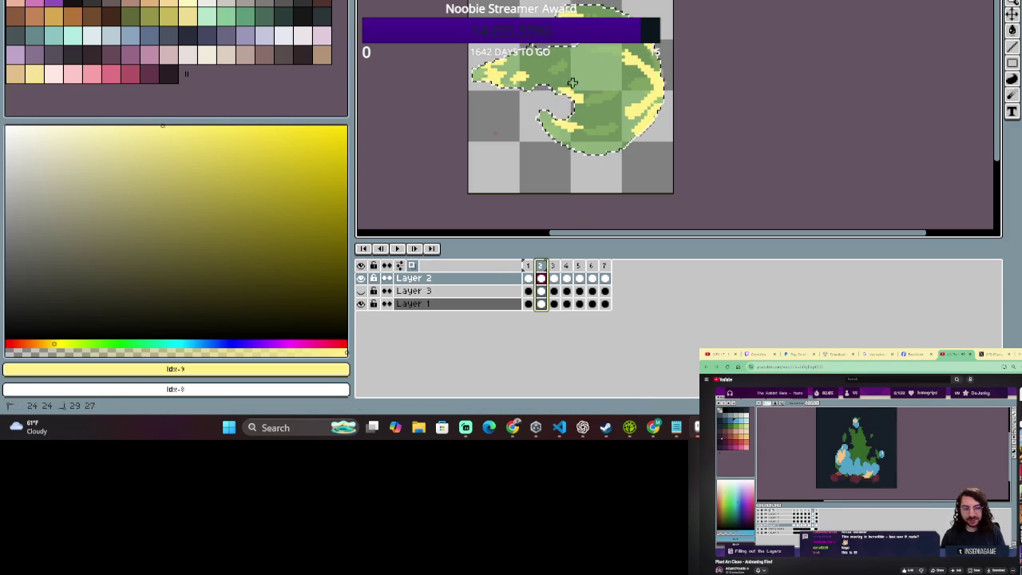
pyautogui.moveTo(617, 80); pyautogui.dragTo(588, 90)
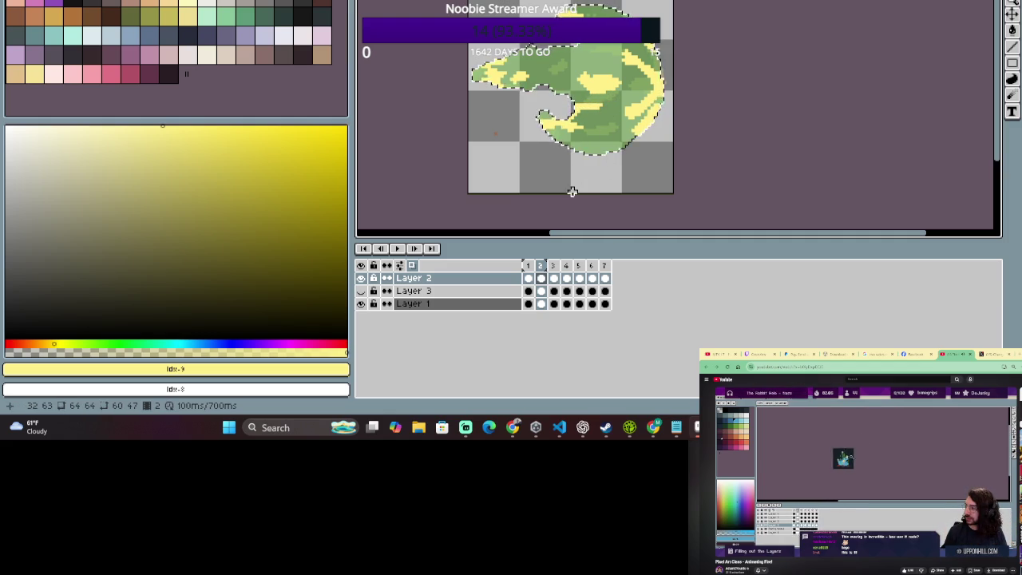
pyautogui.click(541, 265)
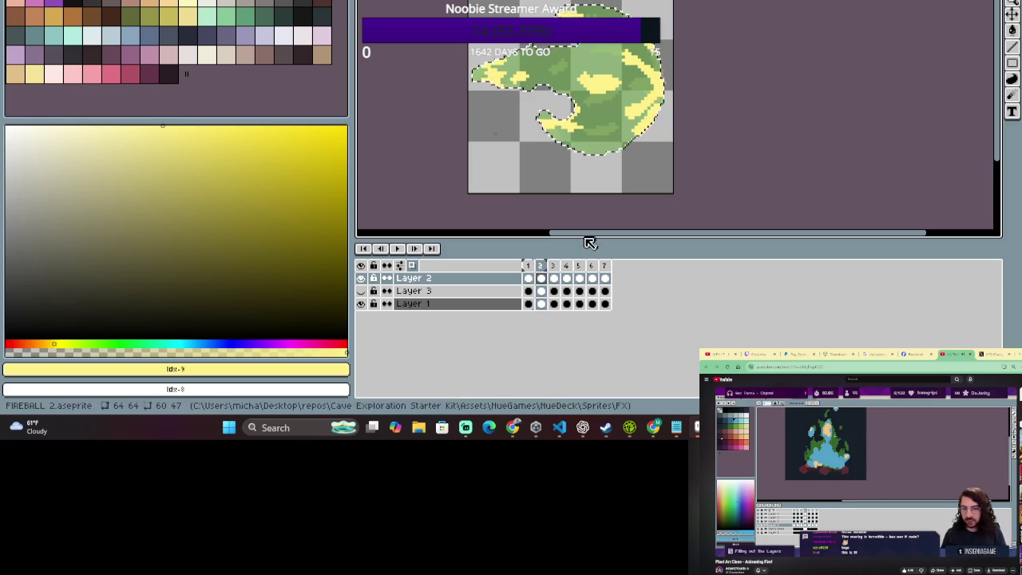
pyautogui.click(528, 265)
pyautogui.click(541, 265)
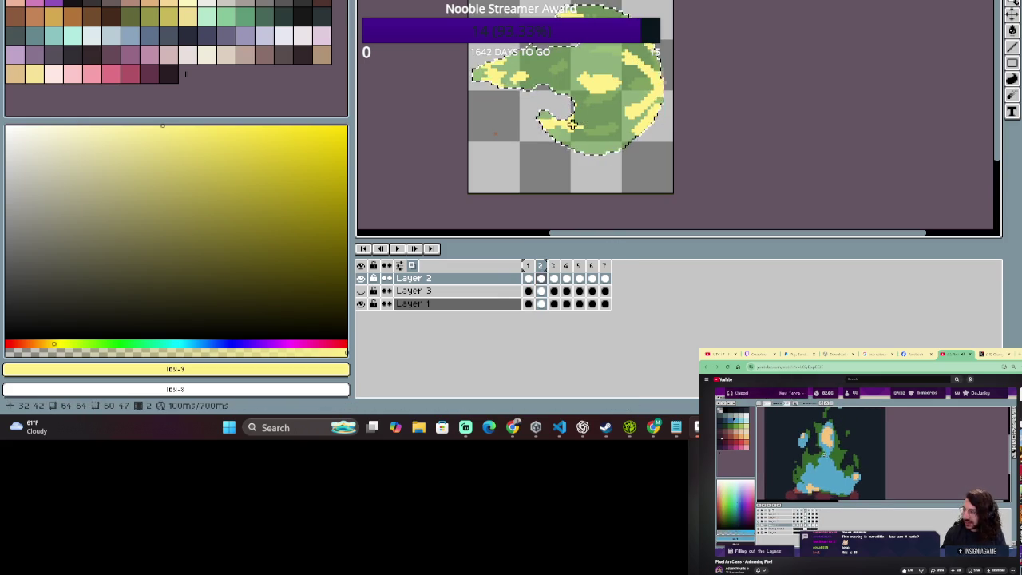
pyautogui.press('Return')
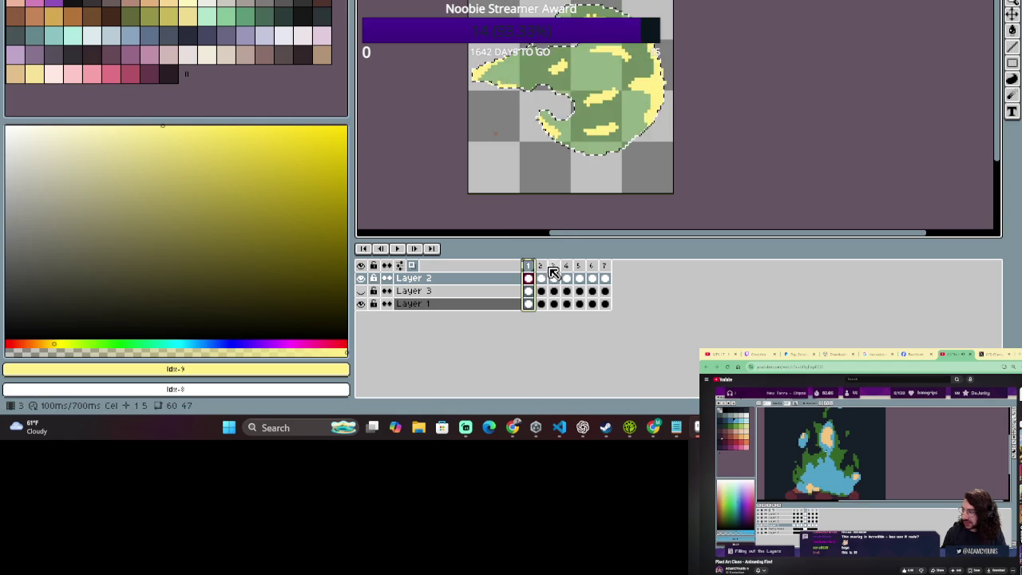
# Repeatedly compare frames 1 and 2 of Layer 2 to check the yellow highlights.
pyautogui.click(542, 277)
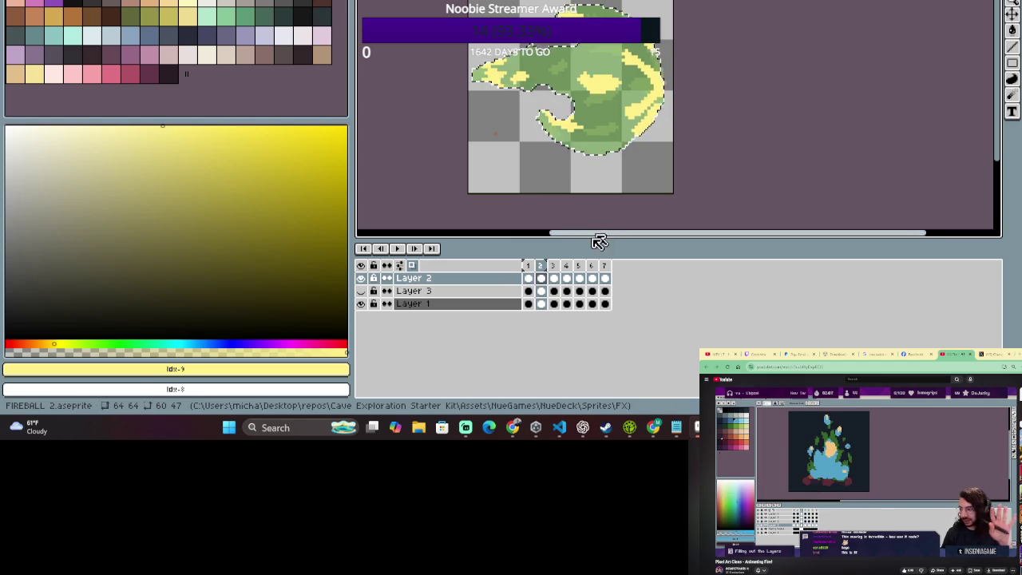
pyautogui.click(545, 268)
pyautogui.click(530, 267)
pyautogui.click(541, 266)
pyautogui.click(531, 267)
pyautogui.click(545, 268)
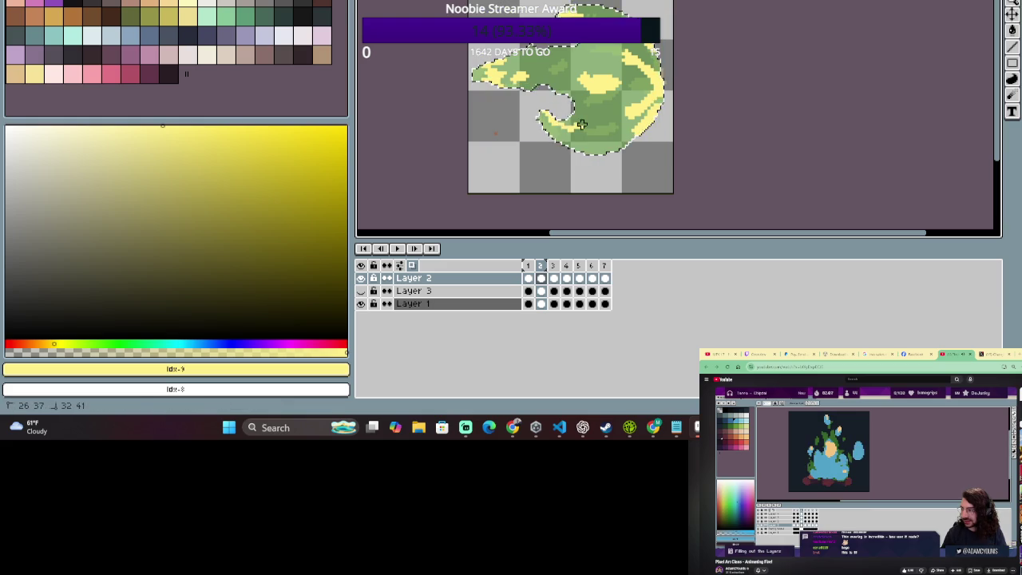
pyautogui.click(532, 266)
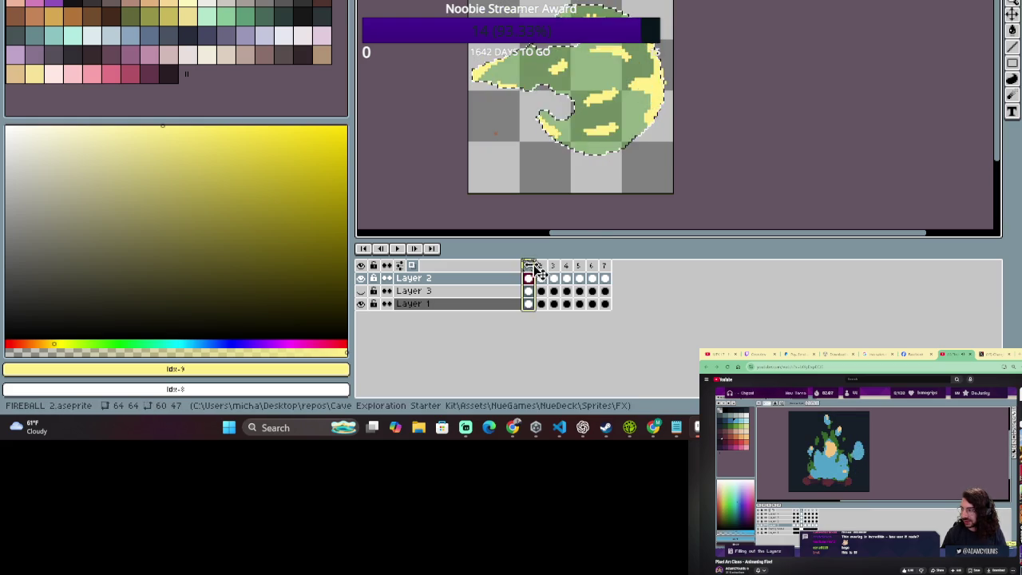
pyautogui.click(542, 271)
pyautogui.click(540, 276)
pyautogui.click(545, 267)
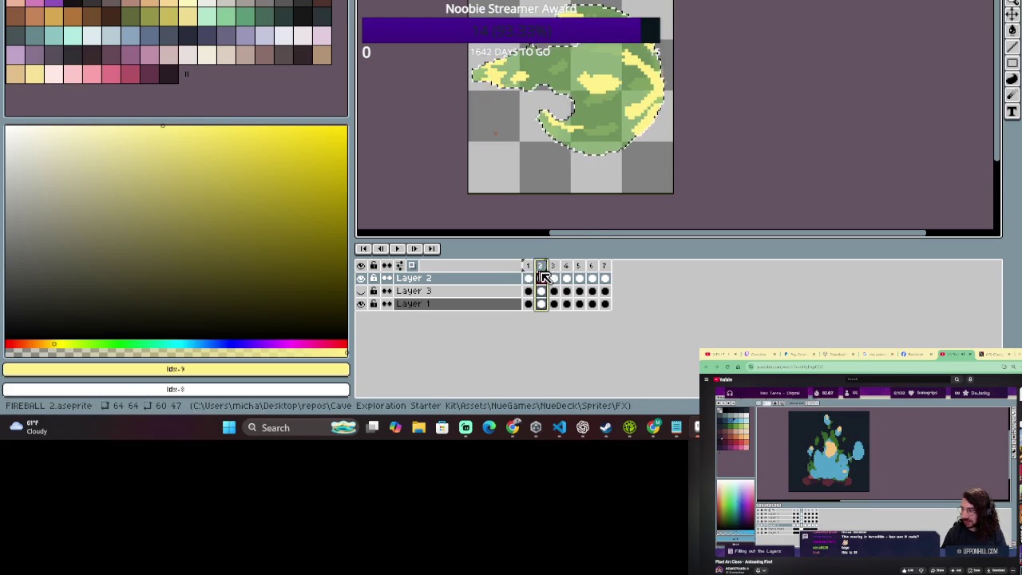
pyautogui.click(539, 277)
# Step through frames 3, 1 and 2, play the animation, and shift a highlight right.
pyautogui.click(540, 271)
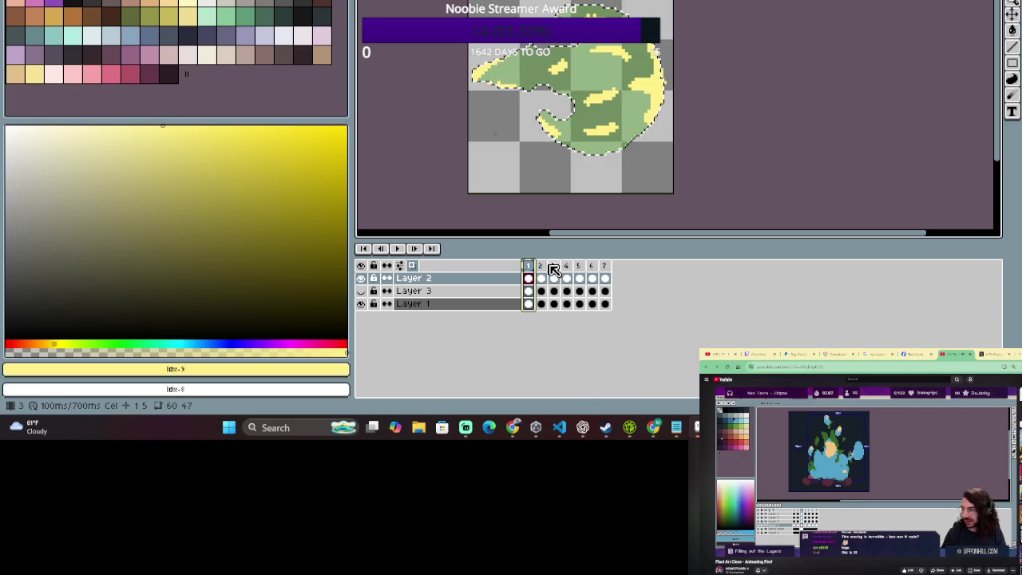
pyautogui.click(552, 273)
pyautogui.click(543, 271)
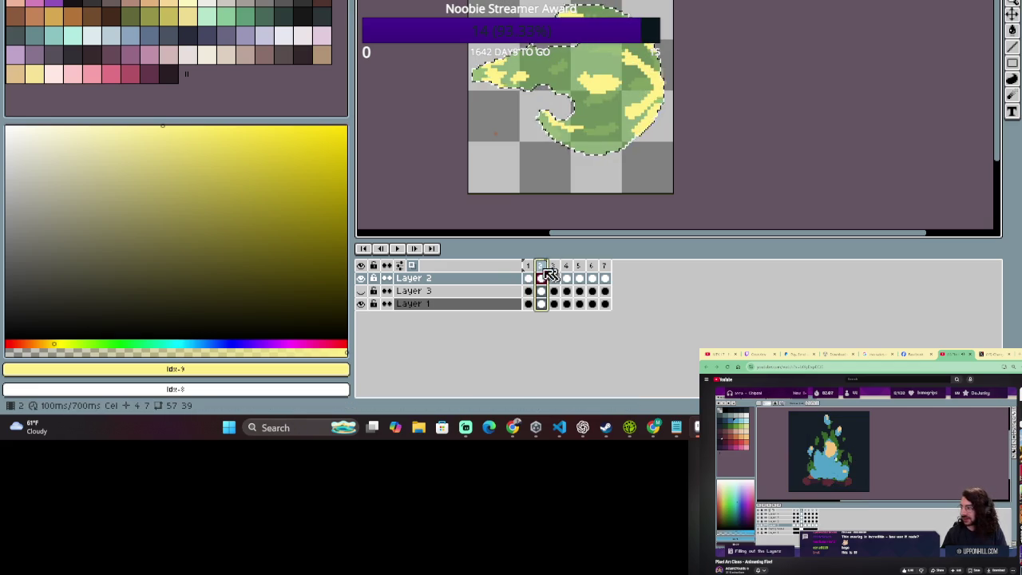
pyautogui.click(554, 273)
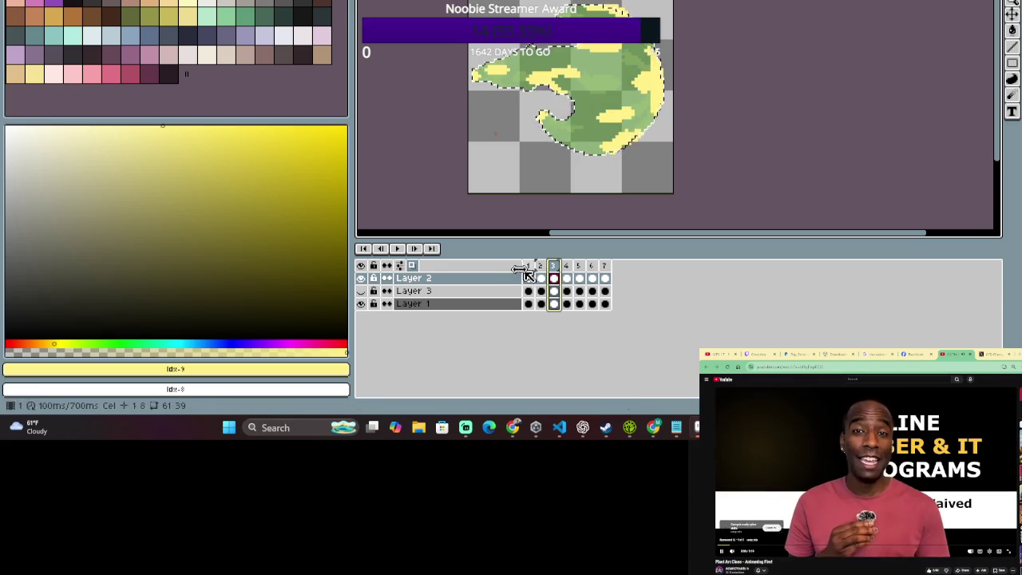
pyautogui.click(529, 271)
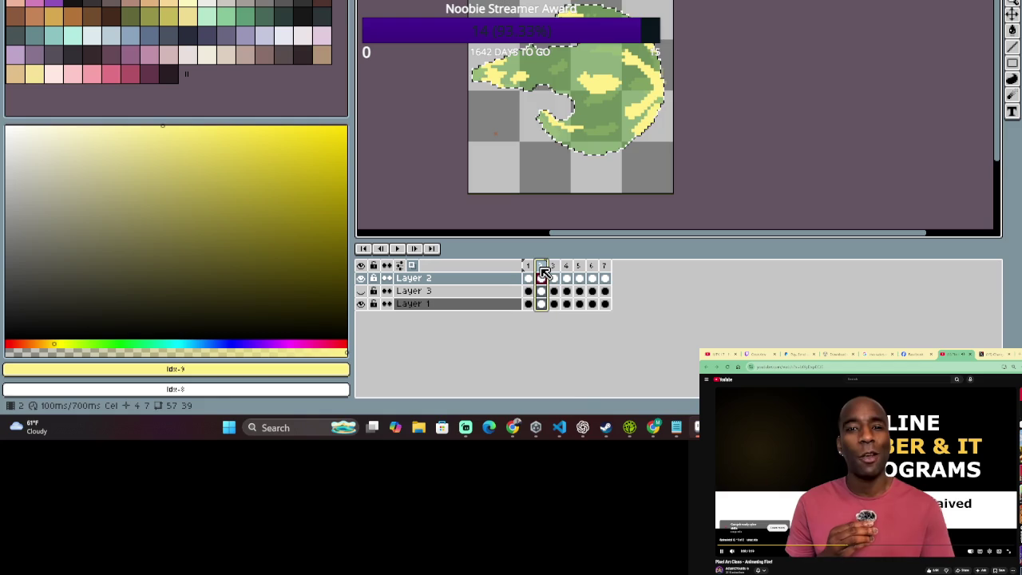
pyautogui.click(546, 273)
pyautogui.press('Return')
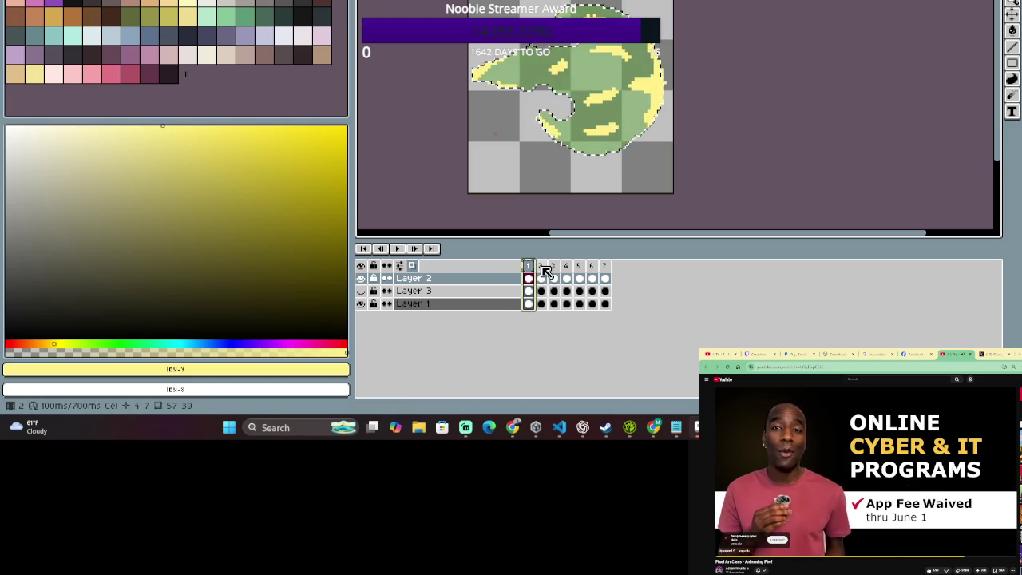
pyautogui.click(546, 273)
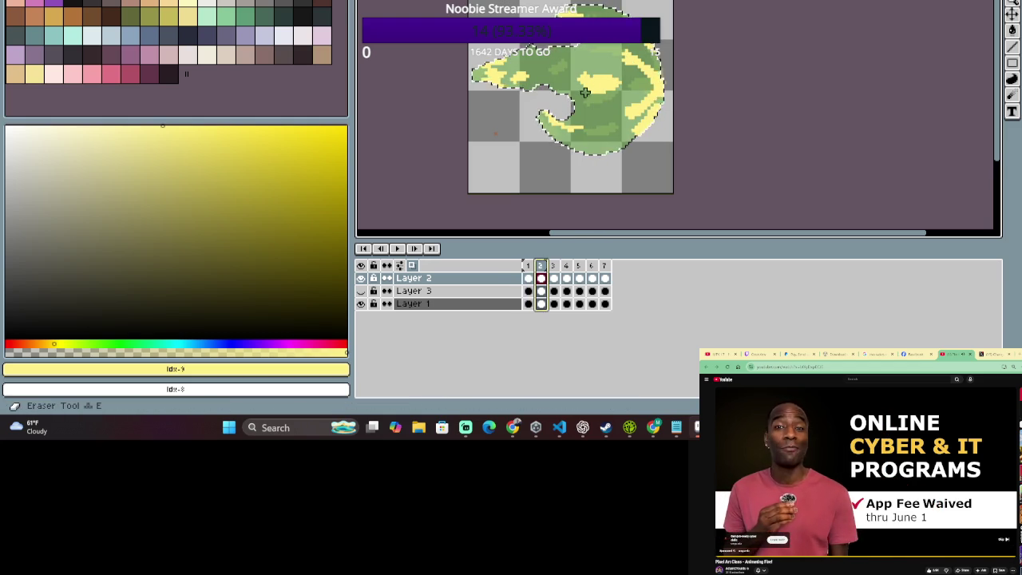
pyautogui.press('Return')
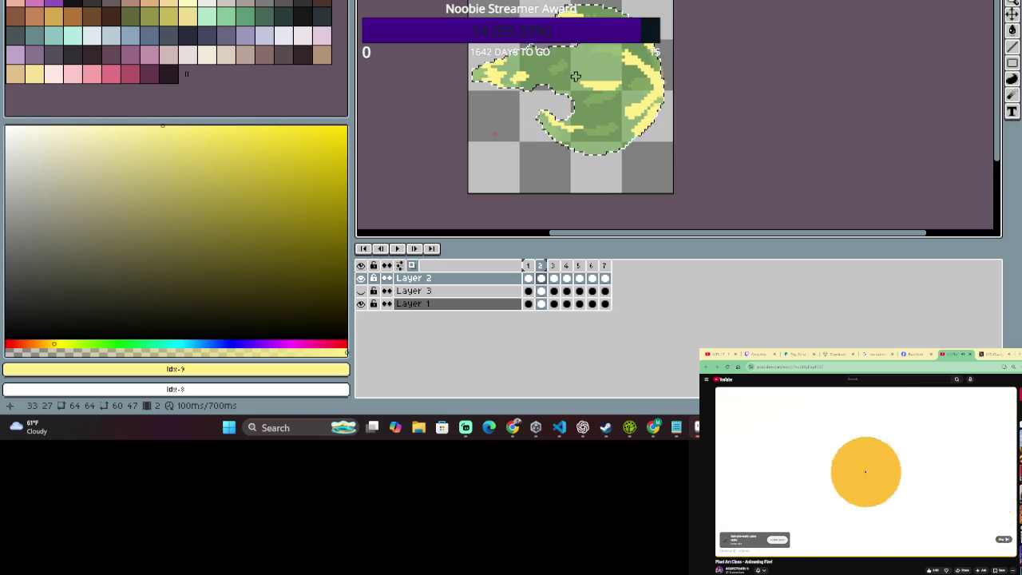
pyautogui.moveTo(579, 95); pyautogui.dragTo(643, 111)
# Commit the shifted highlight, select a 21x5 strip, and ready the Eraser on Layer 2's frame 2.
pyautogui.click(757, 118)
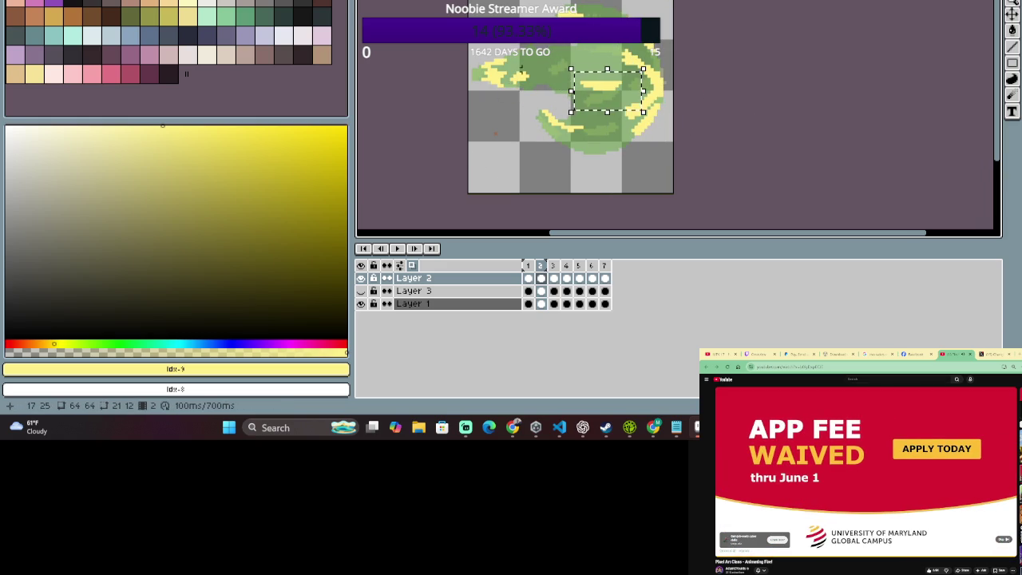
pyautogui.moveTo(592, 82); pyautogui.dragTo(609, 88)
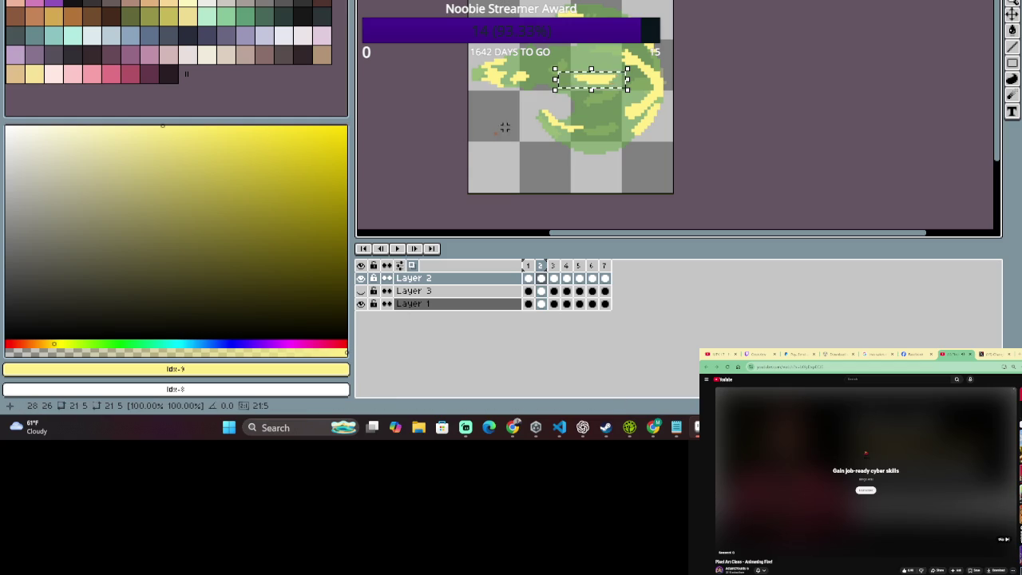
pyautogui.click(412, 303)
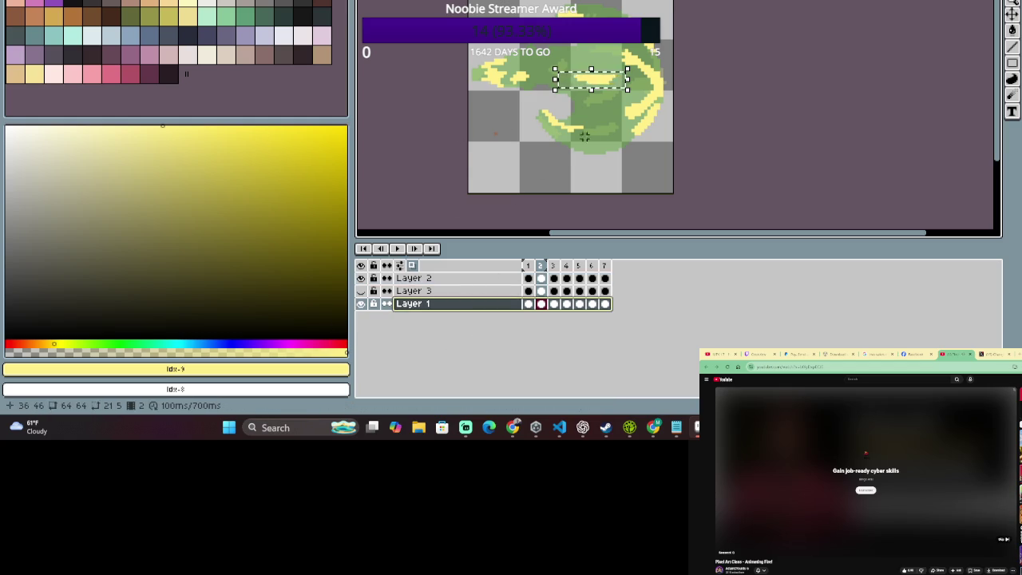
pyautogui.click(528, 265)
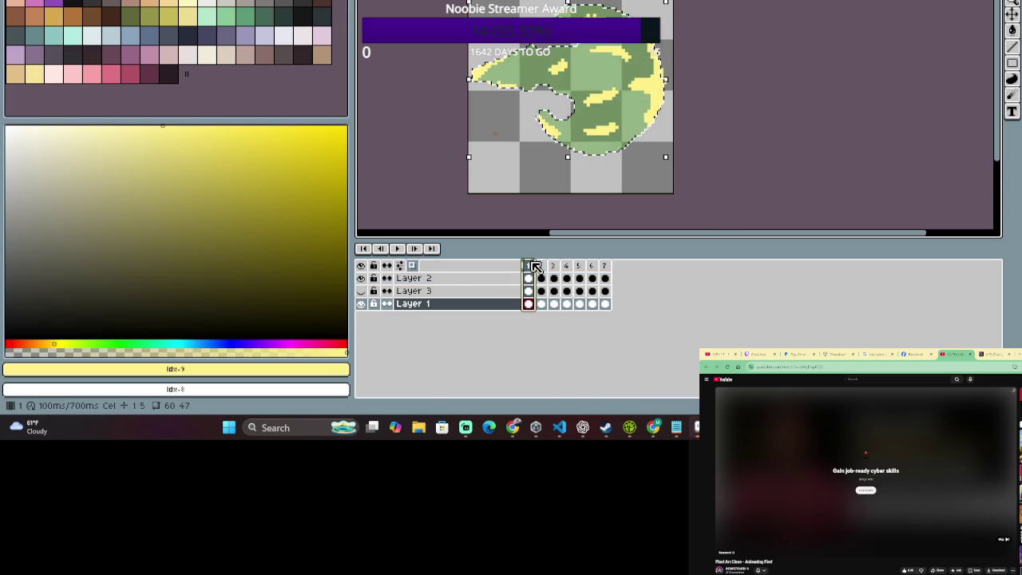
pyautogui.click(542, 264)
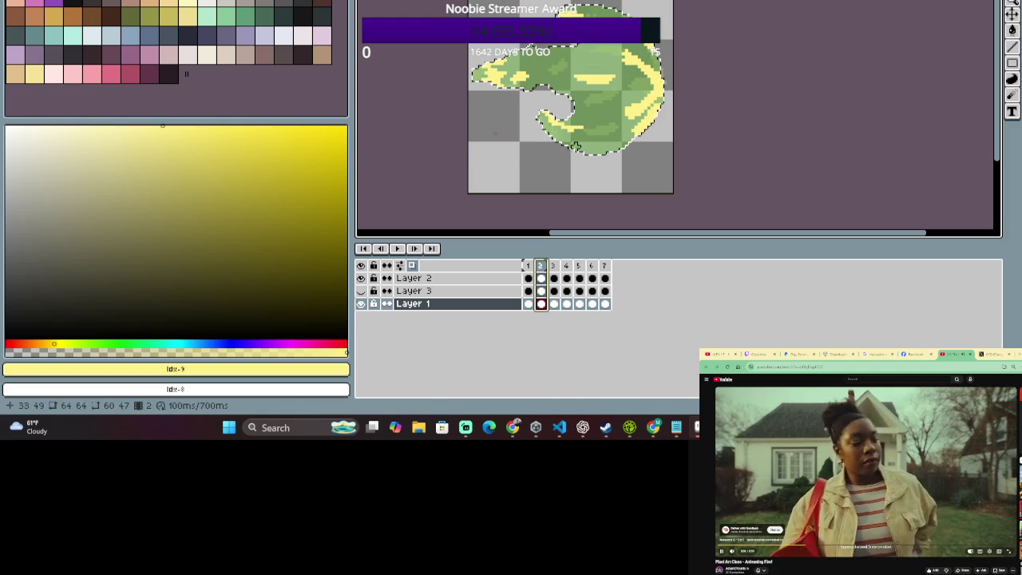
pyautogui.click(495, 278)
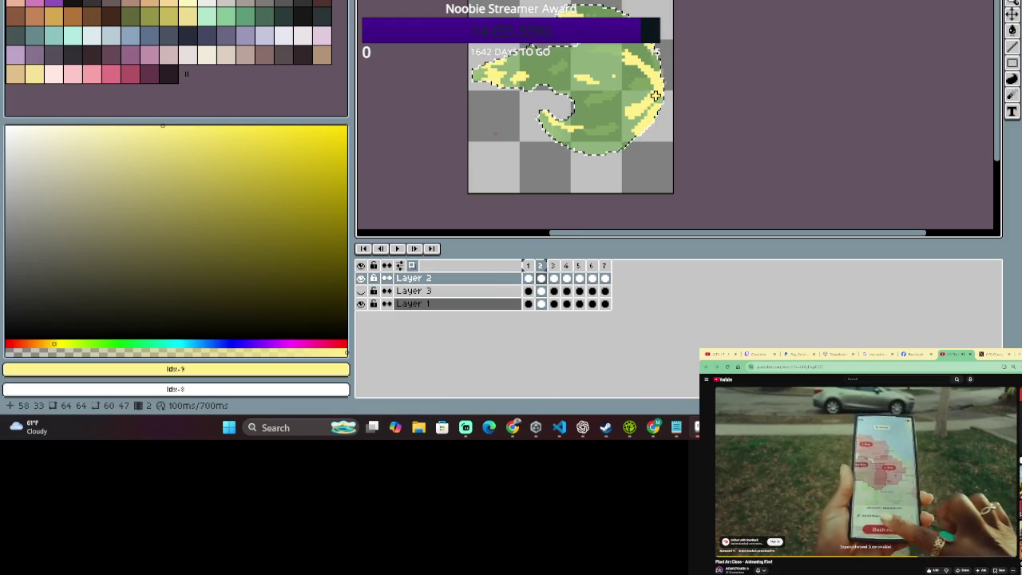
pyautogui.press('b')
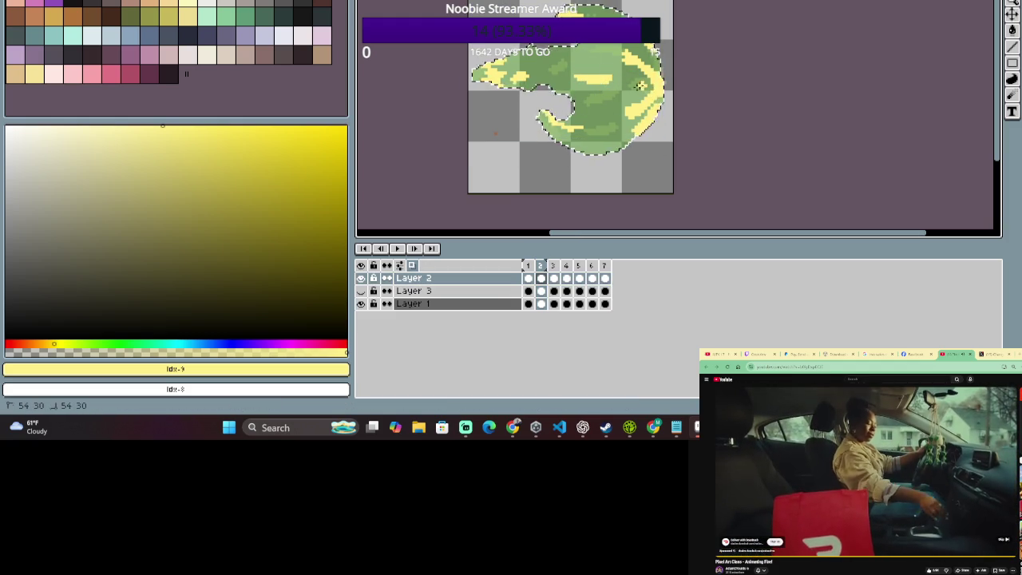
pyautogui.press('e')
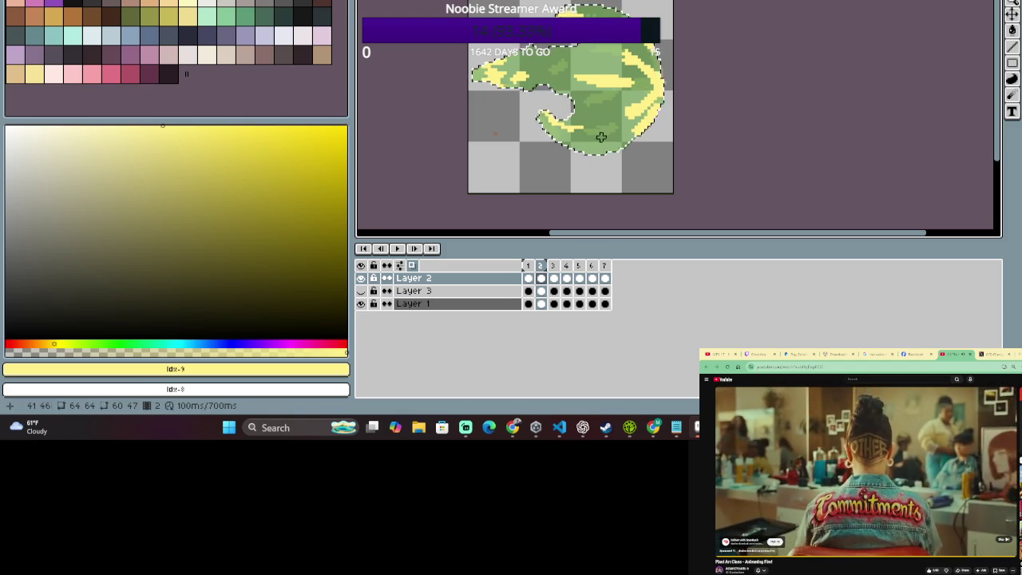
pyautogui.click(541, 268)
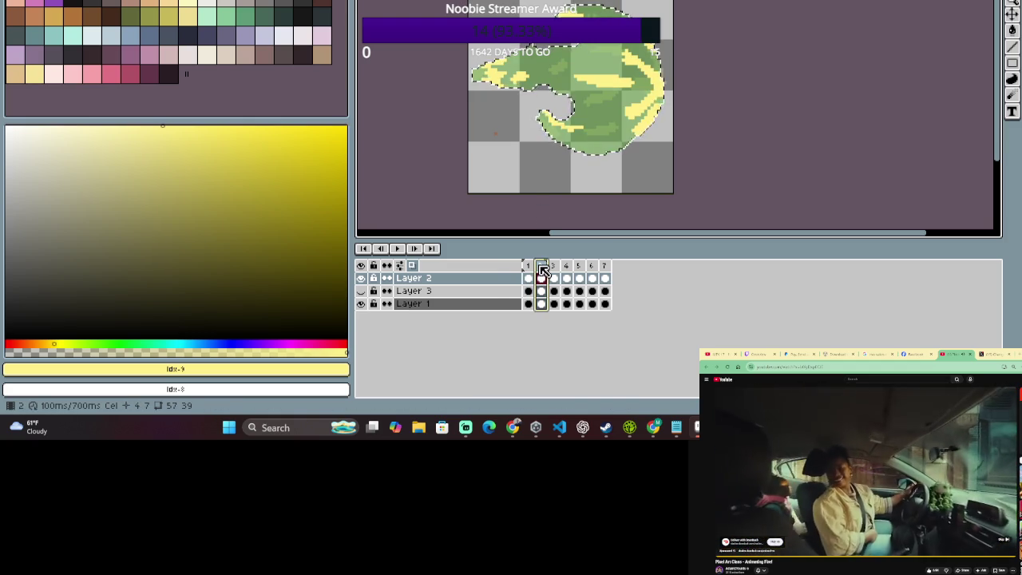
pyautogui.press('Left')
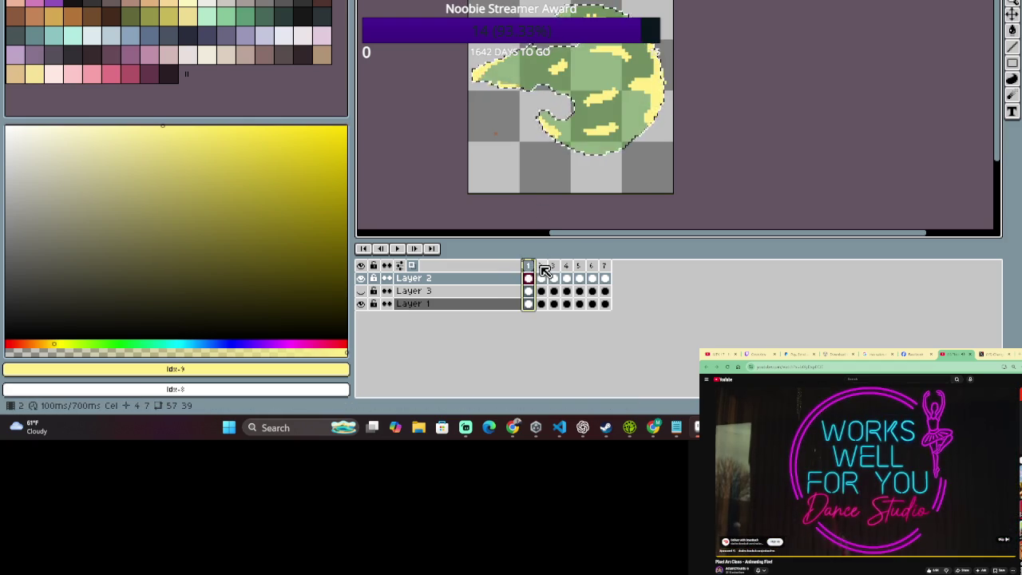
pyautogui.click(543, 270)
pyautogui.press('Left')
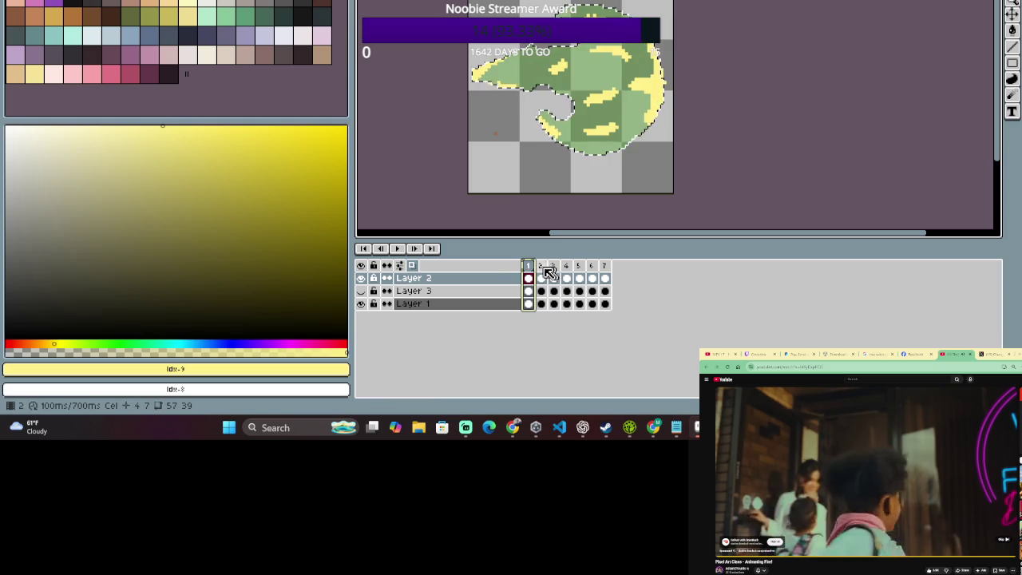
pyautogui.click(545, 271)
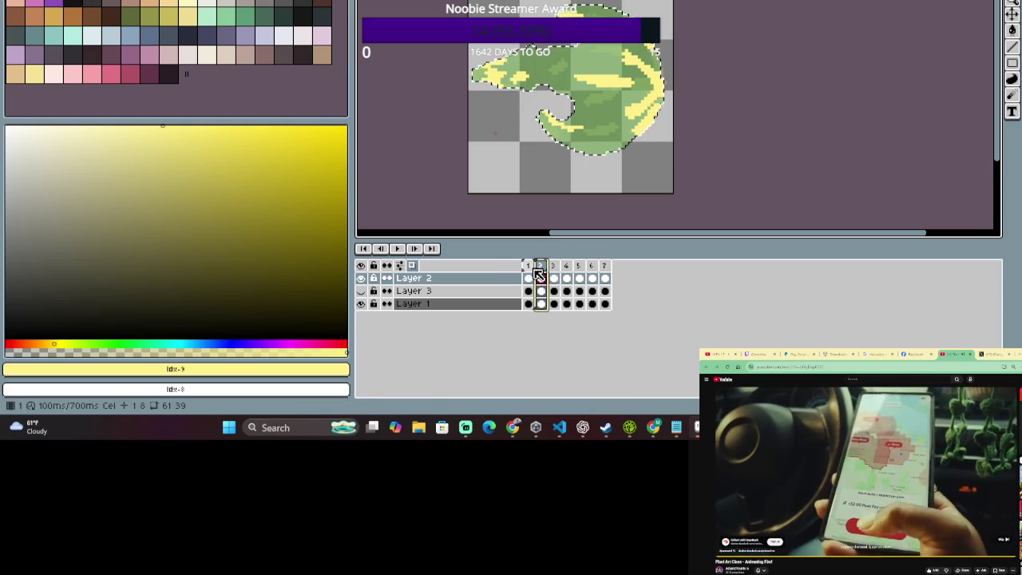
pyautogui.press('Left')
pyautogui.click(543, 275)
pyautogui.click(613, 112)
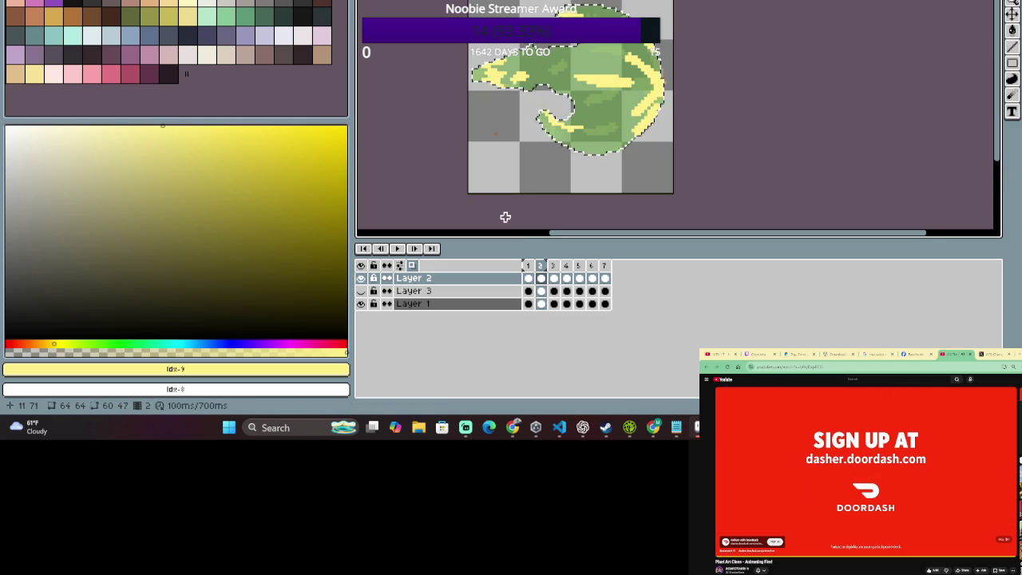
pyautogui.click(555, 266)
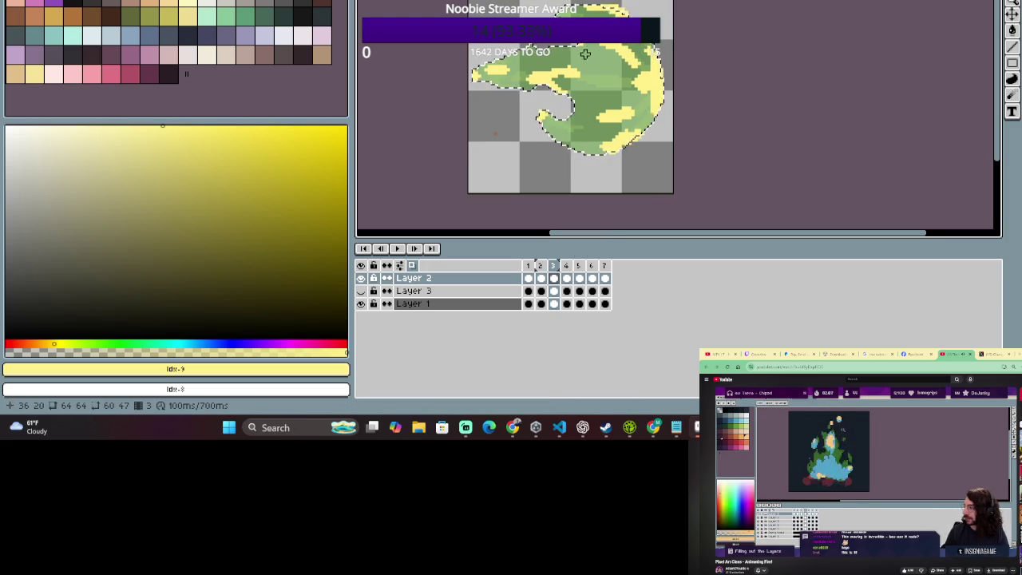
pyautogui.click(540, 267)
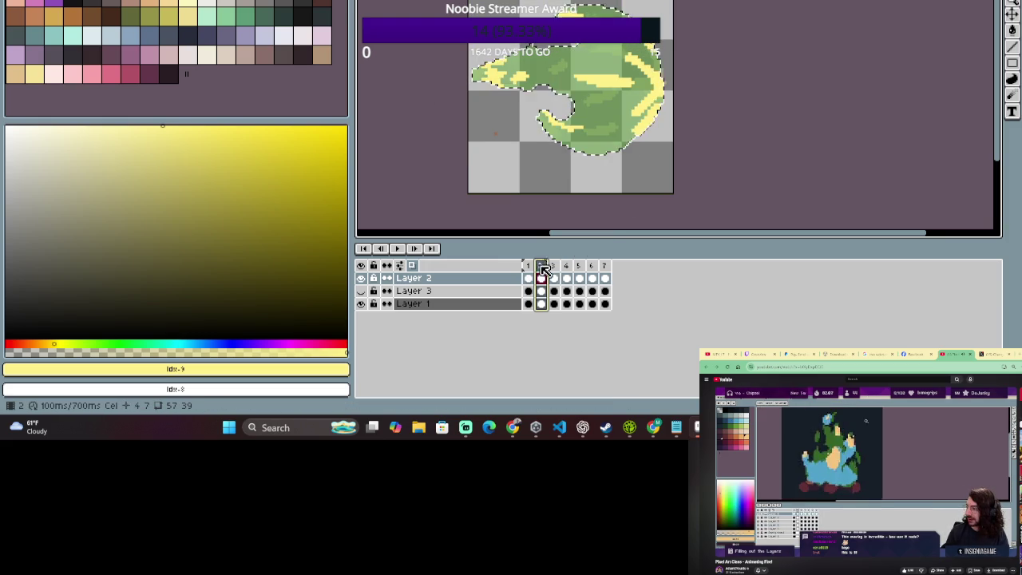
# View frame 3, then try selecting frames 1–2 as a range on Layer 2 before clearing it.
pyautogui.click(555, 277)
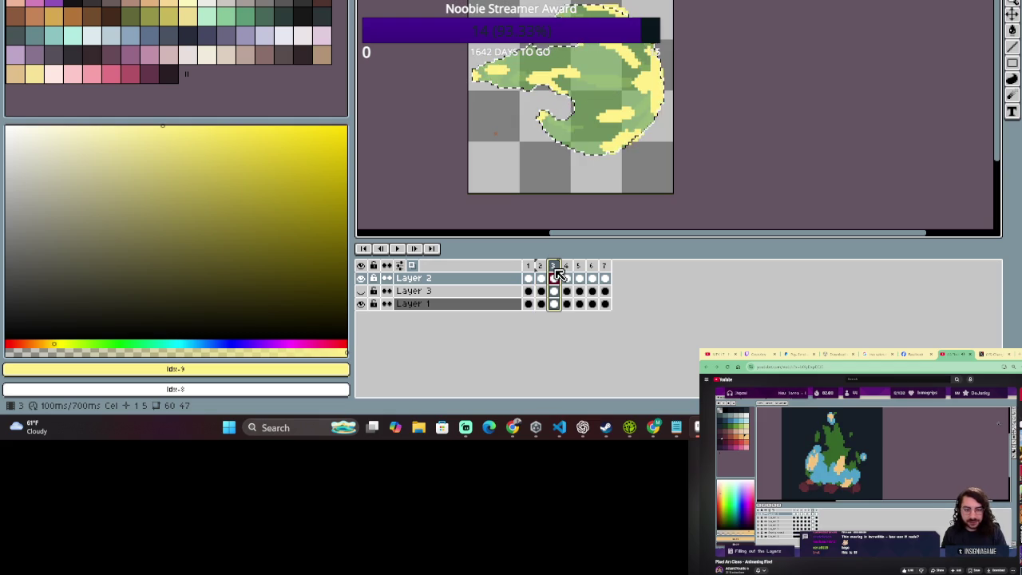
pyautogui.press('e')
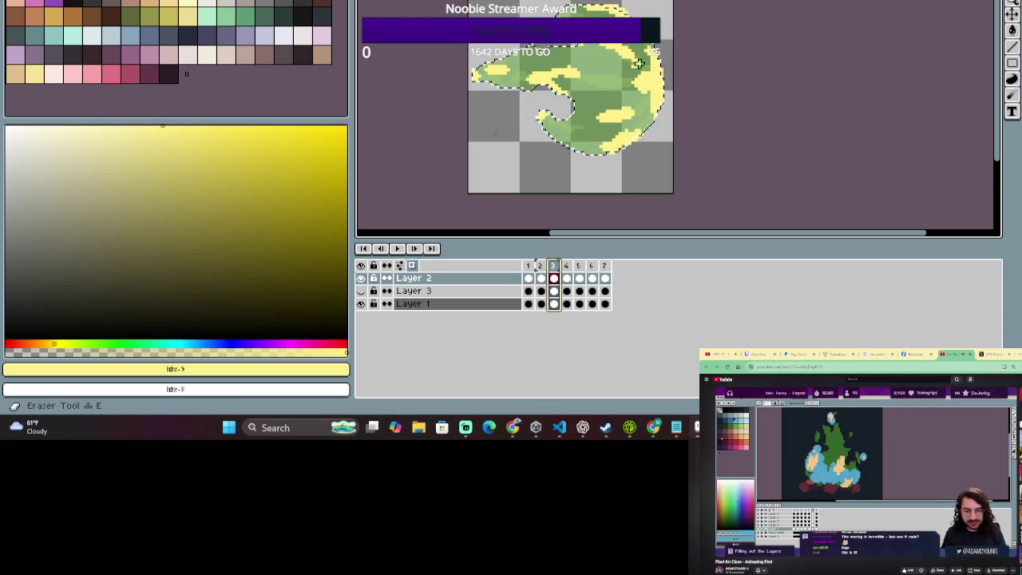
pyautogui.moveTo(528, 266); pyautogui.dragTo(542, 268)
pyautogui.click(530, 277)
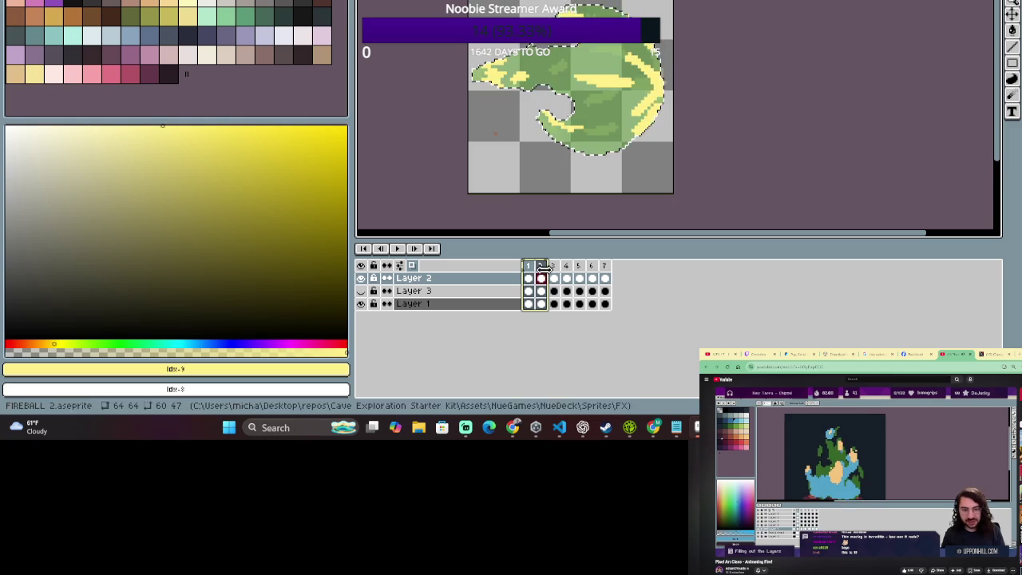
pyautogui.moveTo(533, 281); pyautogui.dragTo(543, 281)
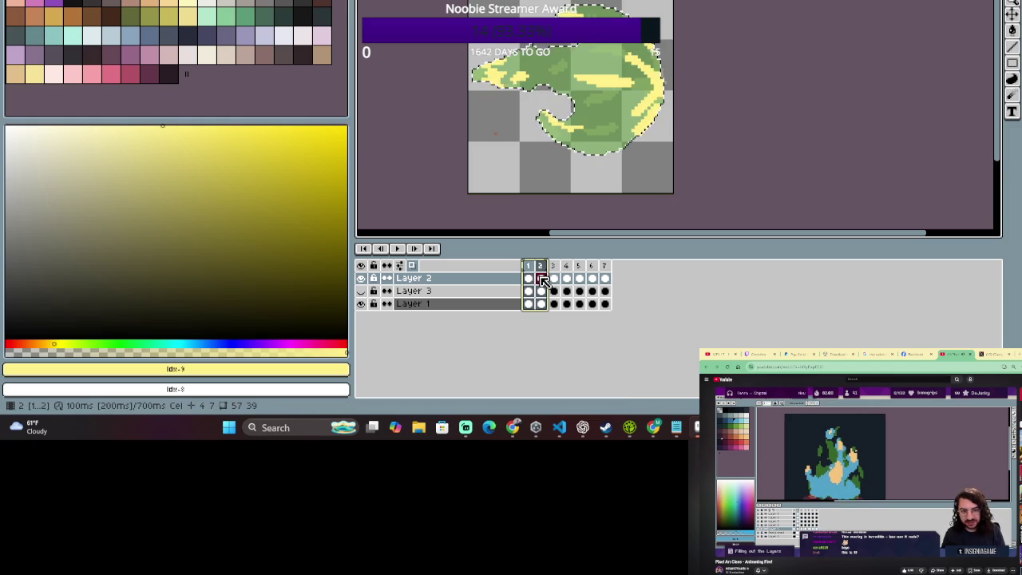
pyautogui.click(530, 278)
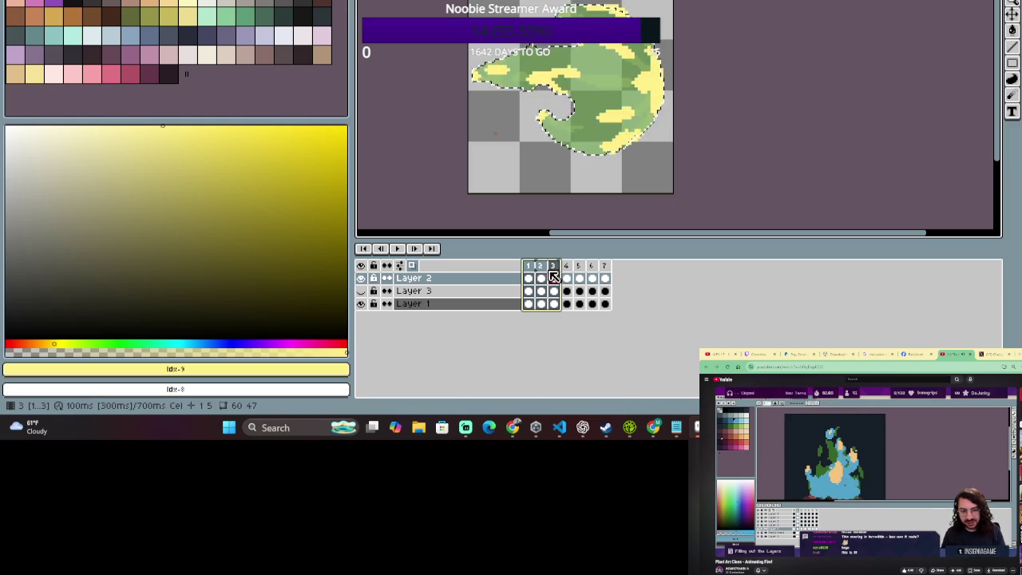
pyautogui.moveTo(535, 282); pyautogui.dragTo(542, 280)
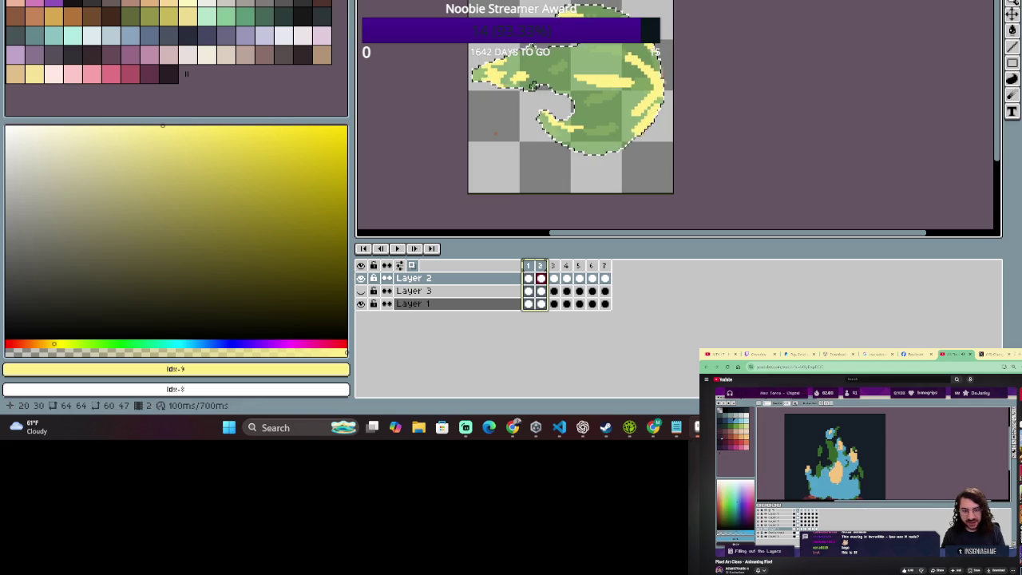
pyautogui.click(546, 94)
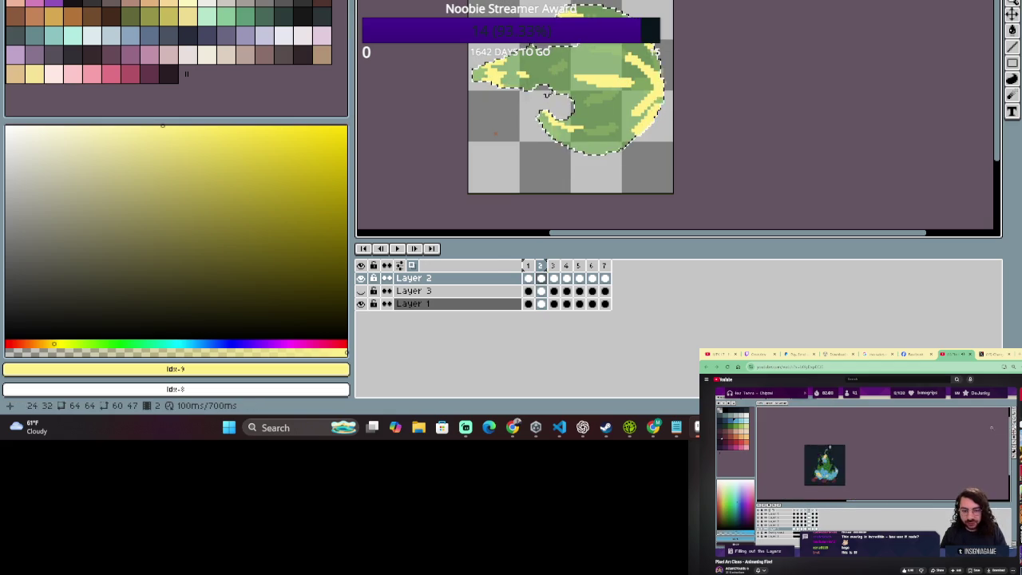
# Flip between frames 1 and 2 on Layer 2 to compare their yellow highlights.
pyautogui.click(540, 266)
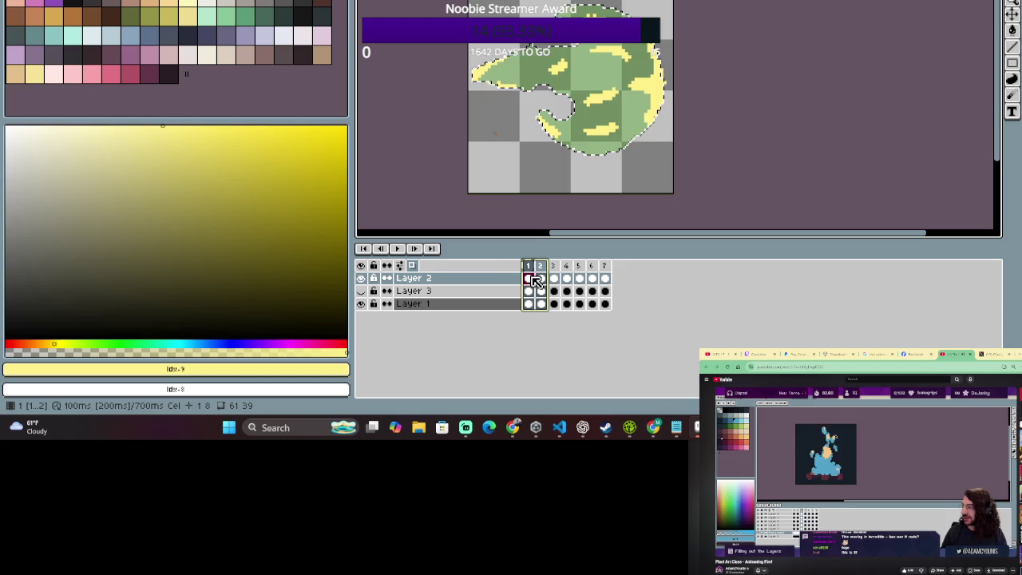
pyautogui.keyDown('shift'); pyautogui.click(528, 278); pyautogui.keyUp('shift')
pyautogui.press('e')
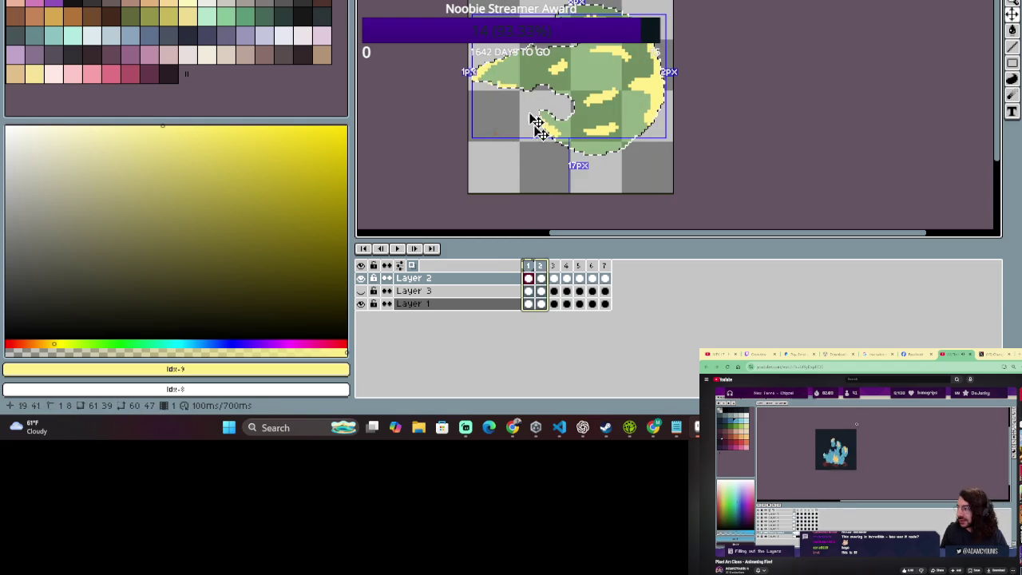
pyautogui.click(541, 273)
pyautogui.click(528, 278)
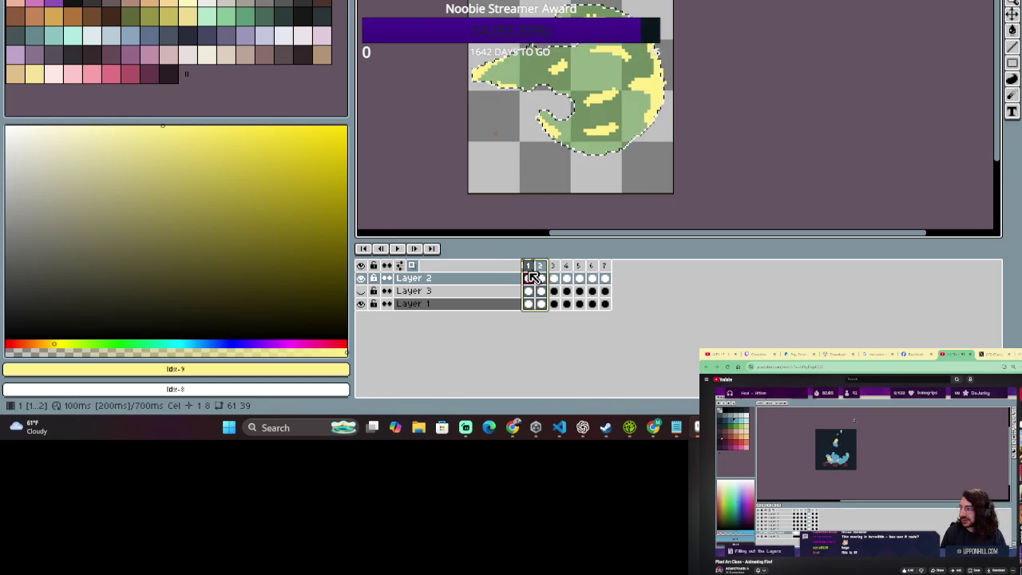
pyautogui.click(542, 272)
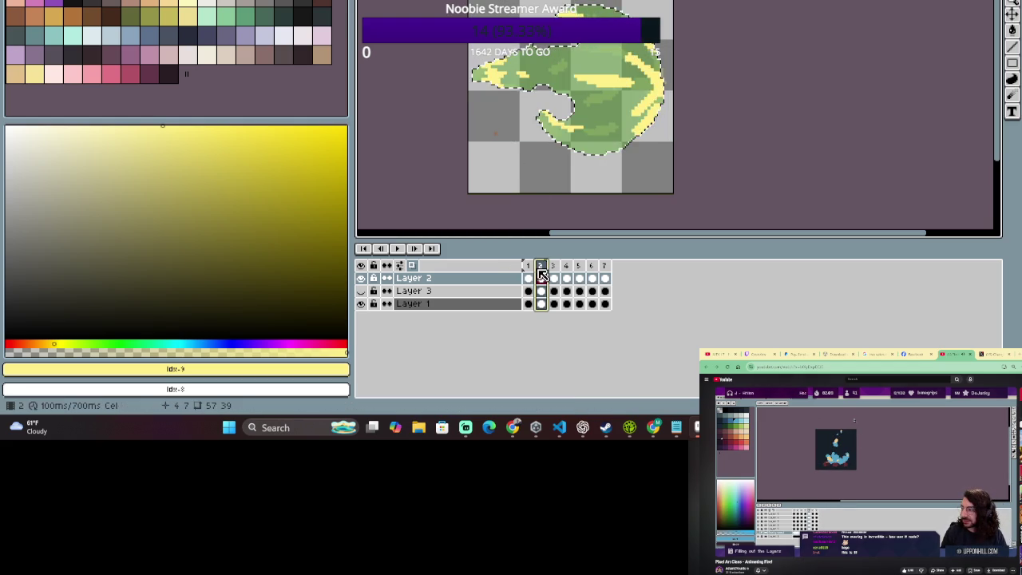
pyautogui.keyDown('shift'); pyautogui.click(532, 265); pyautogui.keyUp('shift')
pyautogui.click(541, 277)
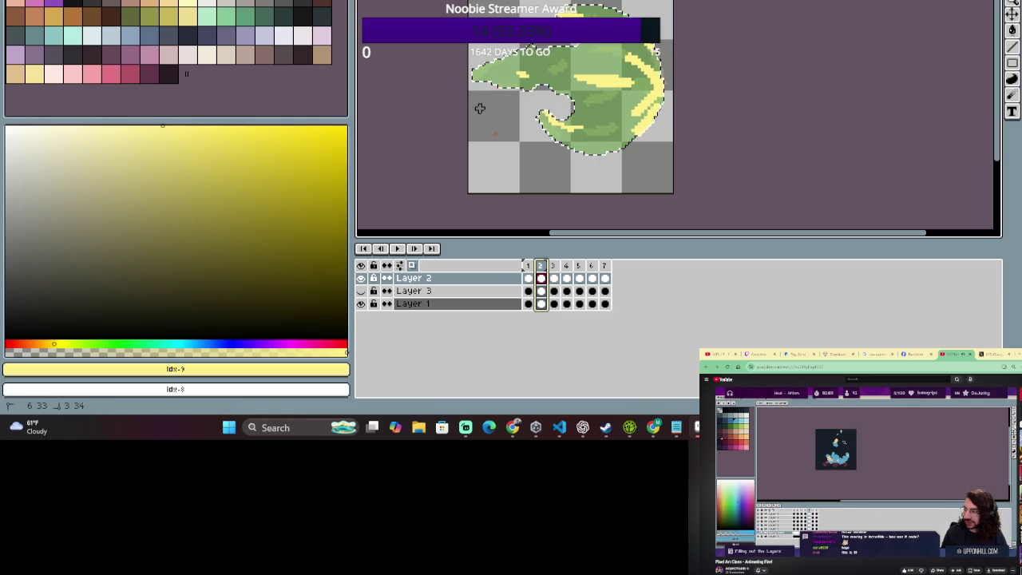
# Reselect frames 1–2 as a timeline range for previewing them together.
pyautogui.click(527, 266)
pyautogui.click(541, 266)
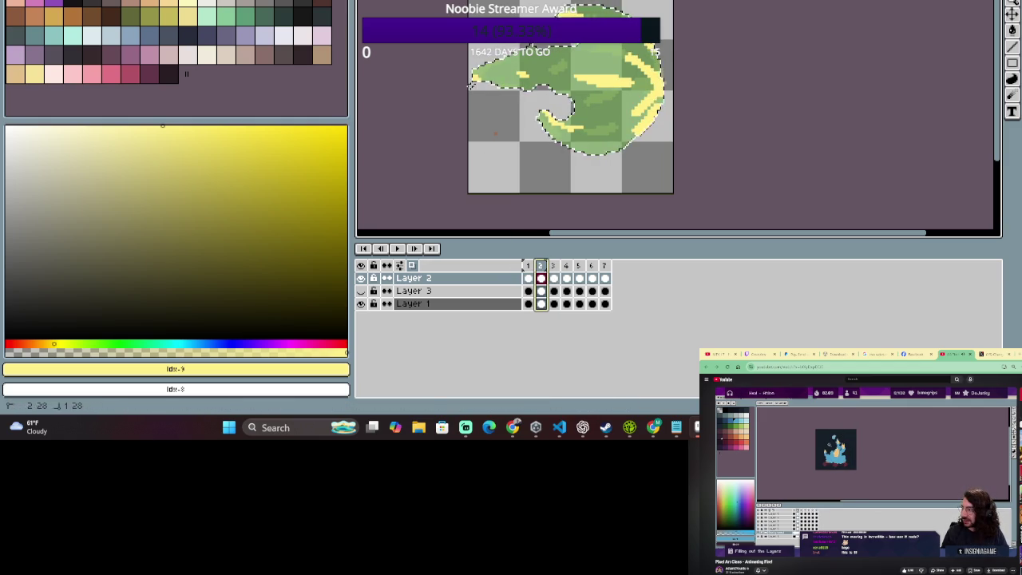
pyautogui.moveTo(542, 269); pyautogui.dragTo(528, 269)
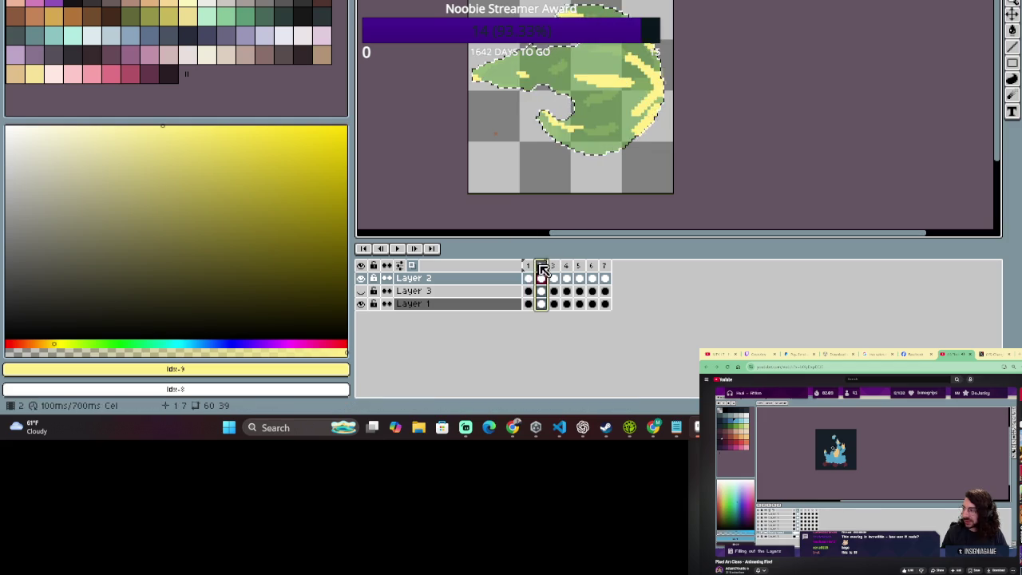
pyautogui.click(540, 273)
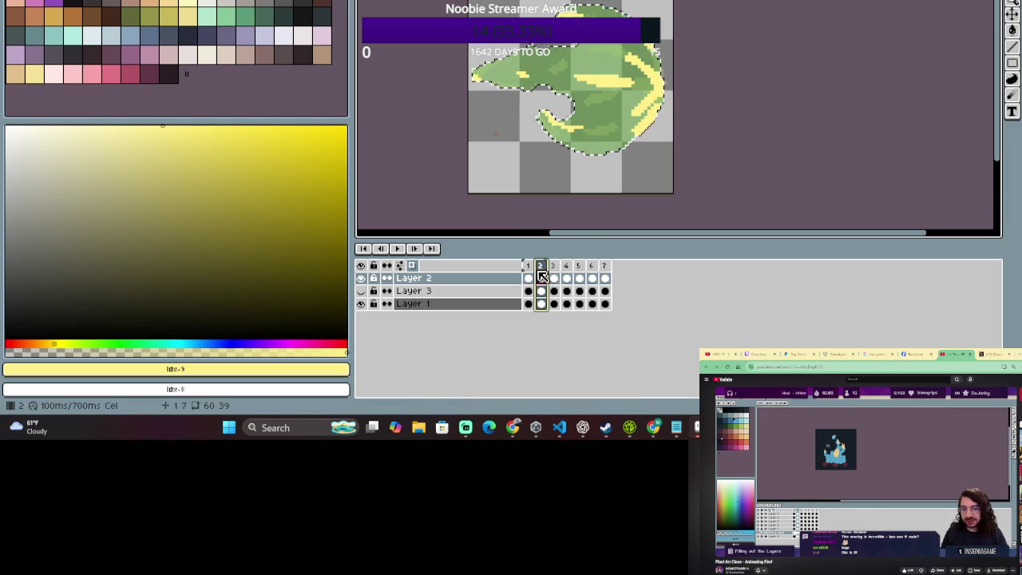
pyautogui.click(510, 144)
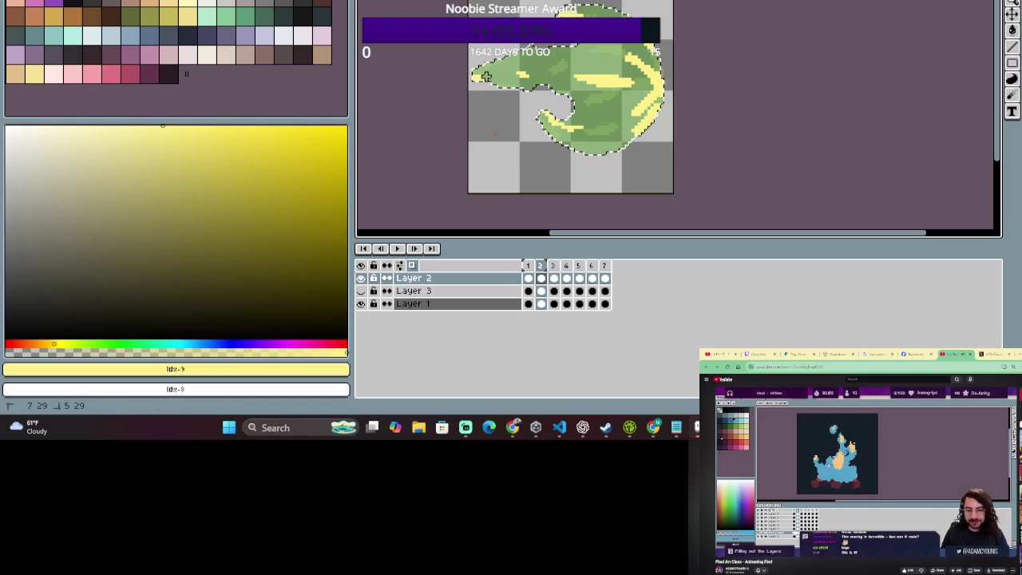
pyautogui.moveTo(493, 73); pyautogui.dragTo(481, 76)
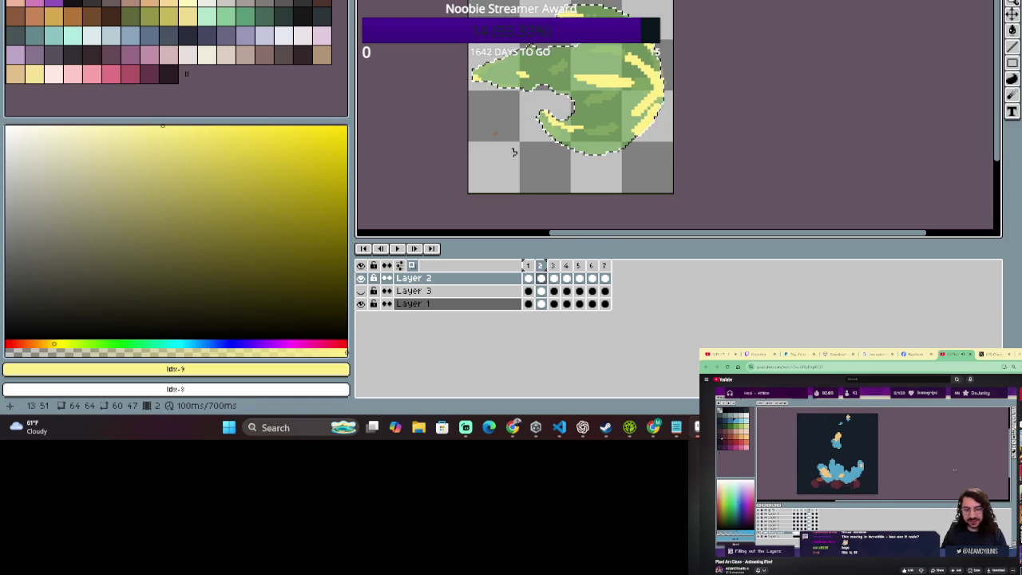
pyautogui.moveTo(547, 273); pyautogui.dragTo(533, 268)
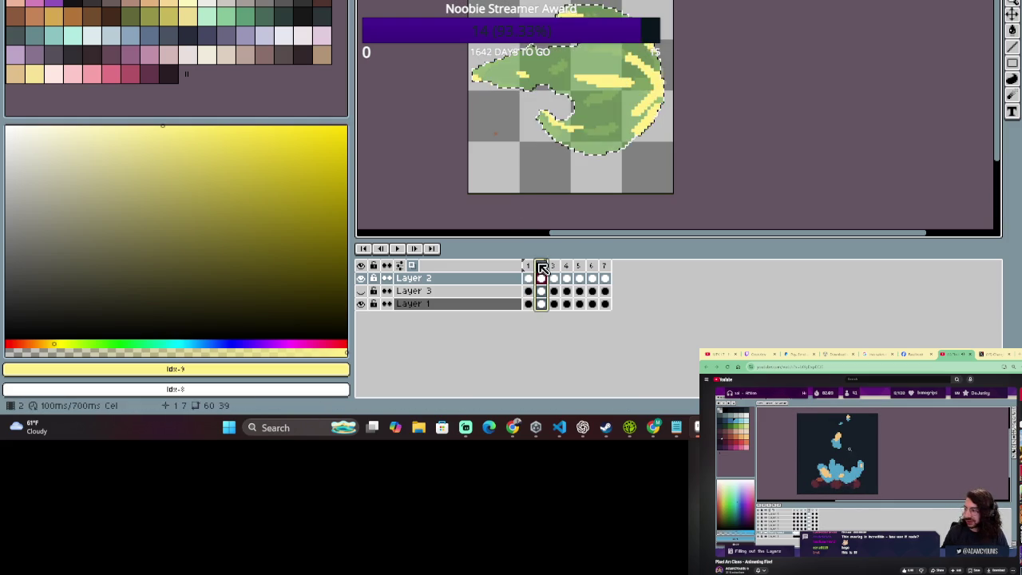
# Rapidly flip between frames 1 and 2 with the arrow keys, ending on frame 2.
pyautogui.click(542, 268)
pyautogui.press('Left')
pyautogui.press('Right')
pyautogui.press('Left')
pyautogui.press('Right')
pyautogui.press('Left')
pyautogui.press('Right')
pyautogui.press('Left')
pyautogui.press('Right')
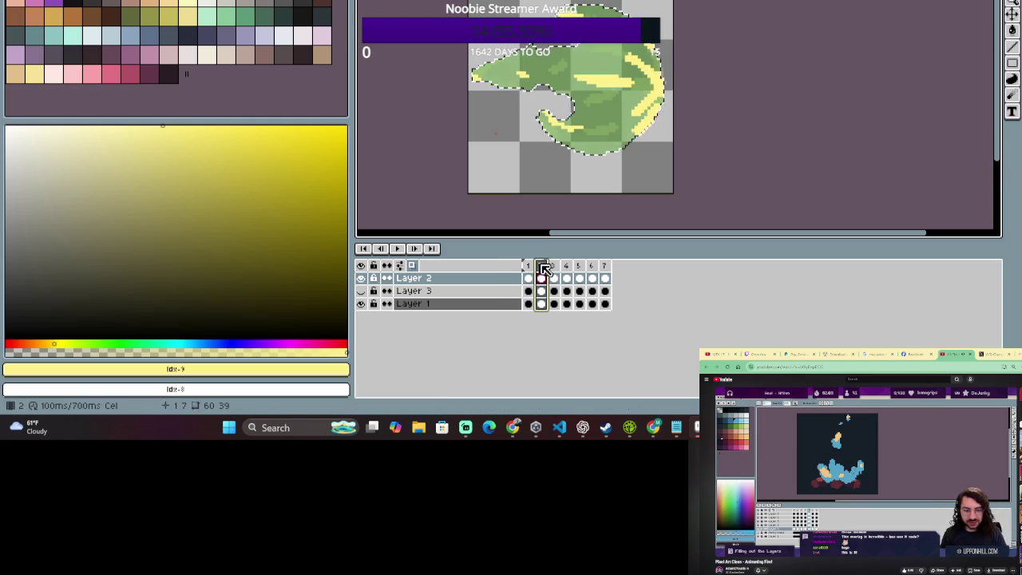
pyautogui.press('Left')
pyautogui.press('Right')
pyautogui.press('Left')
pyautogui.press('Right')
pyautogui.press('Left')
pyautogui.press('Right')
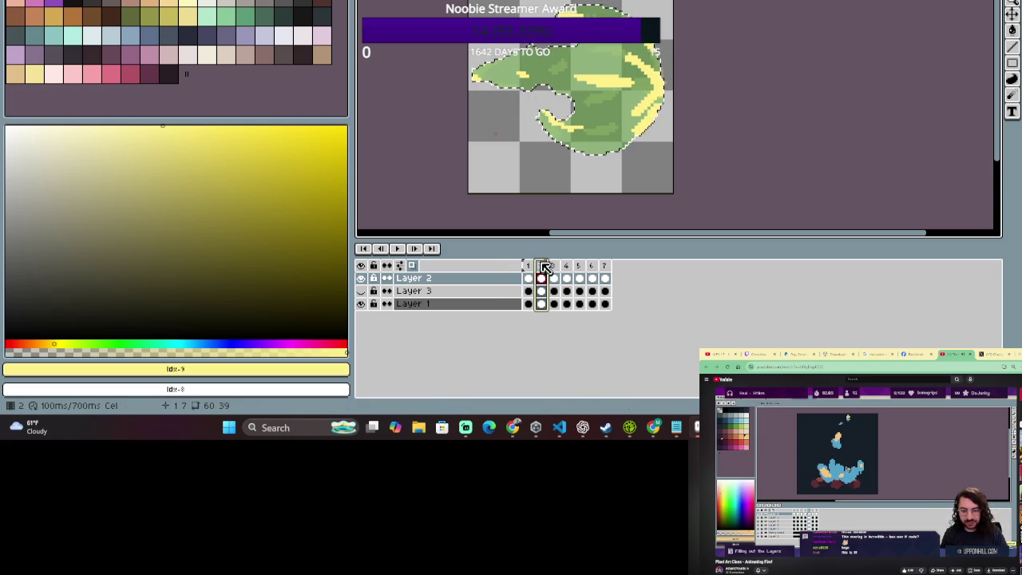
# Start and cancel a transform of the selection, then ready the Eraser on Layer 2's frame 2 cel.
pyautogui.press('v')
pyautogui.press('Return')
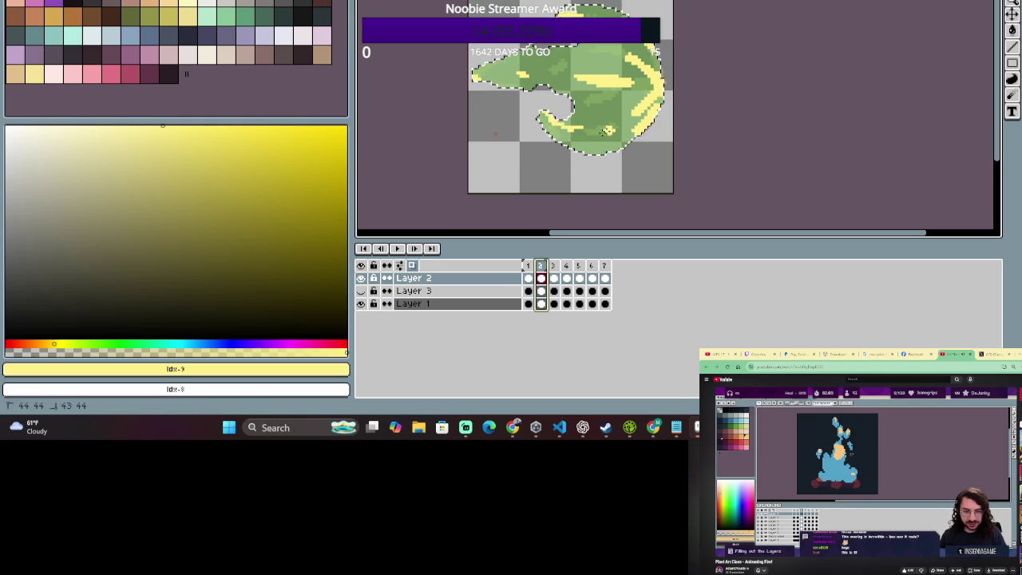
pyautogui.press('v')
pyautogui.click(564, 129)
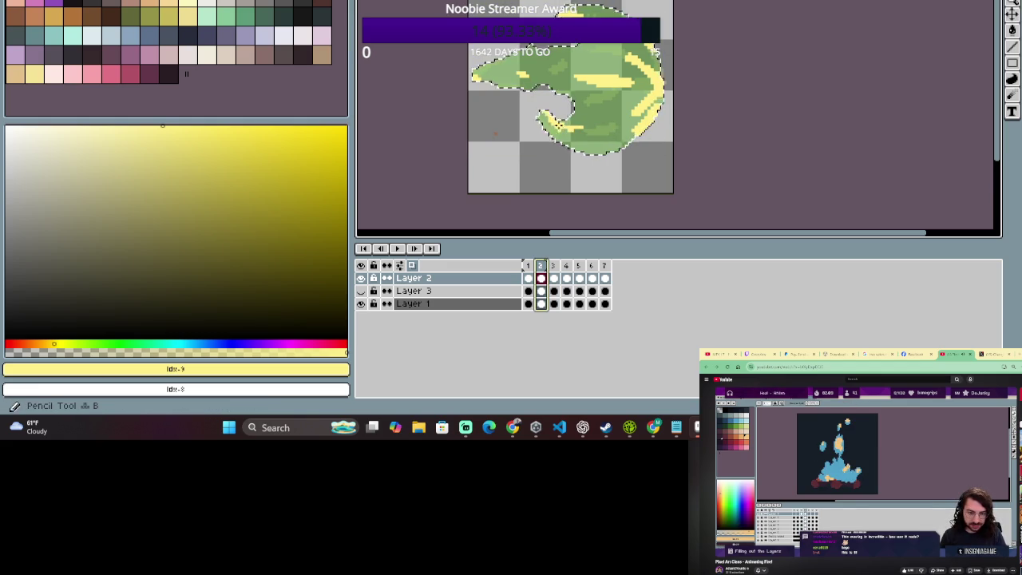
pyautogui.press('e')
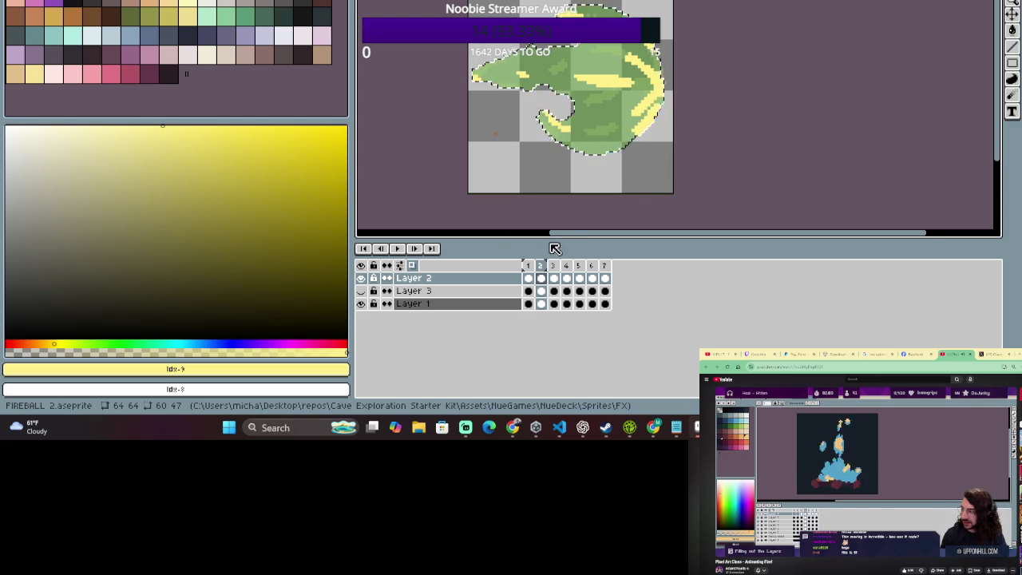
pyautogui.moveTo(540, 266); pyautogui.dragTo(530, 266)
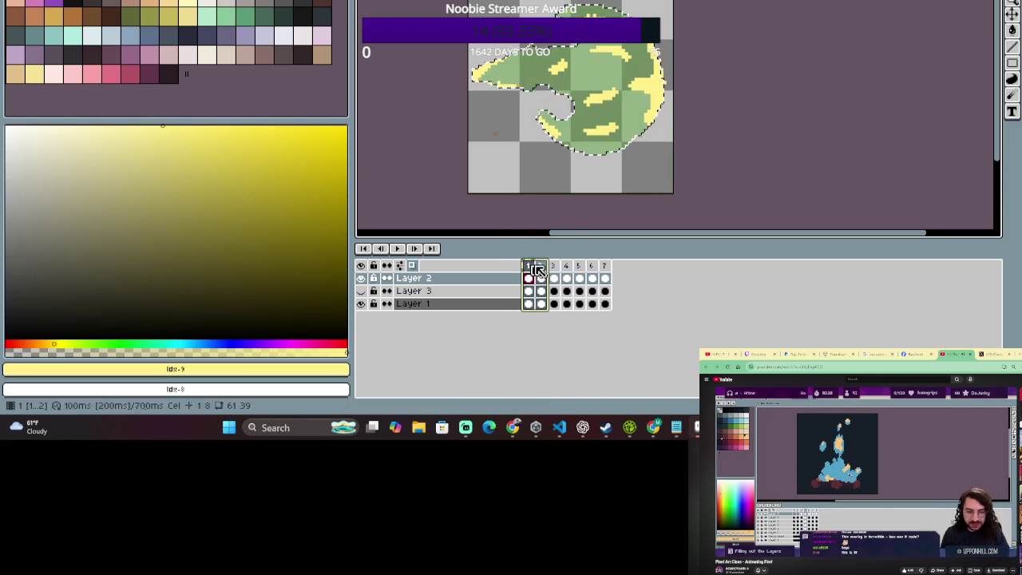
pyautogui.click(541, 269)
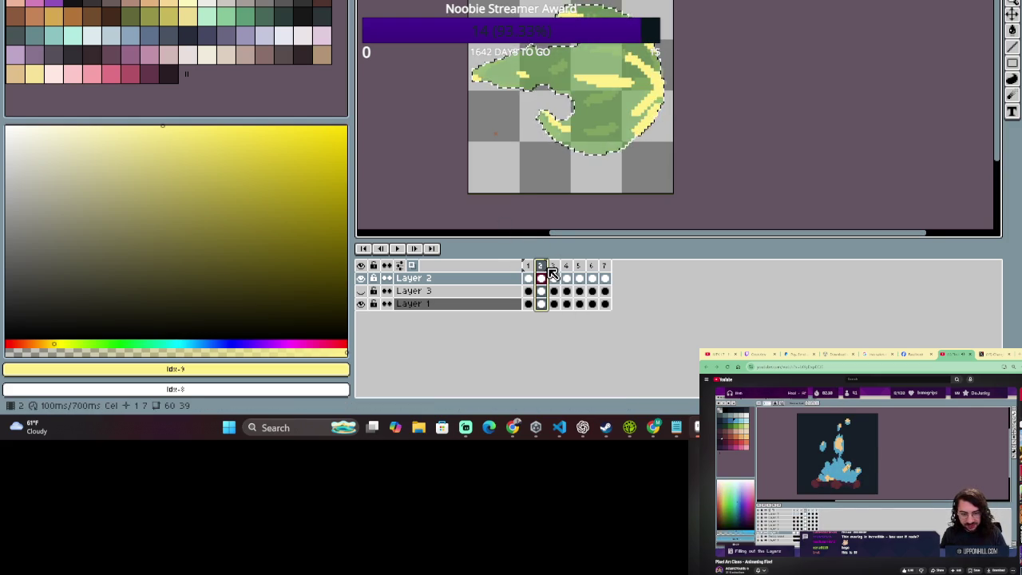
pyautogui.press('e')
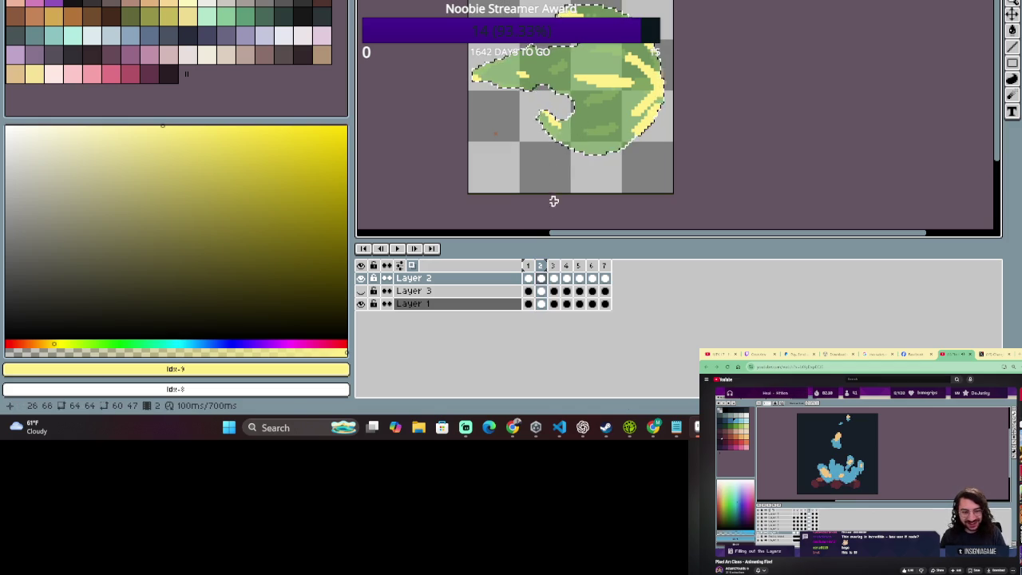
pyautogui.moveTo(542, 265); pyautogui.dragTo(529, 265)
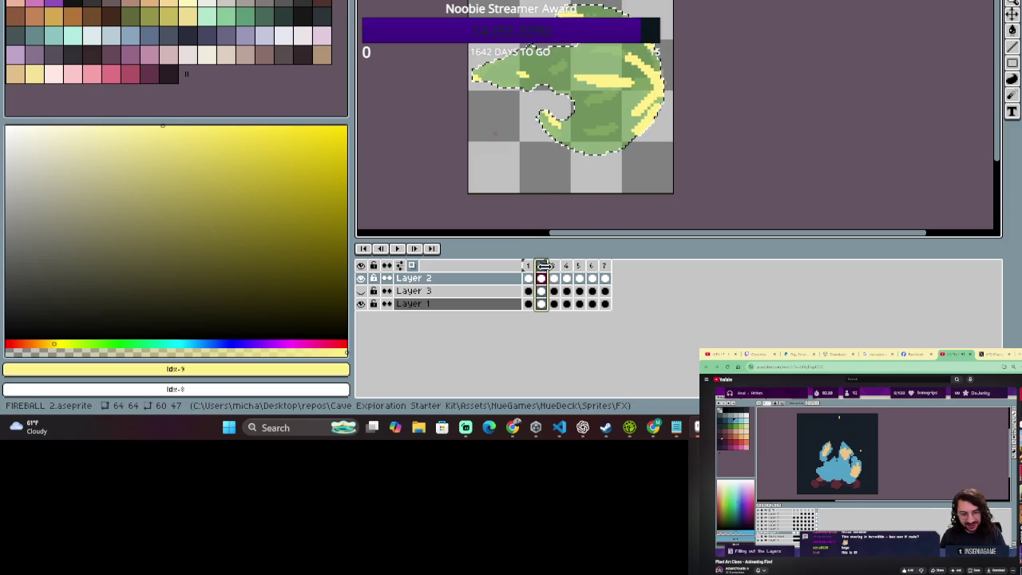
pyautogui.click(541, 268)
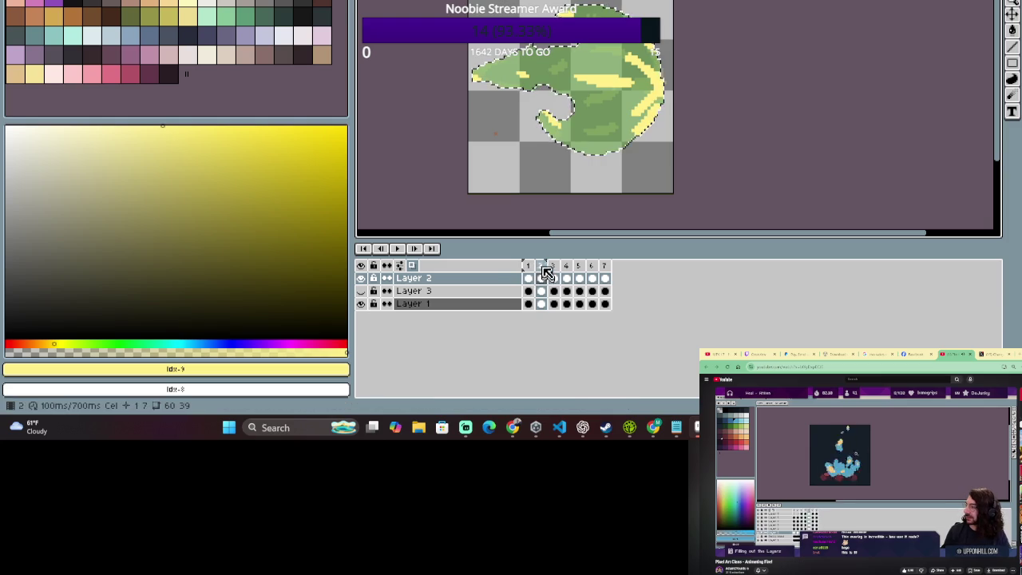
pyautogui.click(543, 275)
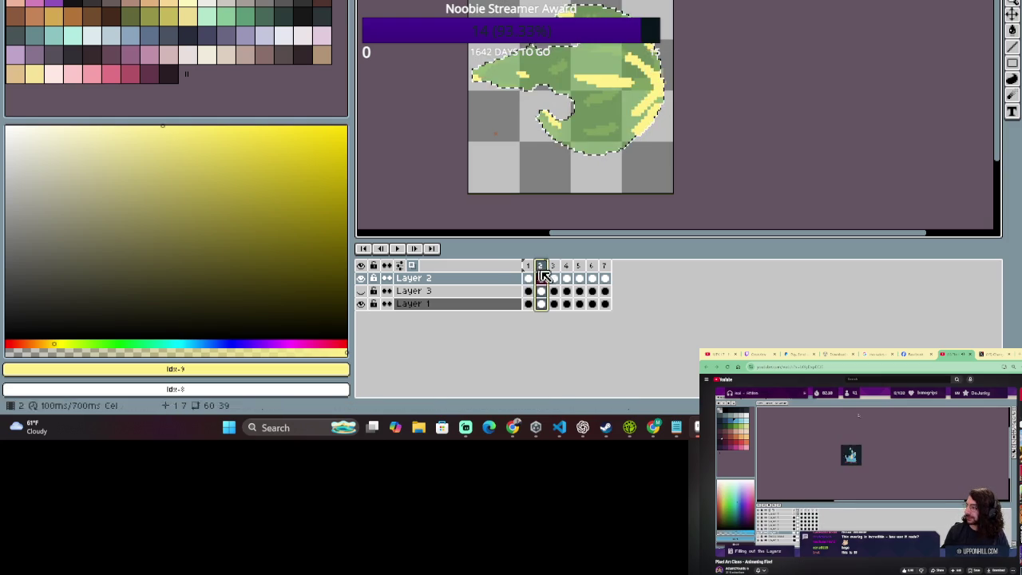
pyautogui.moveTo(542, 275); pyautogui.dragTo(530, 279)
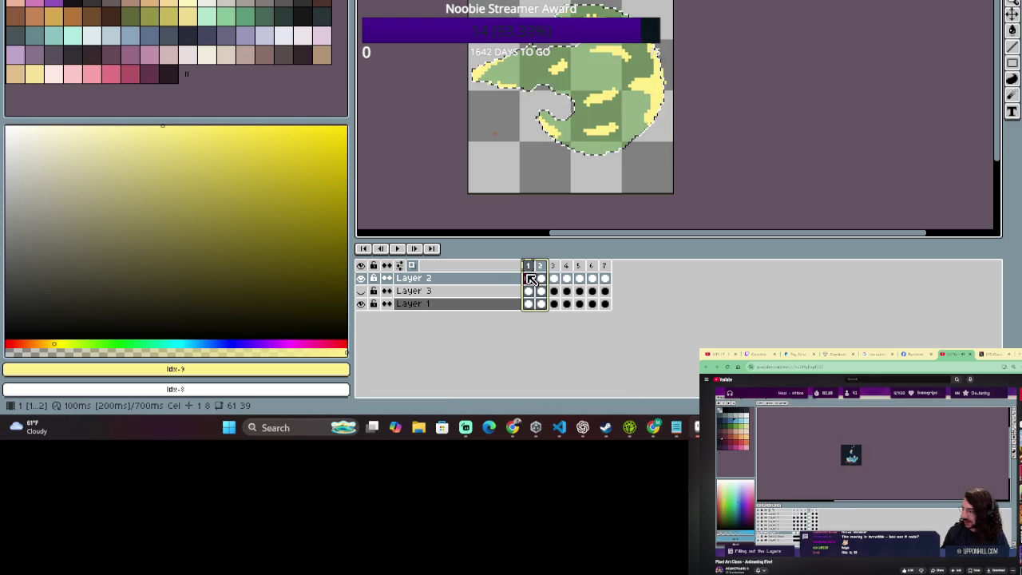
pyautogui.click(551, 179)
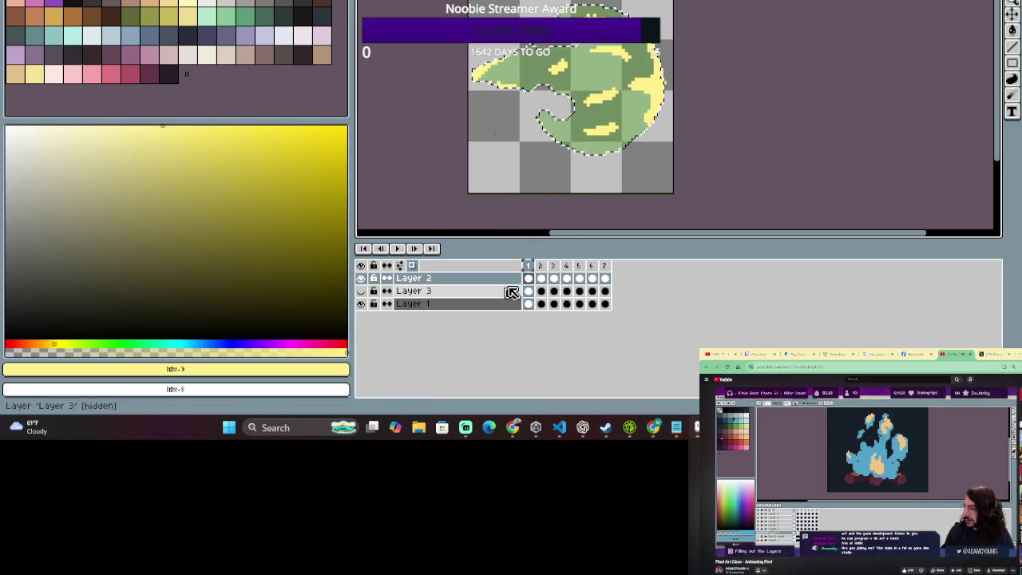
pyautogui.click(527, 272)
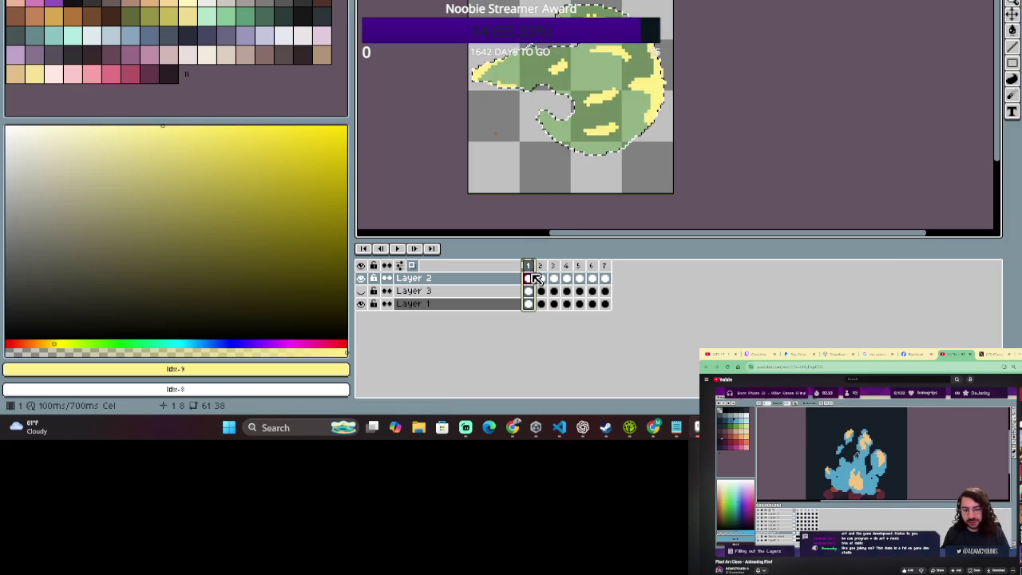
pyautogui.moveTo(533, 280); pyautogui.dragTo(541, 281)
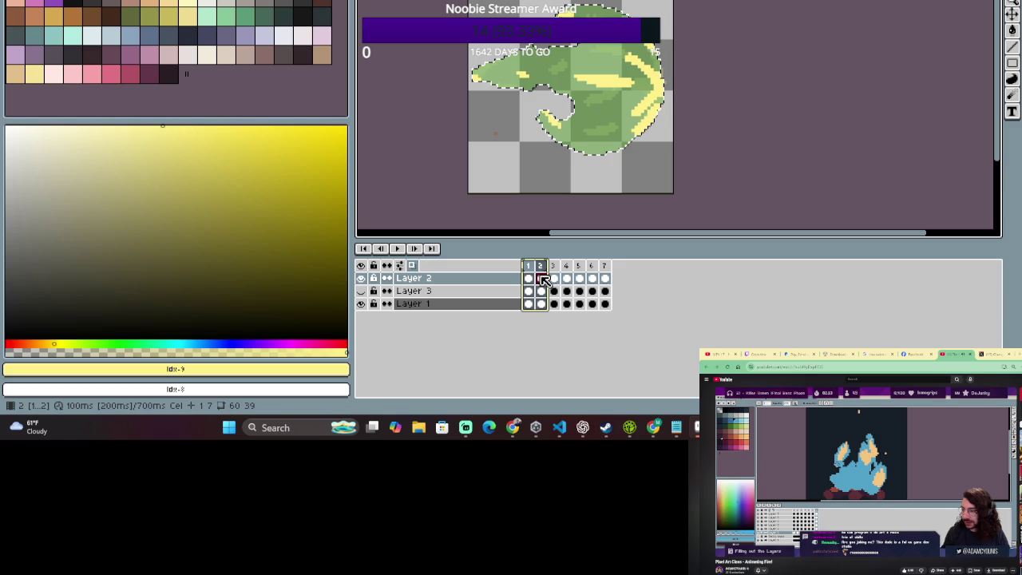
pyautogui.click(533, 280)
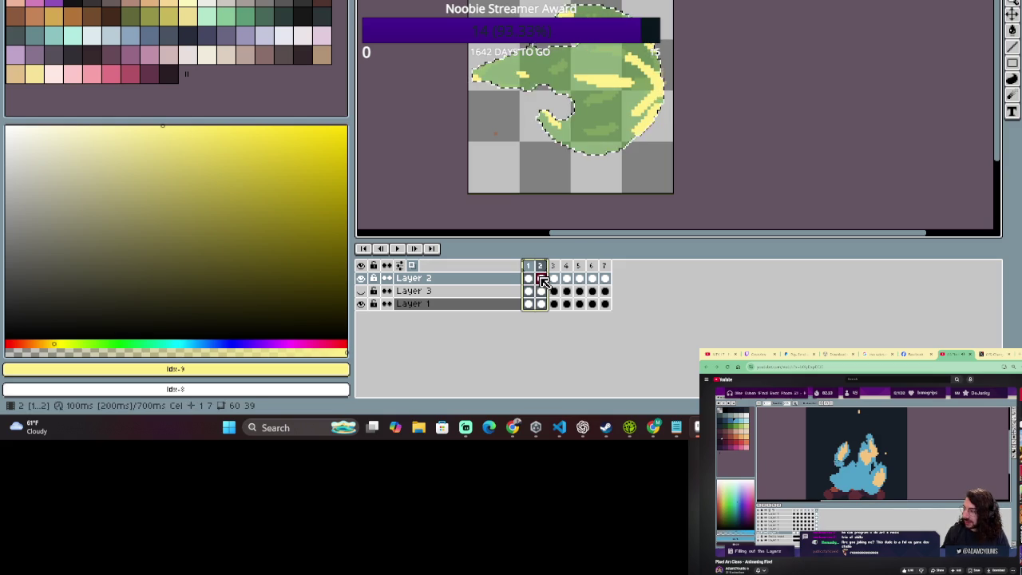
pyautogui.moveTo(533, 281); pyautogui.dragTo(542, 281)
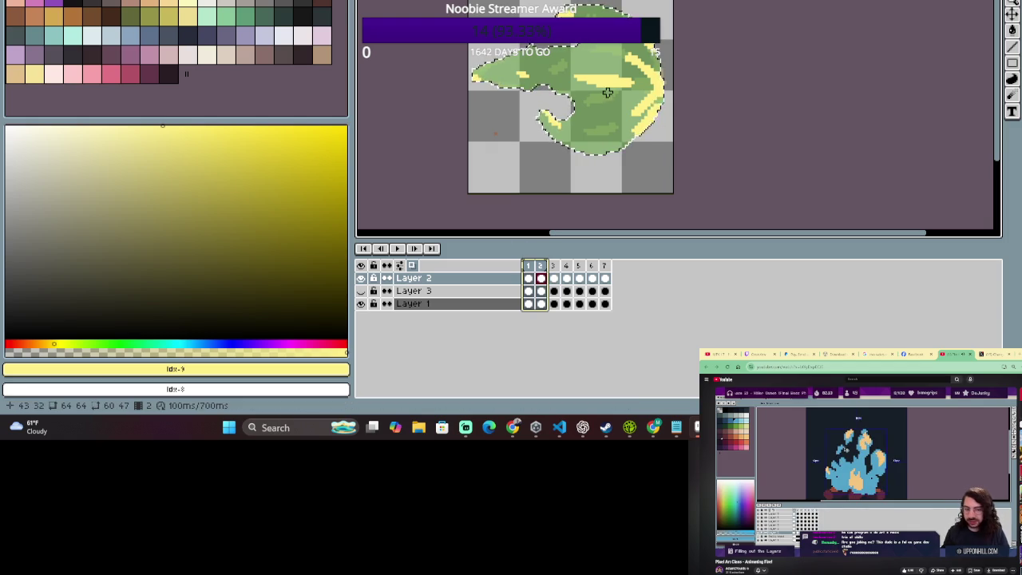
pyautogui.press('b')
pyautogui.press('e')
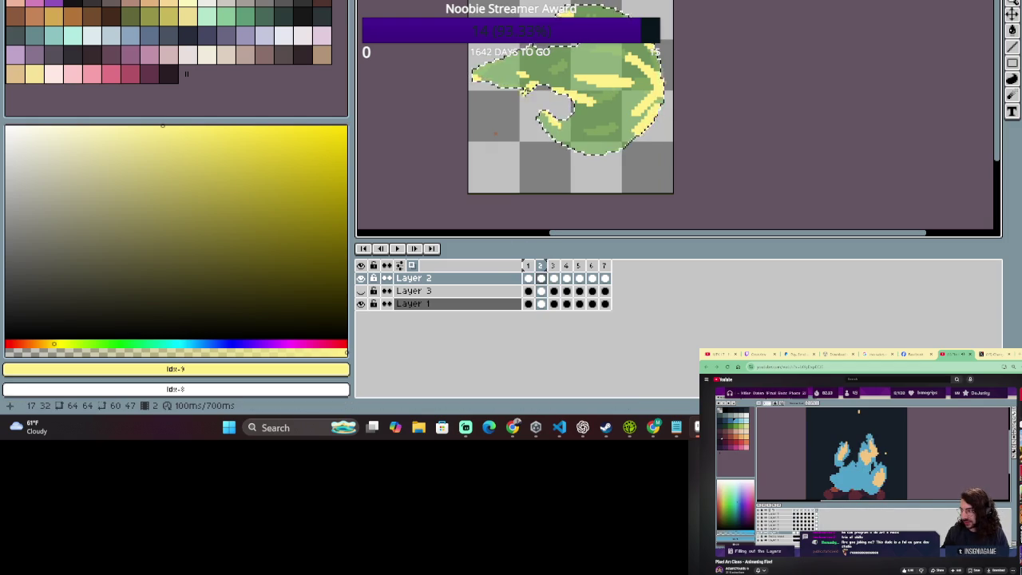
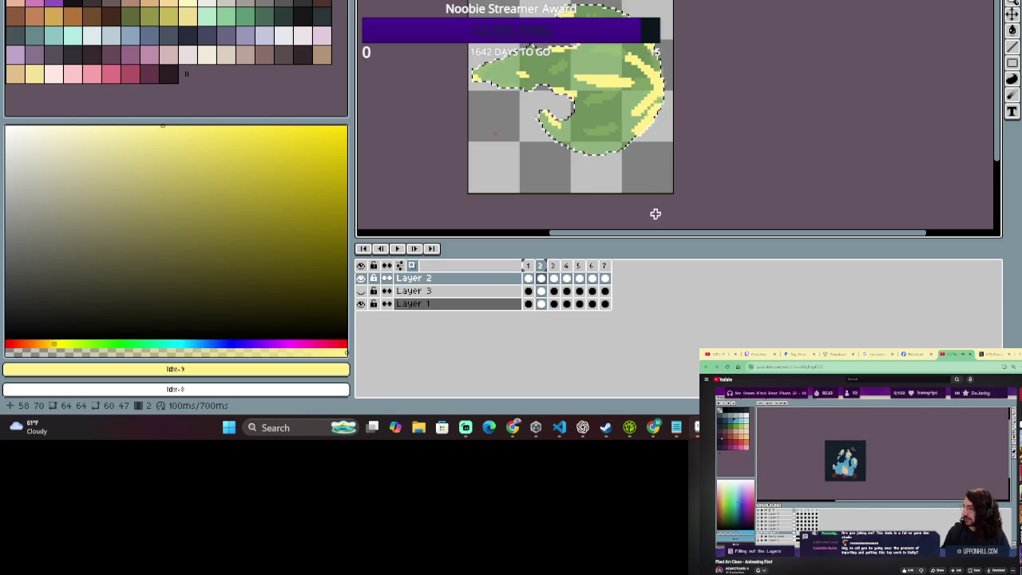
# Select frame 2 and toggle between Eraser and Pencil to rework its yellow highlights.
pyautogui.click(540, 265)
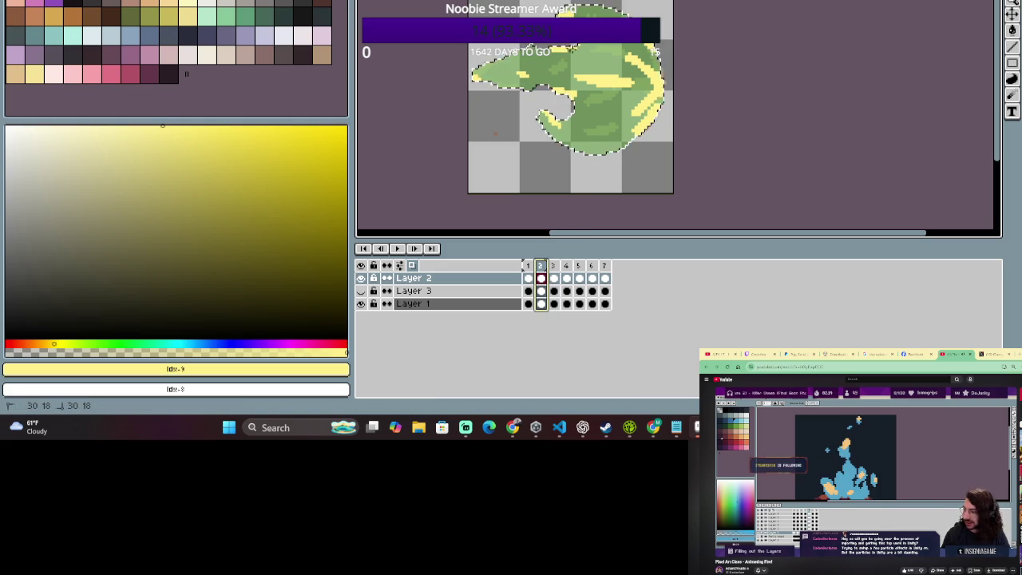
pyautogui.press('Escape')
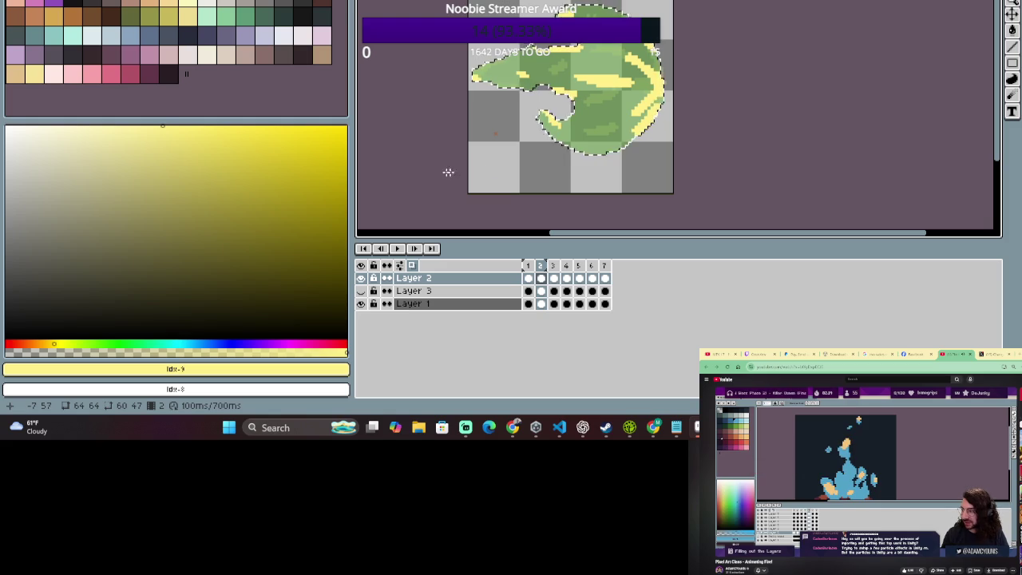
pyautogui.click(540, 266)
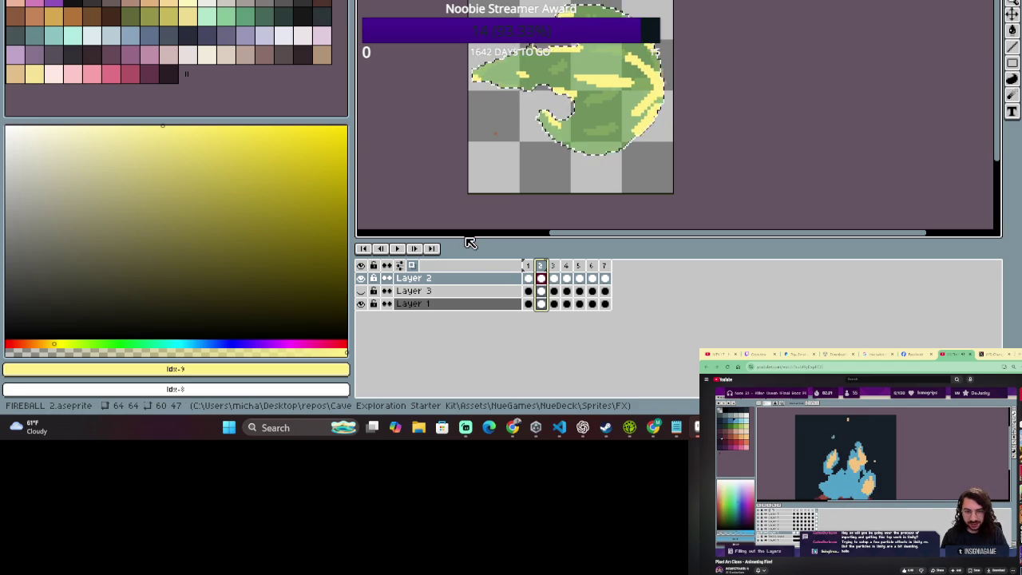
pyautogui.press('e')
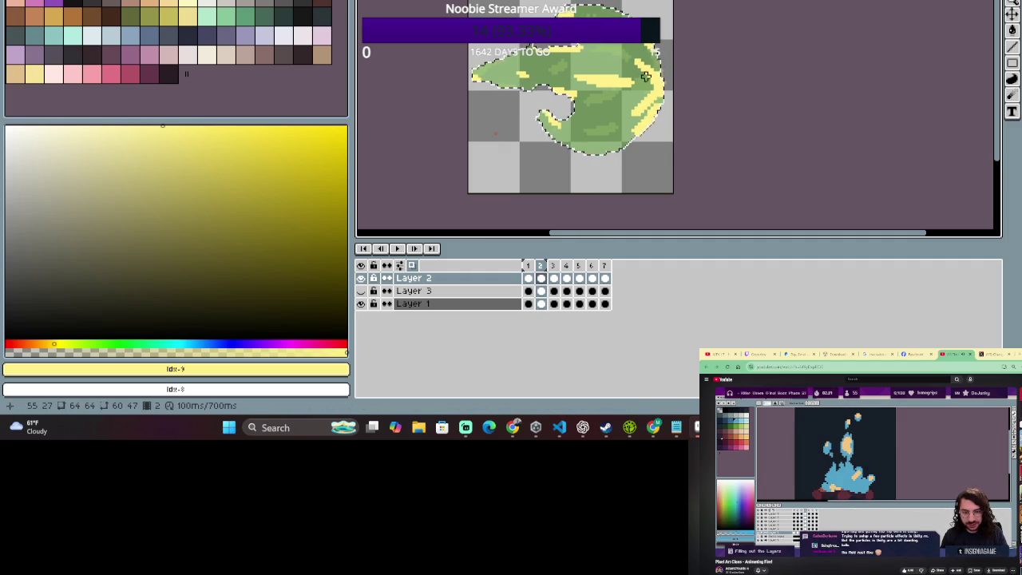
pyautogui.press('b')
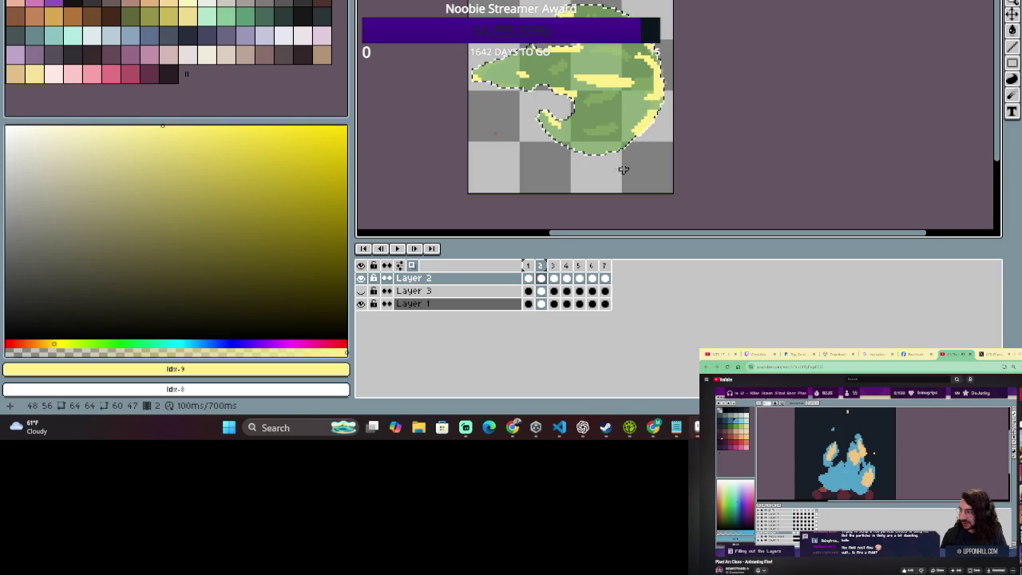
pyautogui.scroll(-3, 652, 140)
pyautogui.scroll(3, 643, 148)
pyautogui.scroll(-3, 650, 145)
pyautogui.scroll(3, 650, 148)
pyautogui.hotkey('alt', 'Tab')
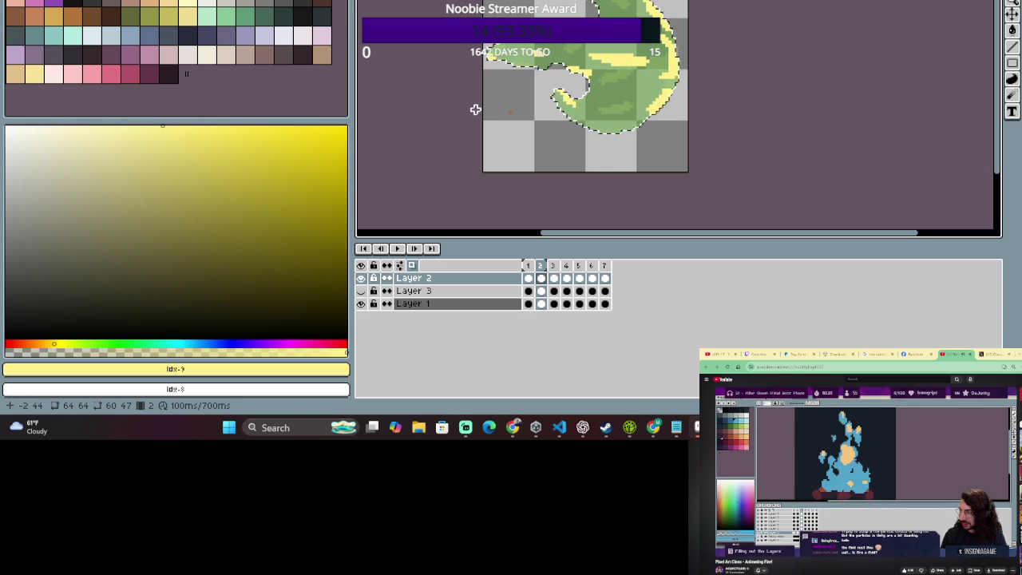
pyautogui.hotkey('alt', 'Tab')
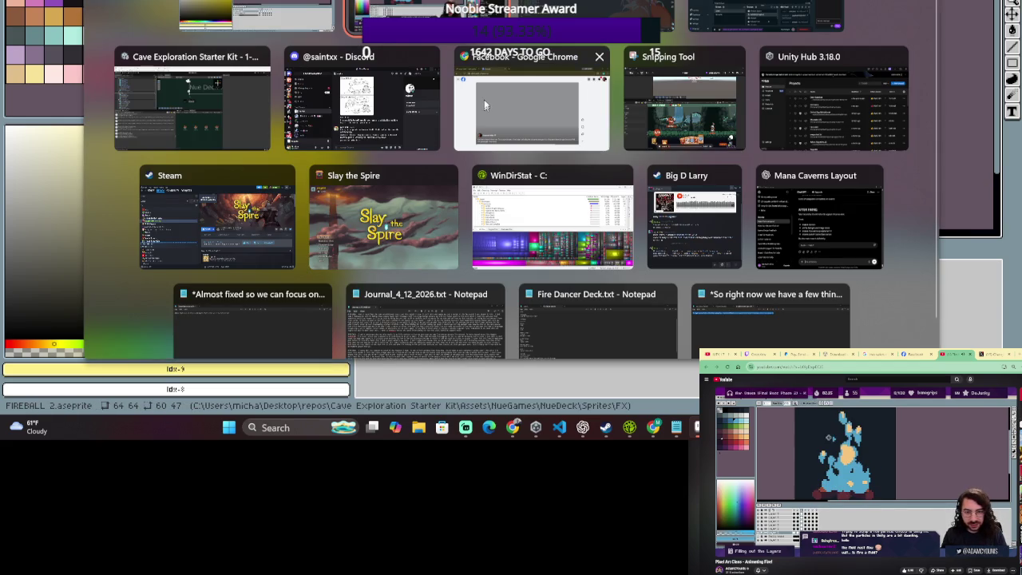
pyautogui.moveTo(362, 98)
pyautogui.moveTo(191, 98)
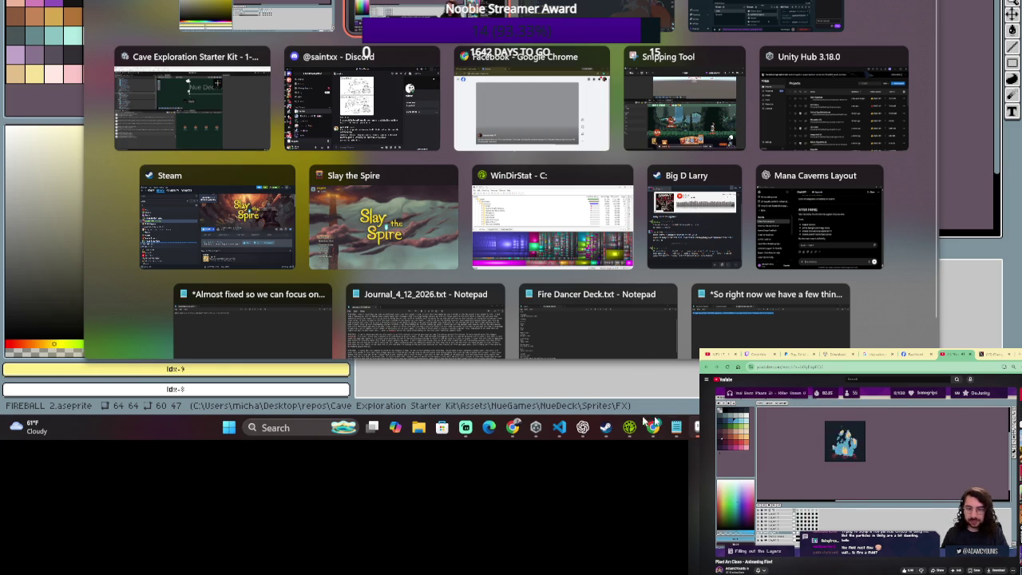
pyautogui.press('Escape')
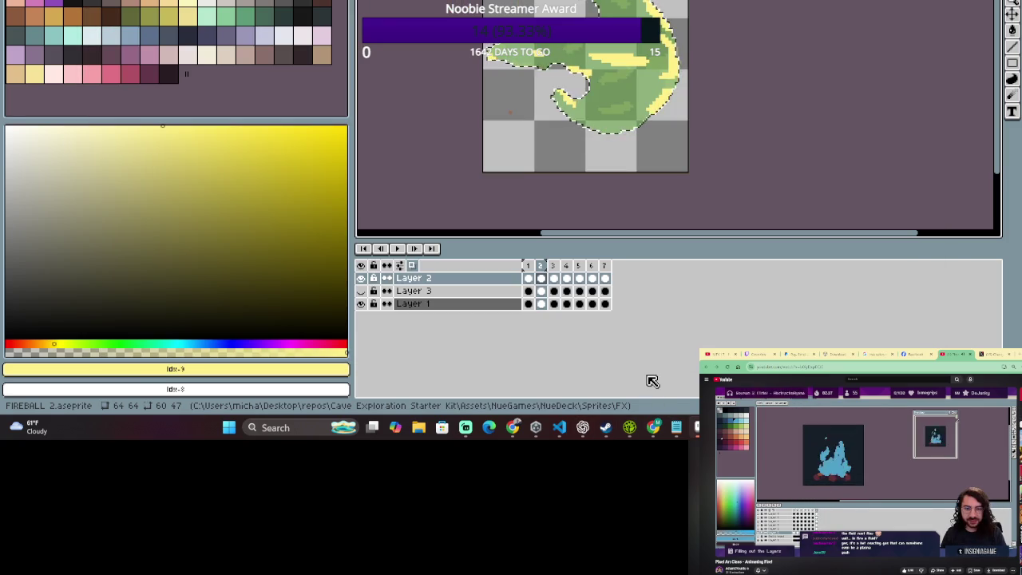
pyautogui.click(528, 265)
pyautogui.click(540, 265)
pyautogui.click(528, 265)
pyautogui.press('Return')
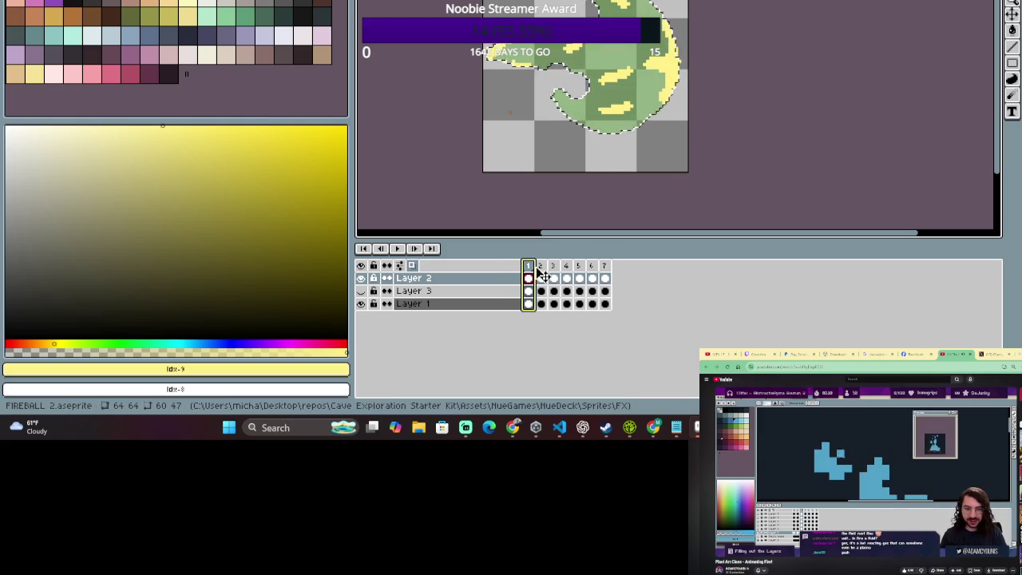
pyautogui.press('e')
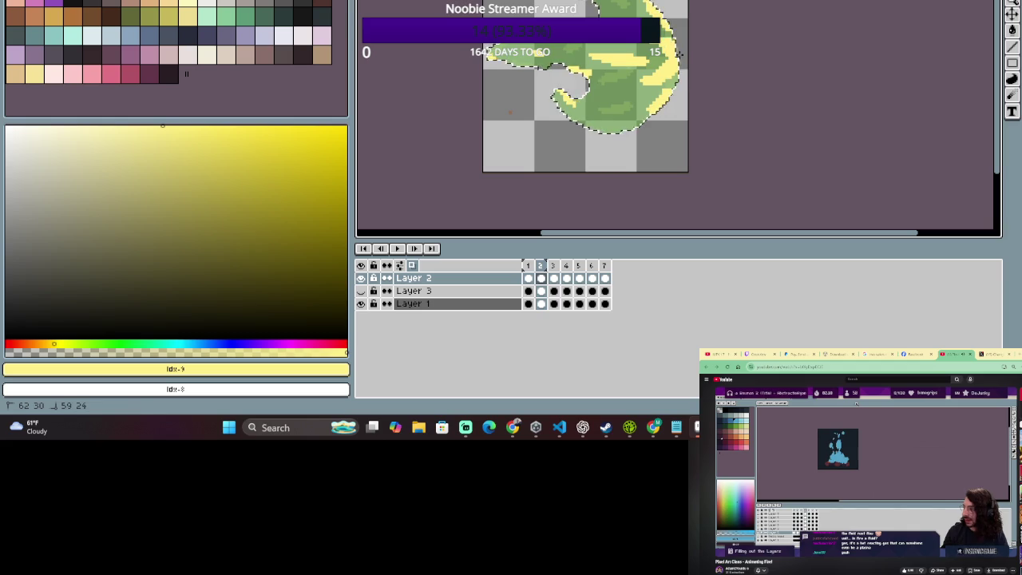
pyautogui.moveTo(528, 265); pyautogui.dragTo(554, 266)
pyautogui.press('e')
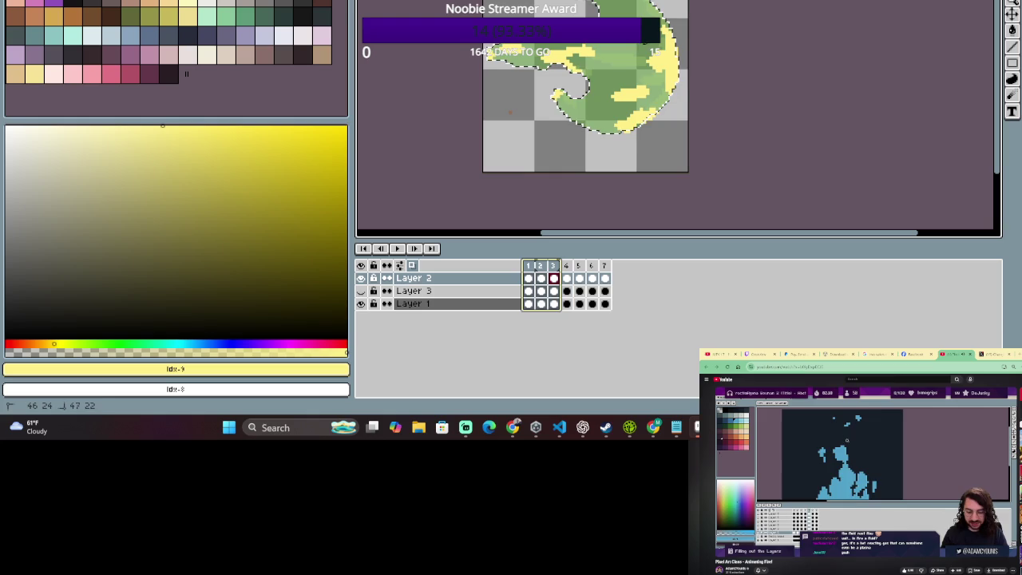
pyautogui.moveTo(556, 278); pyautogui.dragTo(547, 276)
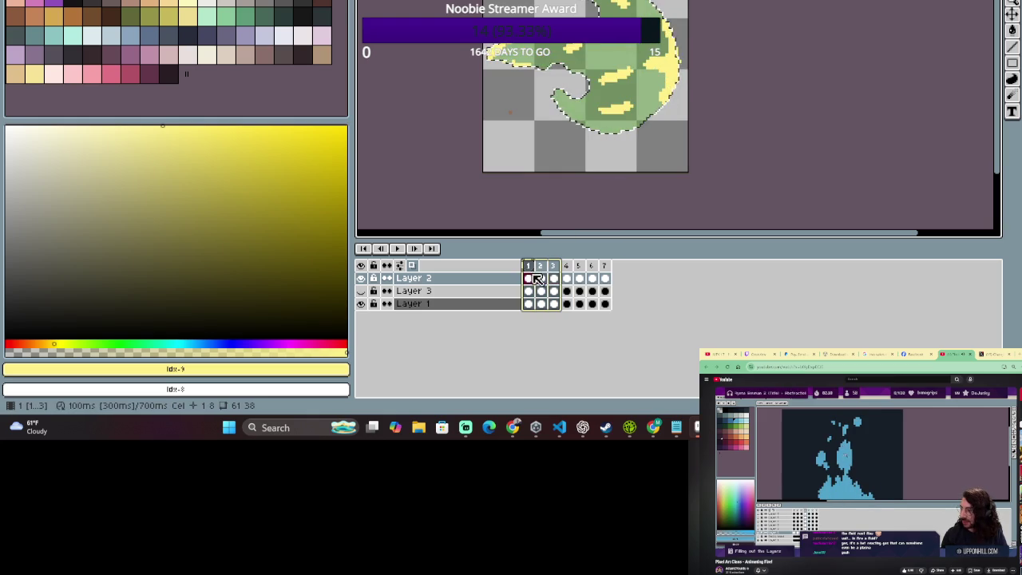
pyautogui.click(554, 278)
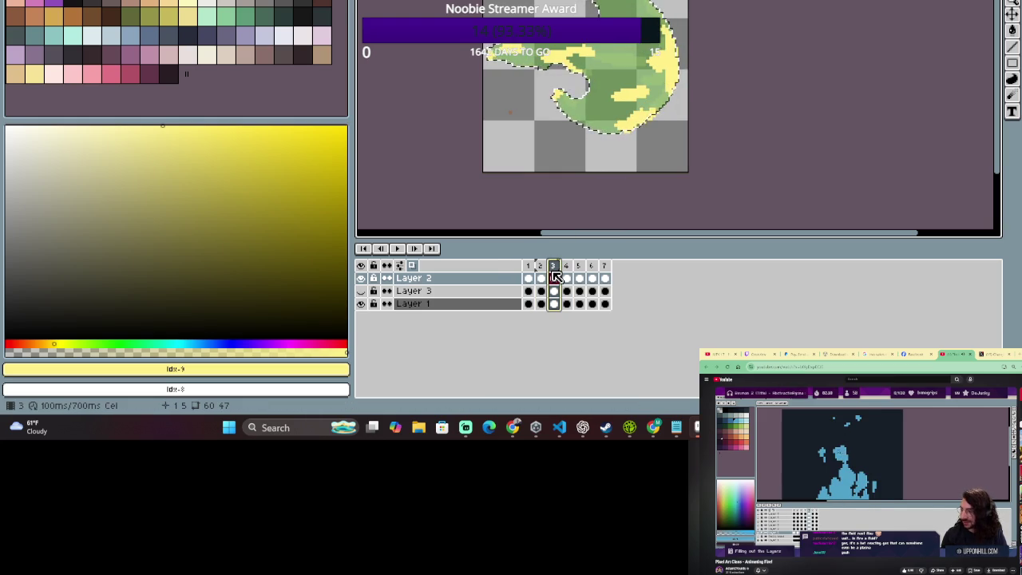
pyautogui.moveTo(557, 277); pyautogui.dragTo(567, 277)
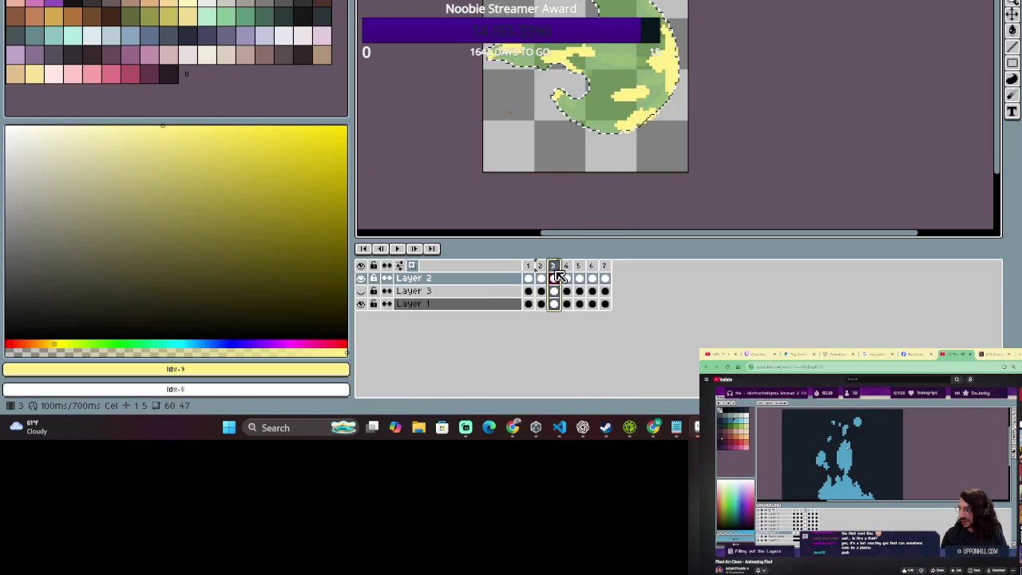
pyautogui.moveTo(554, 271)
pyautogui.mouseDown()
pyautogui.moveTo(527, 272)
pyautogui.moveTo(543, 273)
pyautogui.mouseUp()
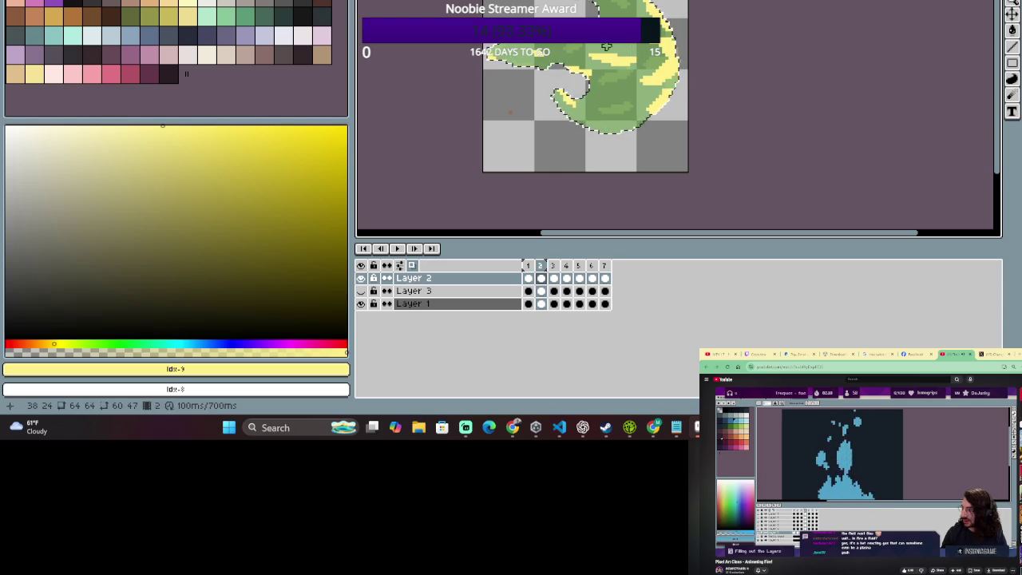
# Compare frames 1 and 2 with range selections, ending with Layer 2's cel on frame 2.
pyautogui.moveTo(540, 265); pyautogui.dragTo(528, 266)
pyautogui.click(540, 267)
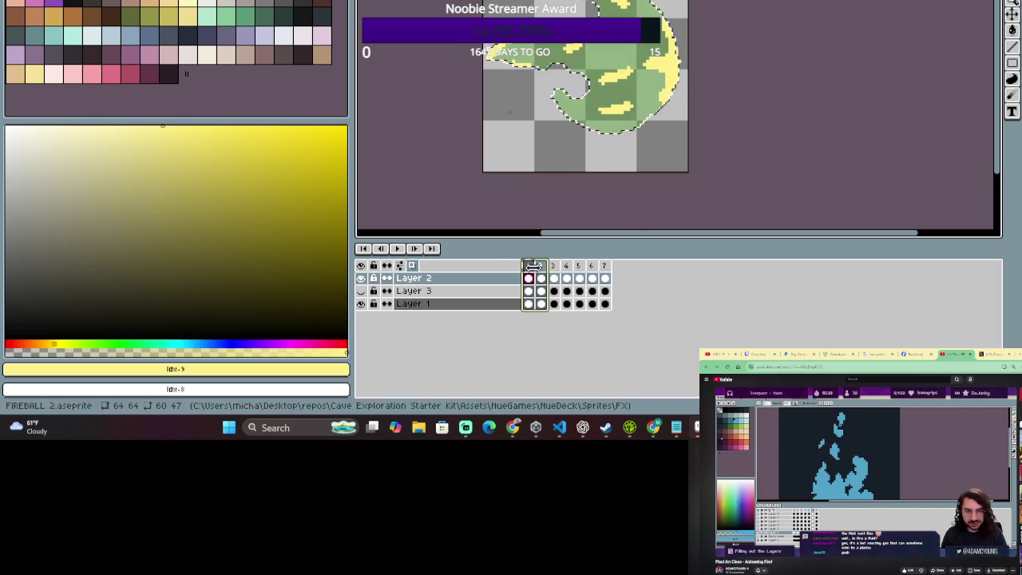
pyautogui.moveTo(540, 269); pyautogui.dragTo(528, 269)
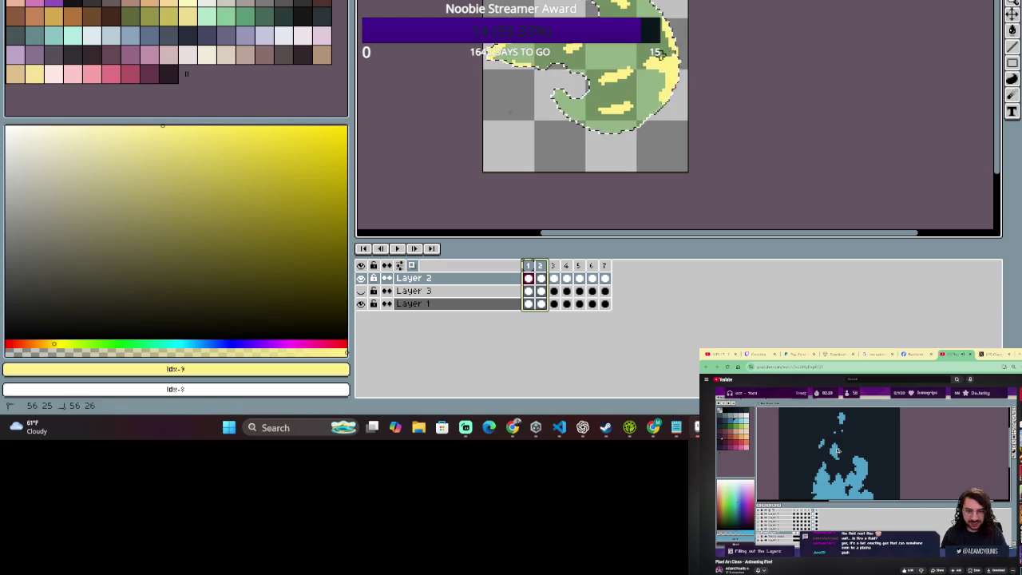
pyautogui.press('Escape')
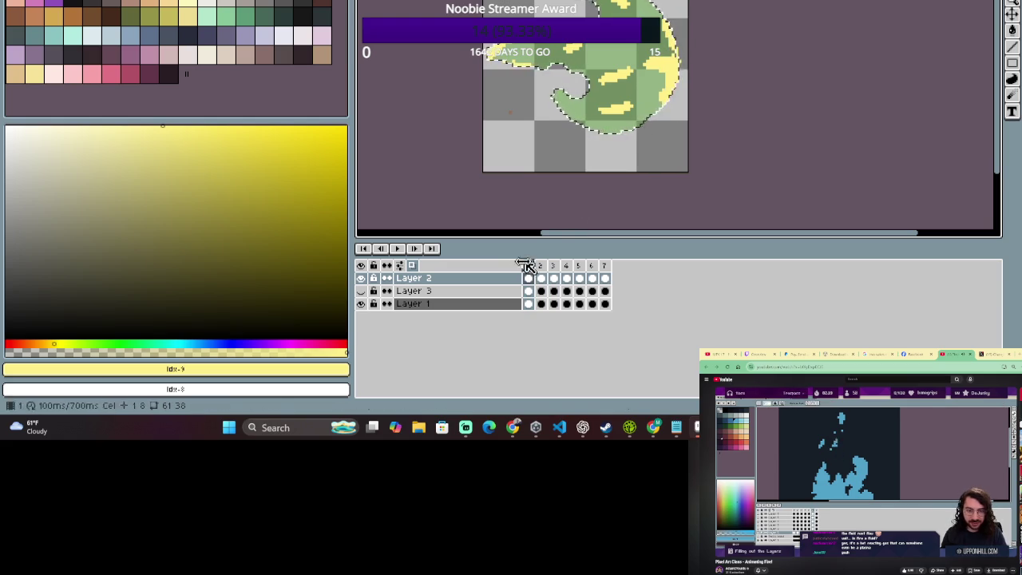
pyautogui.click(527, 278)
pyautogui.keyDown('shift'); pyautogui.click(540, 269); pyautogui.keyUp('shift')
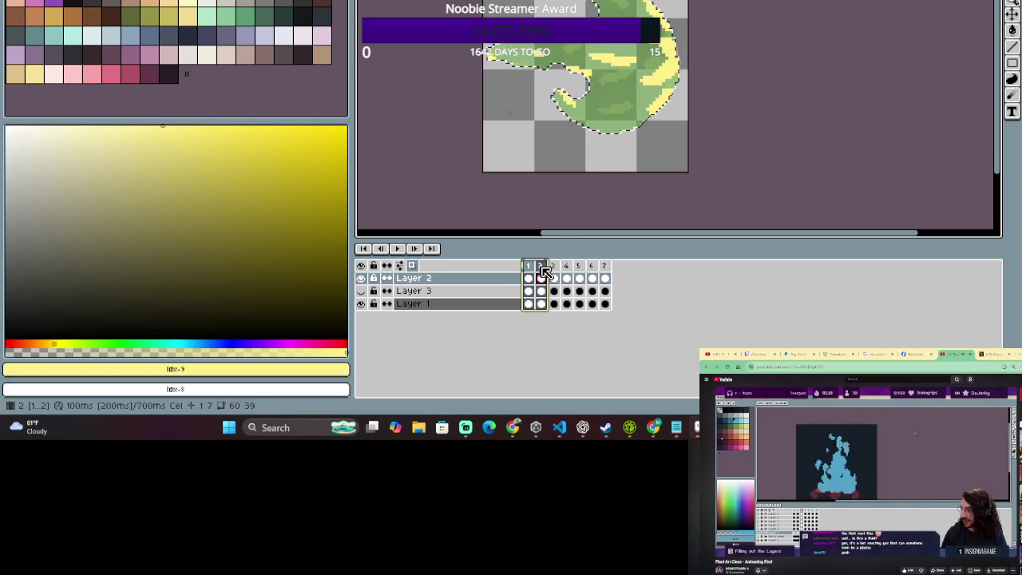
pyautogui.click(530, 277)
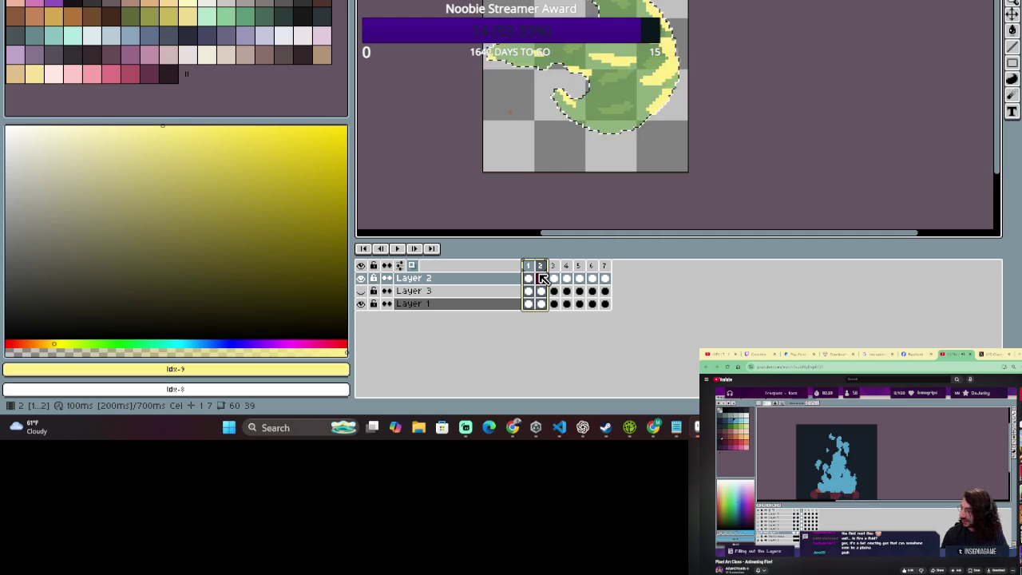
pyautogui.keyDown('shift'); pyautogui.click(538, 279); pyautogui.keyUp('shift')
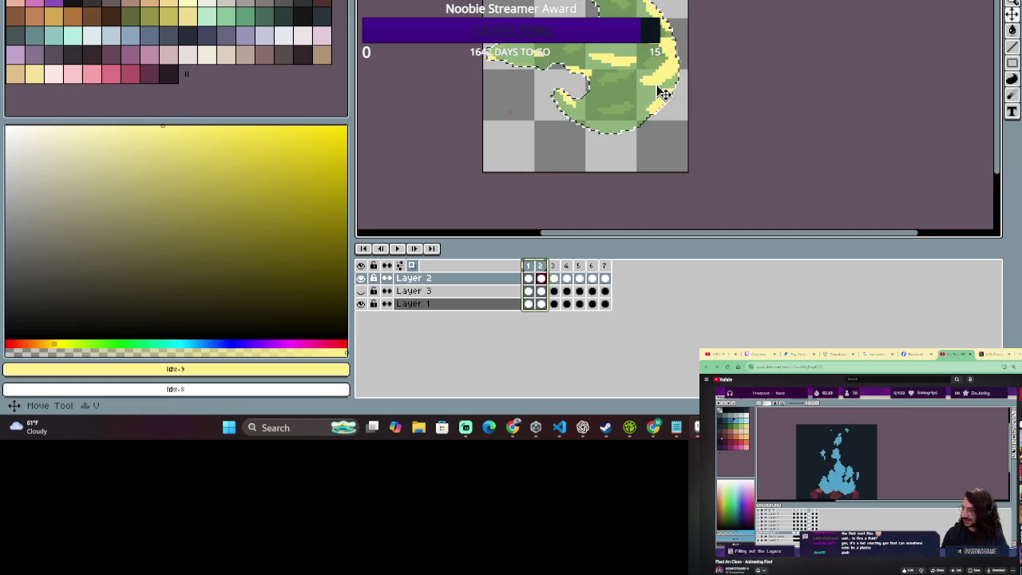
# Paint a longer yellow band across the fireball's upper right on frame 2.
pyautogui.press('b')
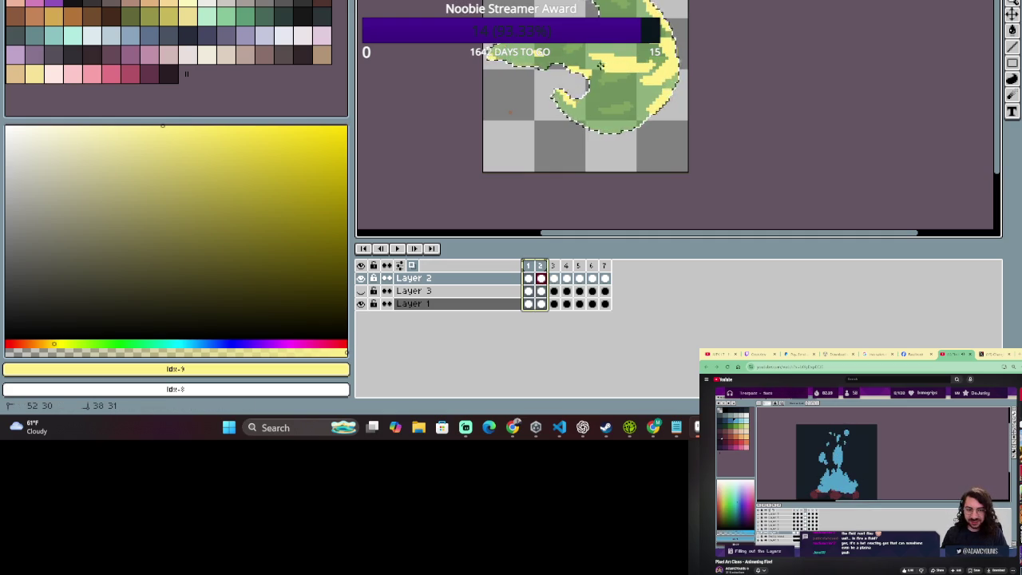
pyautogui.click(617, 66)
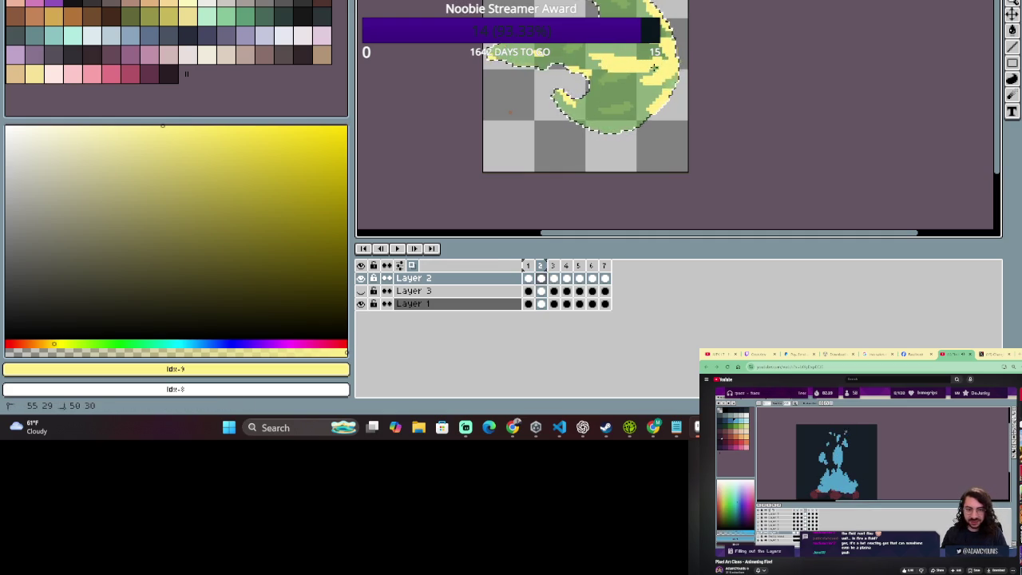
pyautogui.press('e')
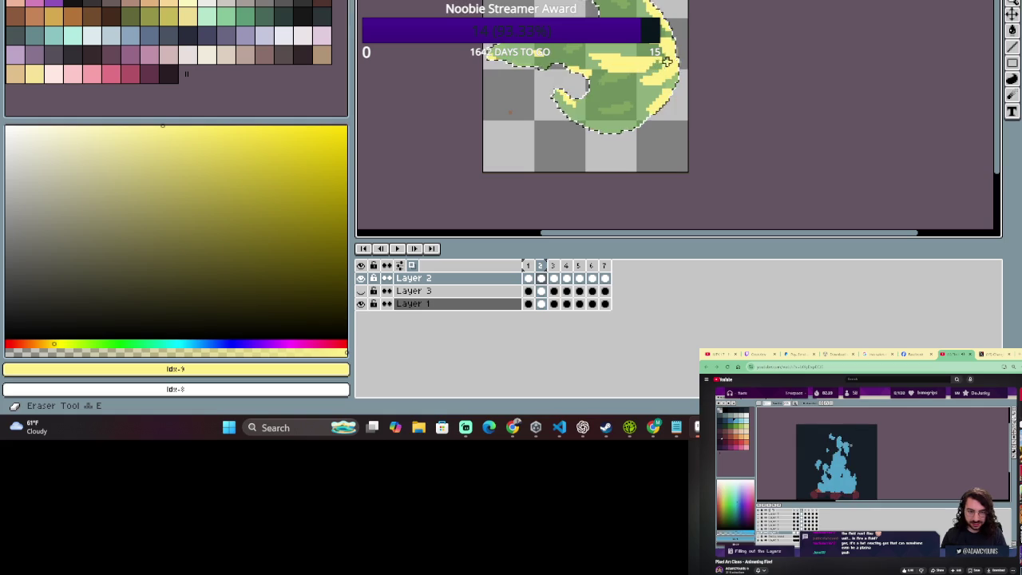
pyautogui.moveTo(609, 68)
pyautogui.mouseDown()
pyautogui.moveTo(660, 68)
pyautogui.moveTo(657, 53)
pyautogui.mouseUp()
pyautogui.moveTo(616, 83); pyautogui.dragTo(657, 51)
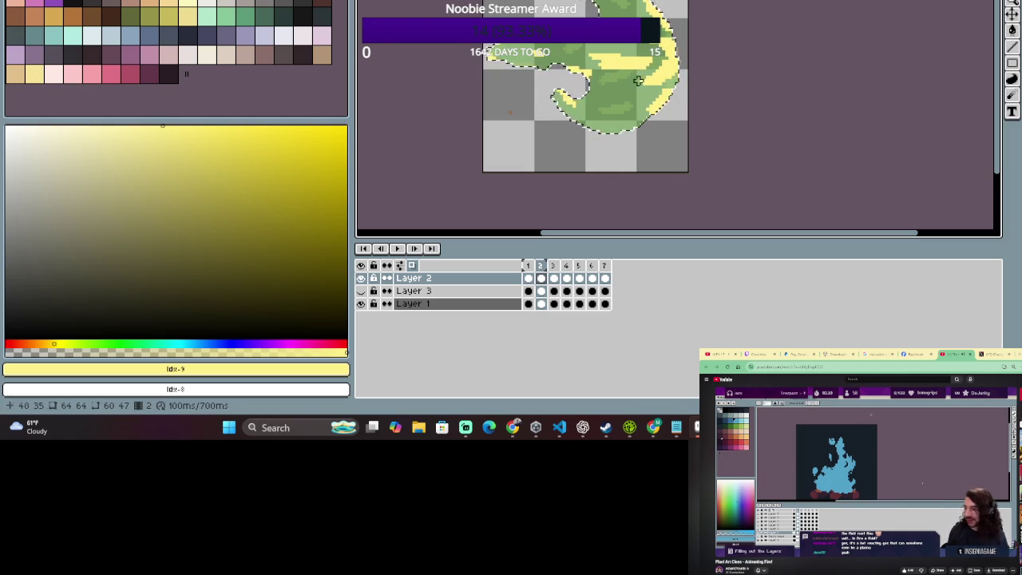
# Flip between frames 2, 3 and 1 to compare their yellow highlights.
pyautogui.click(534, 270)
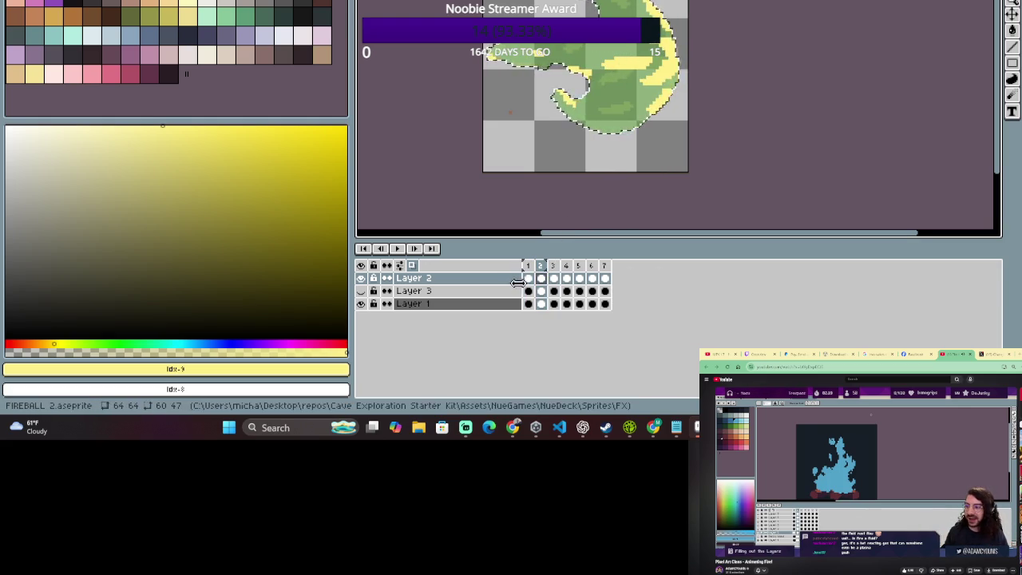
pyautogui.click(559, 273)
pyautogui.click(540, 277)
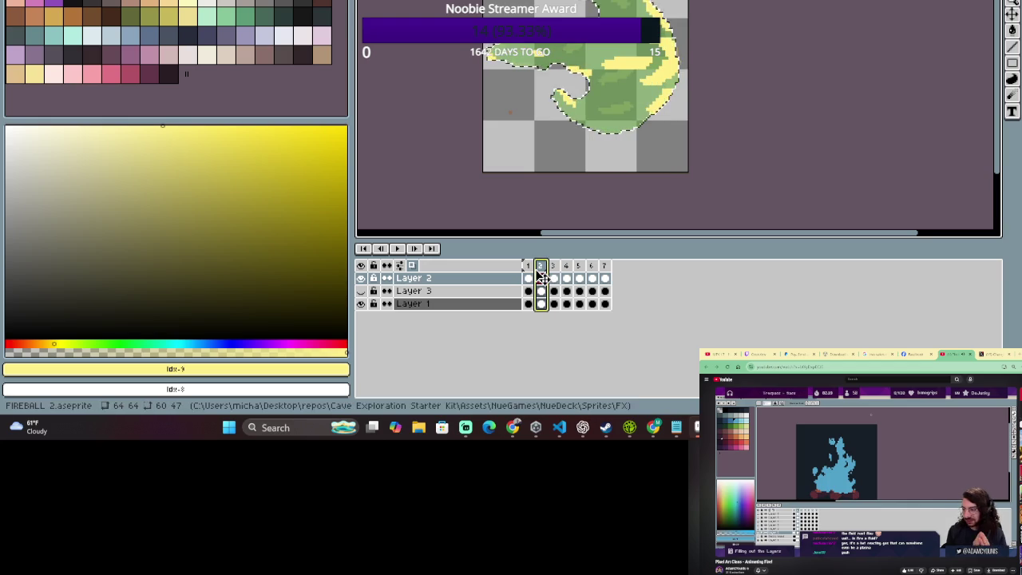
pyautogui.click(528, 266)
pyautogui.click(541, 274)
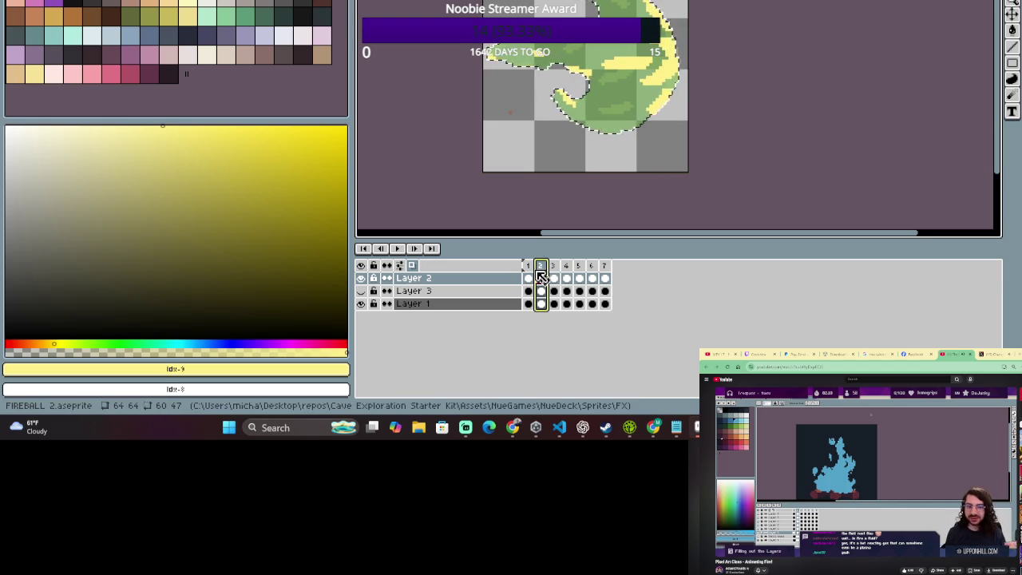
# Show Layer 2's cel on frame 1 alone and undo the last pencil mark.
pyautogui.moveTo(529, 278); pyautogui.dragTo(547, 278)
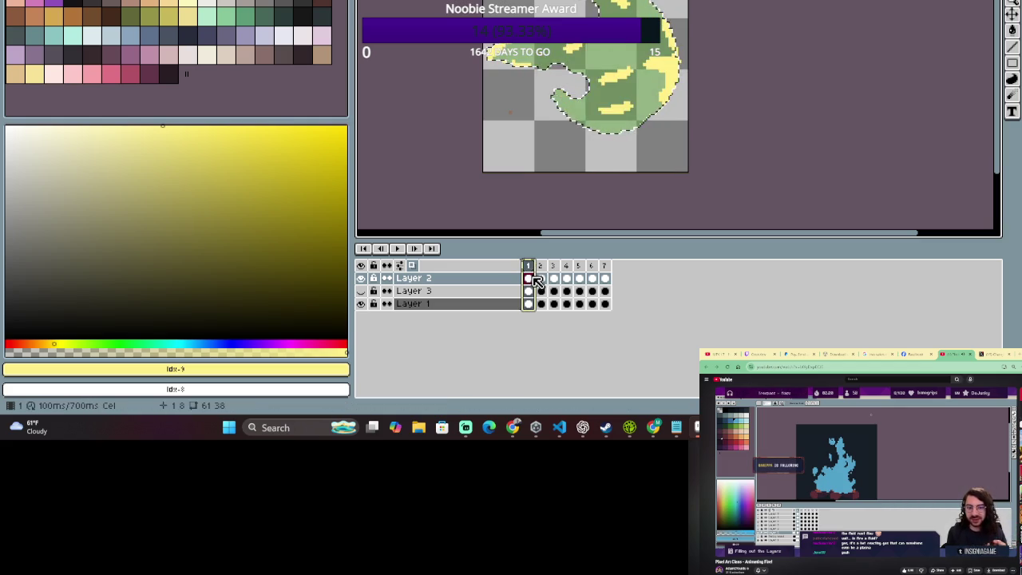
pyautogui.moveTo(518, 277); pyautogui.dragTo(541, 281)
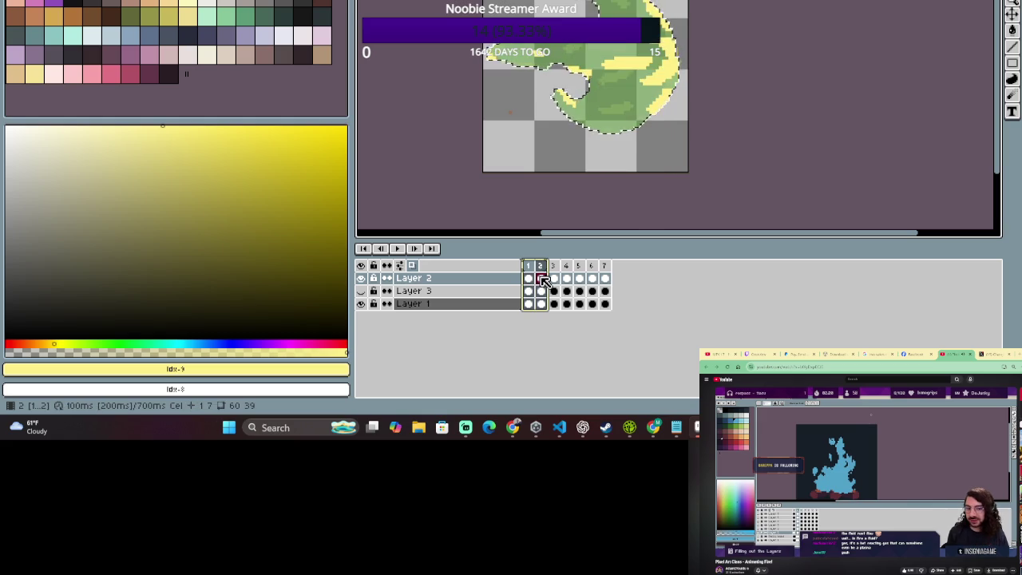
pyautogui.click(527, 278)
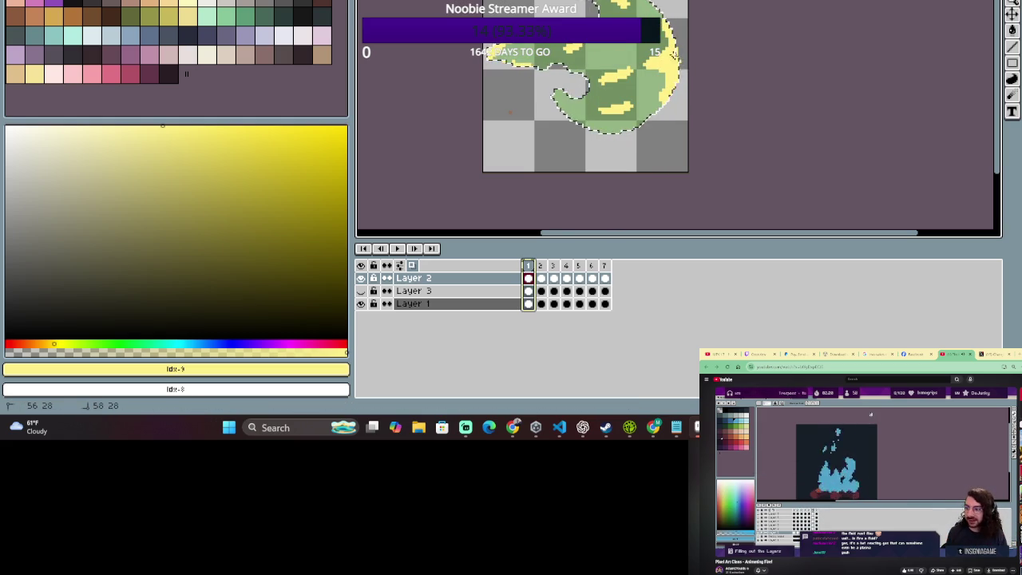
pyautogui.hotkey('ctrl', 'z')
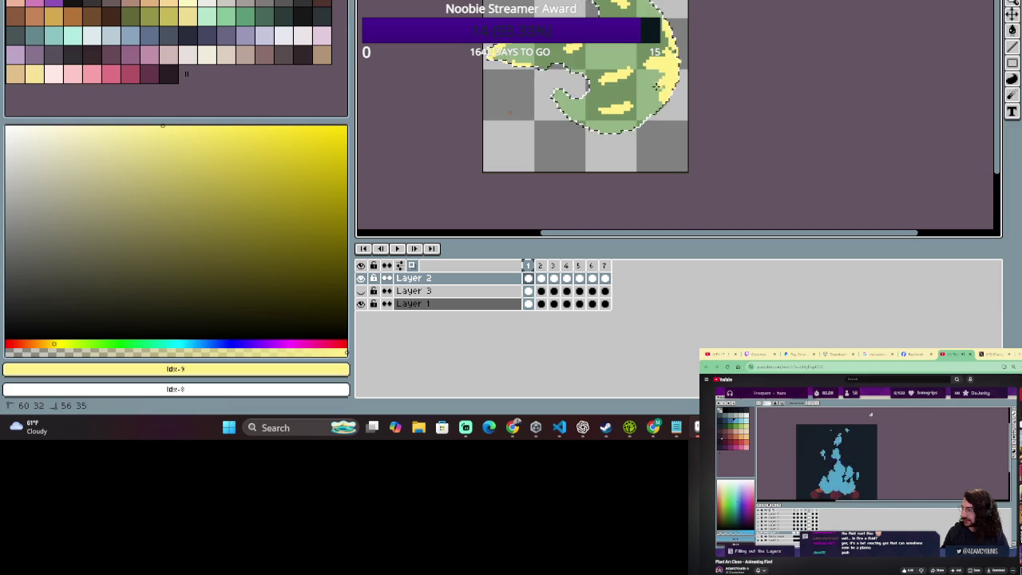
# Flip repeatedly between frames 1 and 2 to compare their highlights.
pyautogui.click(542, 266)
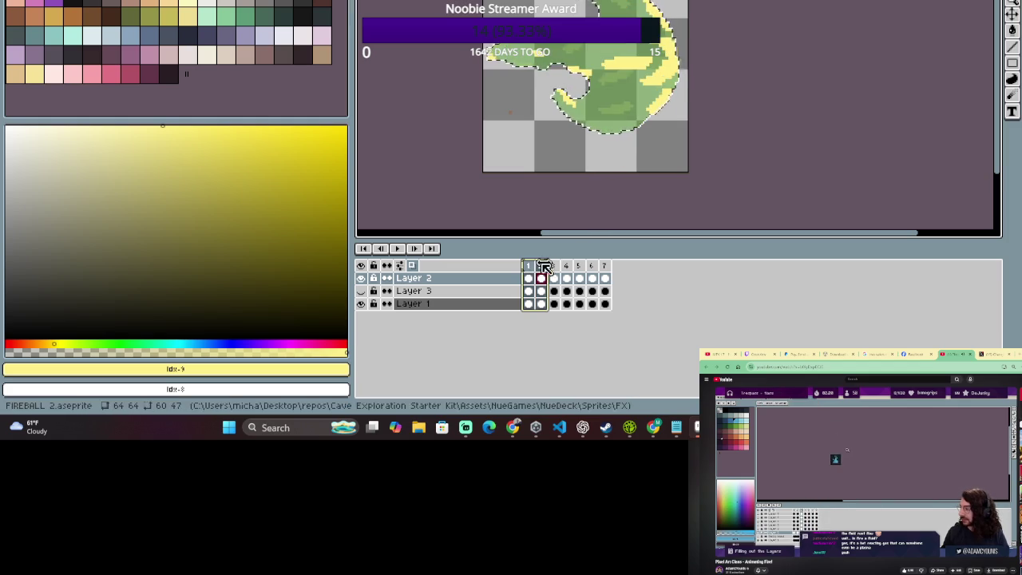
pyautogui.click(530, 265)
pyautogui.click(540, 266)
pyautogui.click(529, 266)
pyautogui.click(540, 265)
pyautogui.click(529, 266)
pyautogui.click(540, 266)
pyautogui.click(529, 266)
# Play frames 1–3 as a looping animation, then stop on frame 3.
pyautogui.moveTo(529, 266); pyautogui.dragTo(547, 266)
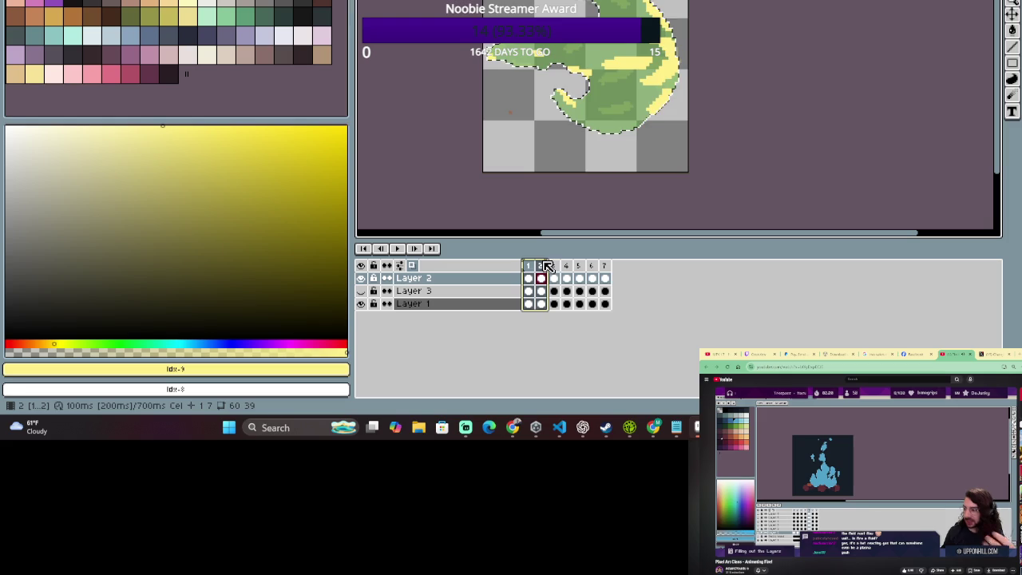
pyautogui.press('Return')
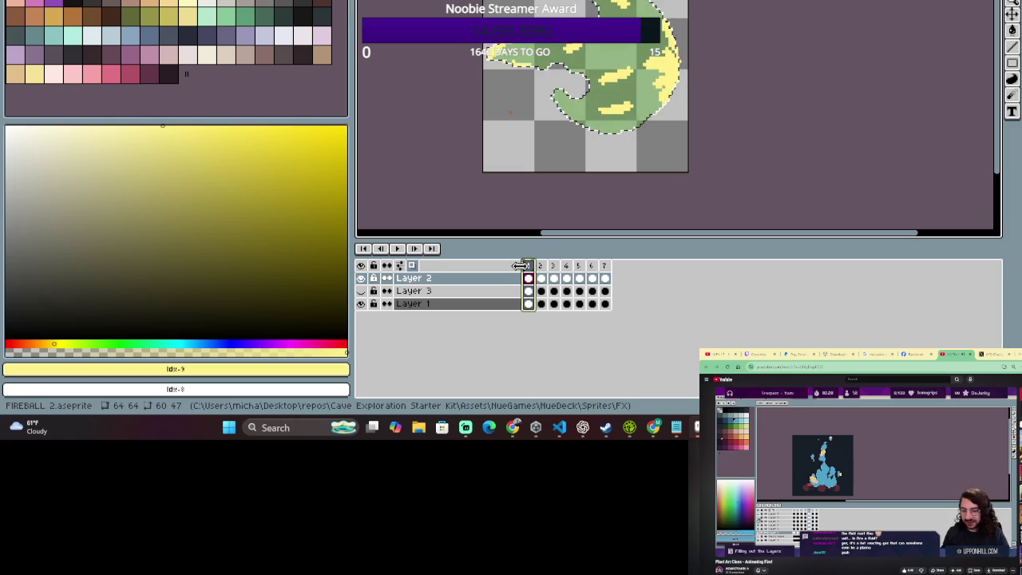
pyautogui.moveTo(551, 274)
pyautogui.mouseDown()
pyautogui.moveTo(543, 269)
pyautogui.moveTo(554, 275)
pyautogui.mouseUp()
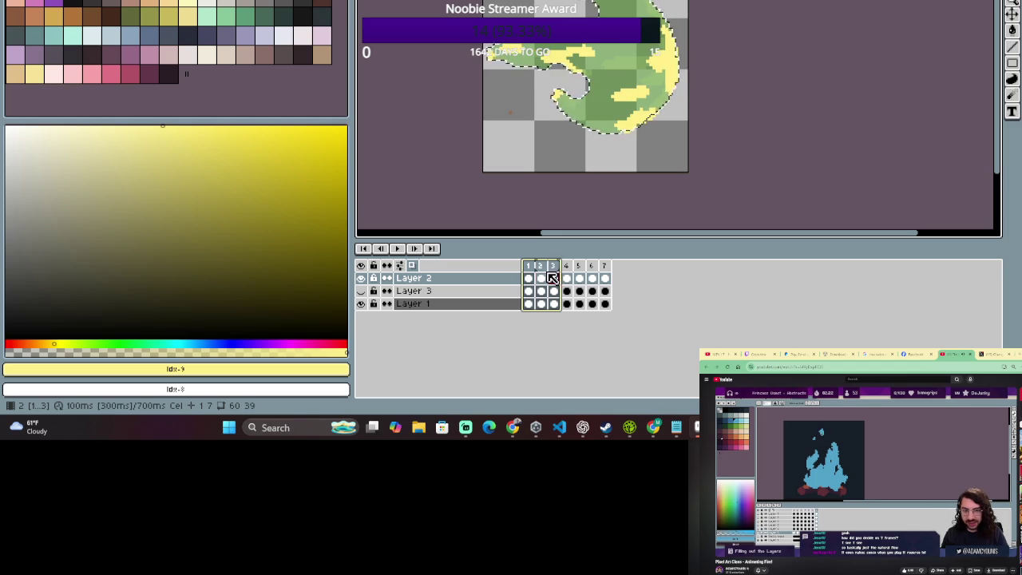
pyautogui.click(552, 277)
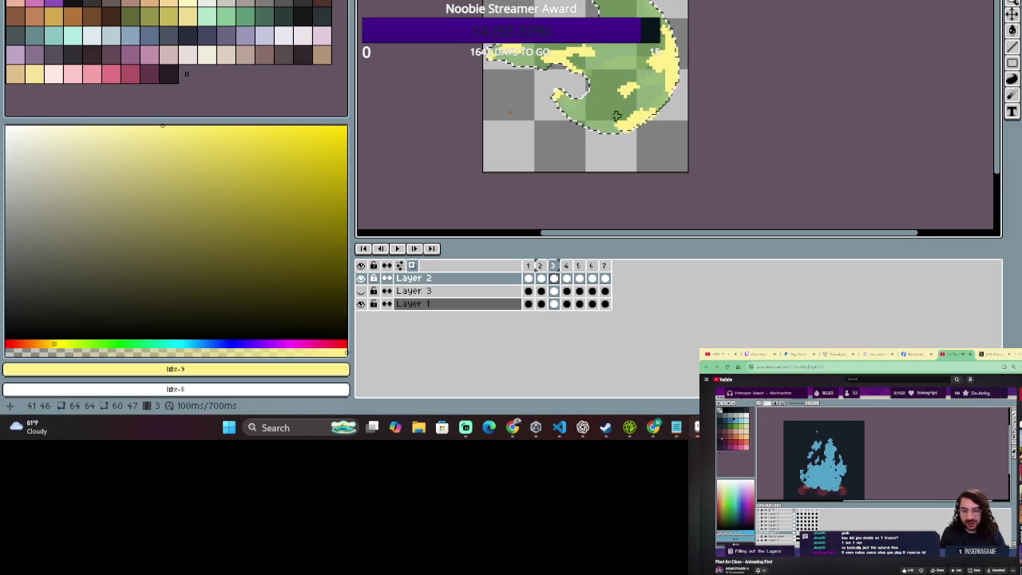
# Compare frames 2 and 3, then select Layer 2's cel on frame 3 for editing.
pyautogui.moveTo(553, 265); pyautogui.dragTo(542, 265)
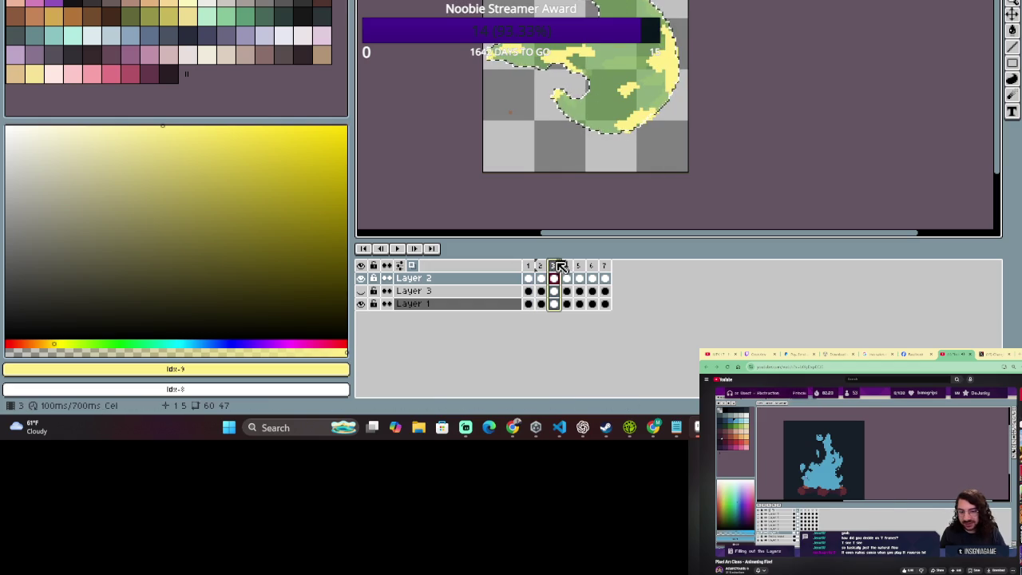
pyautogui.click(553, 266)
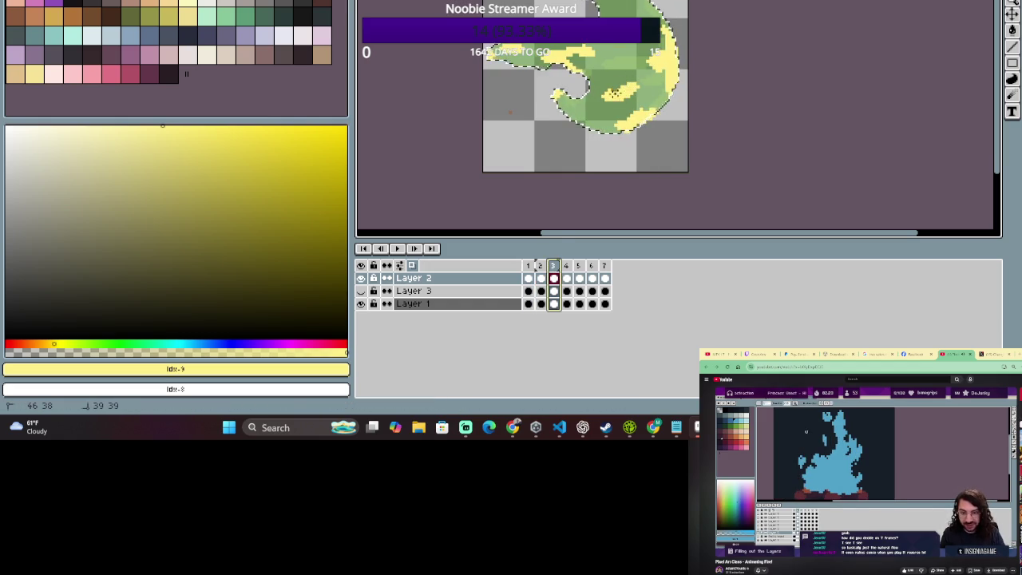
pyautogui.click(647, 83)
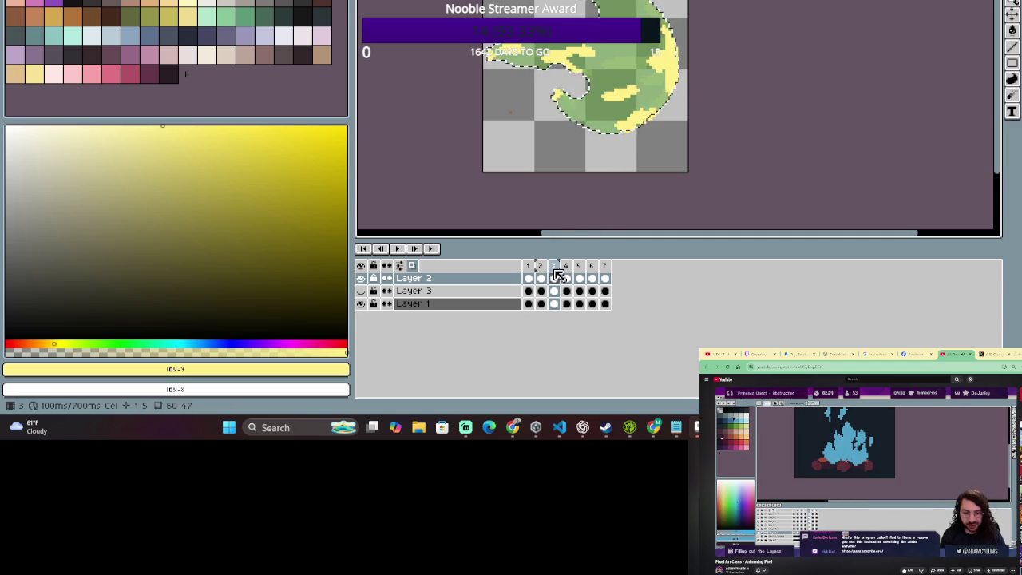
pyautogui.moveTo(558, 274); pyautogui.dragTo(546, 277)
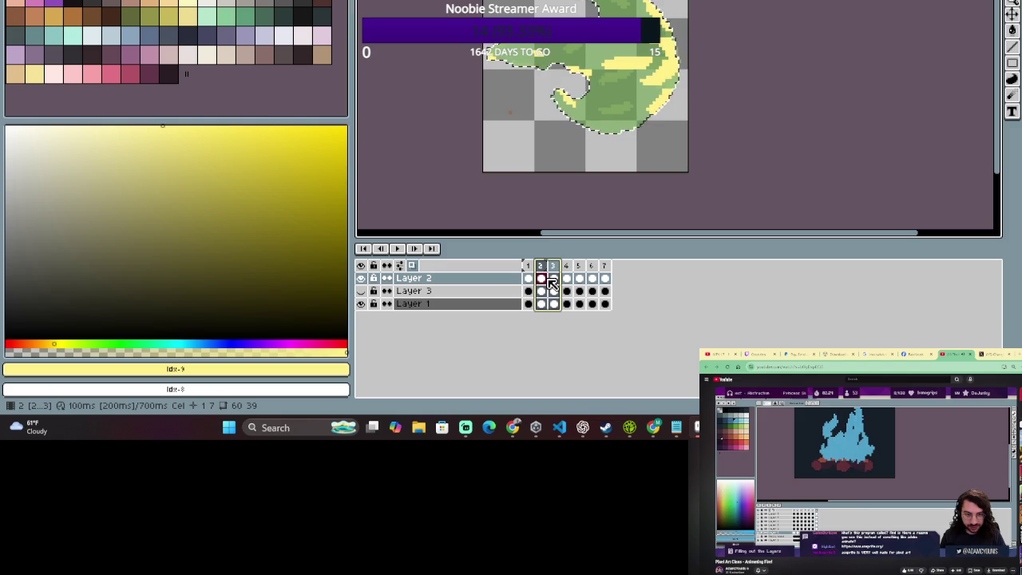
pyautogui.click(553, 279)
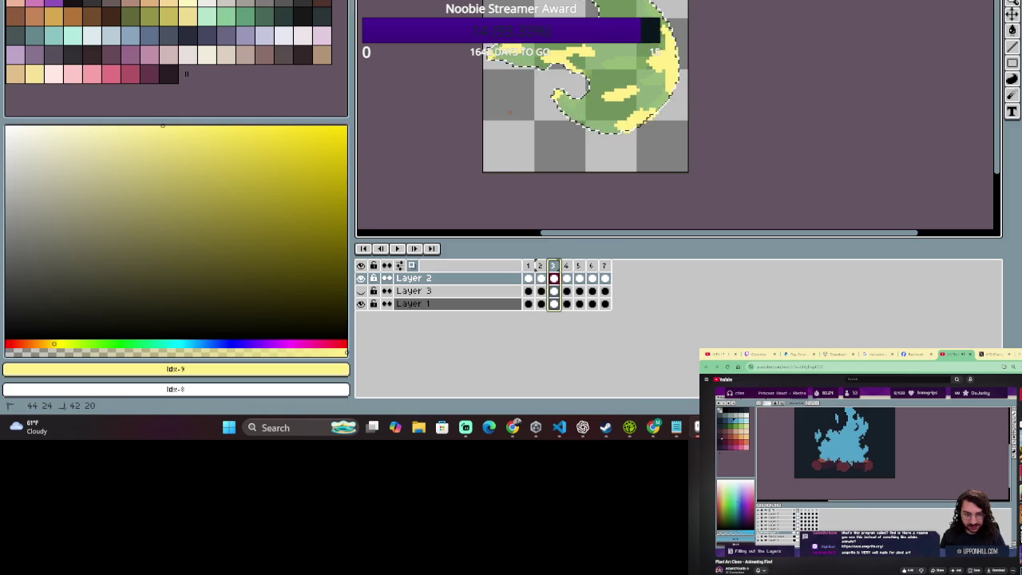
pyautogui.click(556, 277)
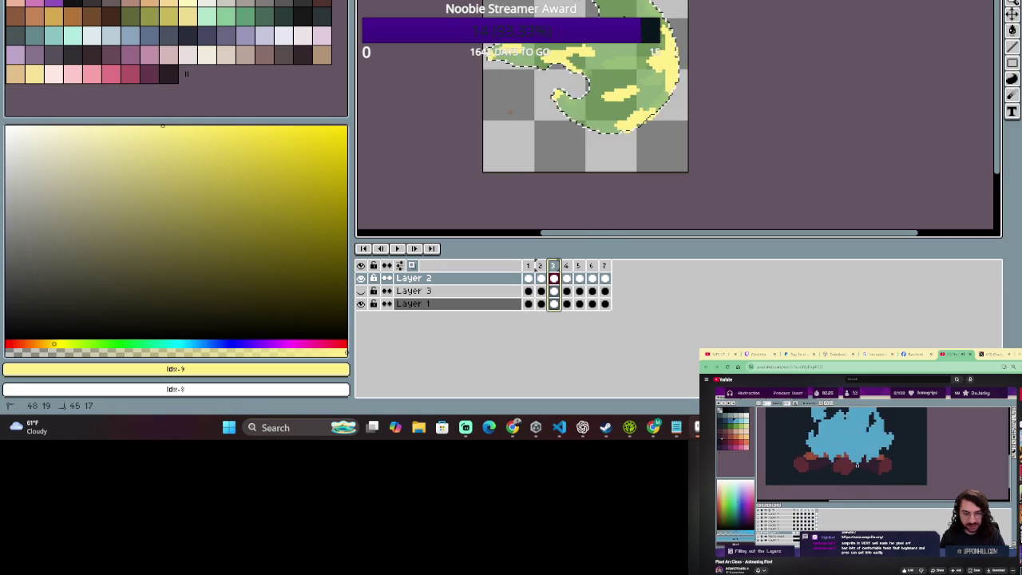
pyautogui.press('Escape')
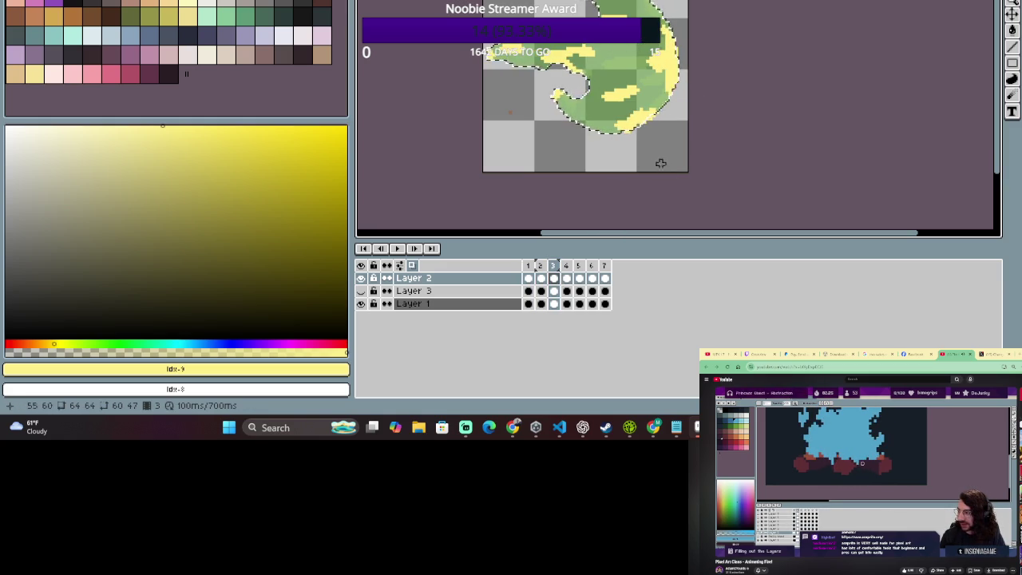
pyautogui.click(554, 278)
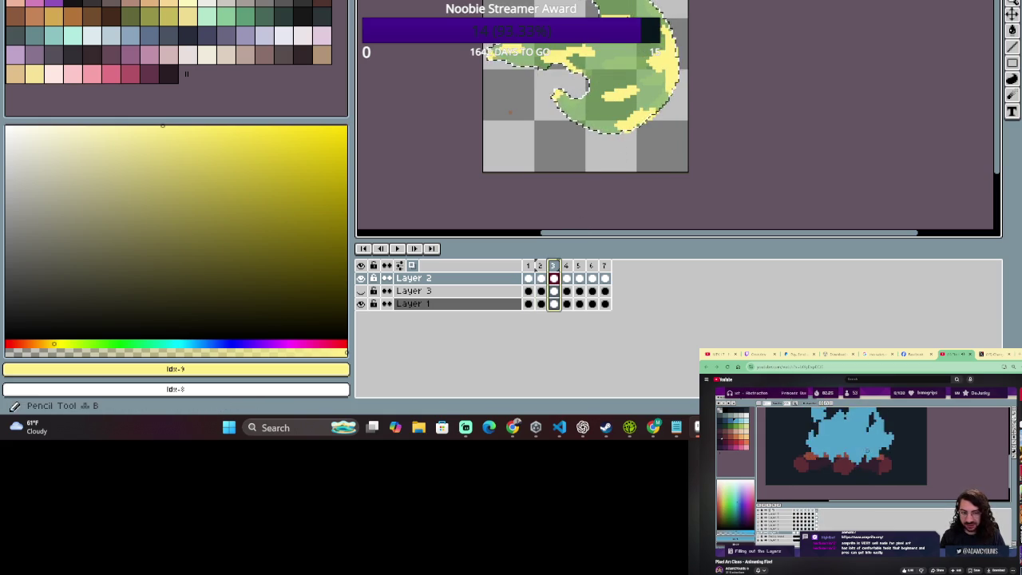
# Erase parts of frame 3's yellow highlights, checking them against frame 2.
pyautogui.press('e')
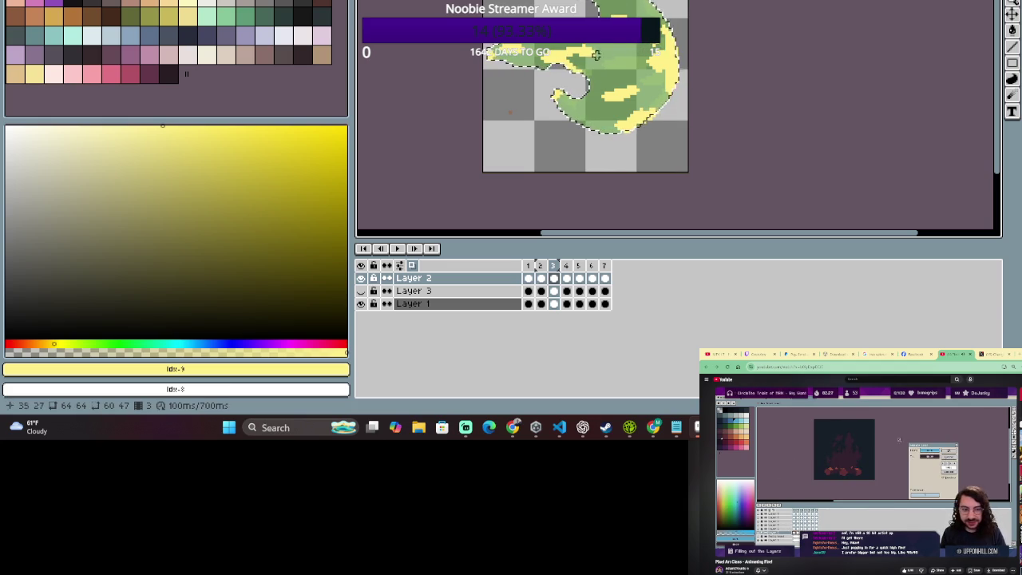
pyautogui.moveTo(552, 265); pyautogui.dragTo(540, 265)
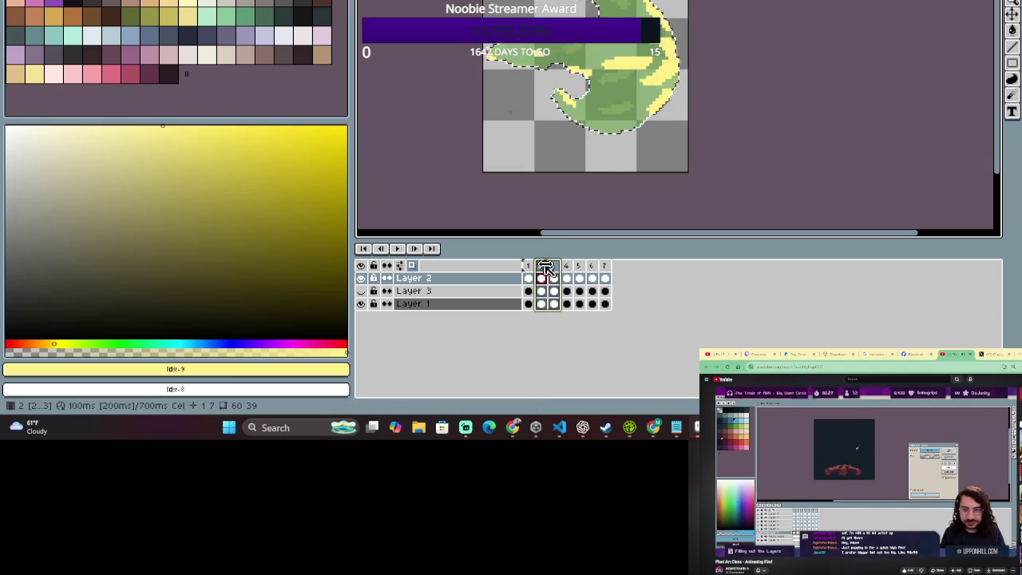
pyautogui.click(554, 266)
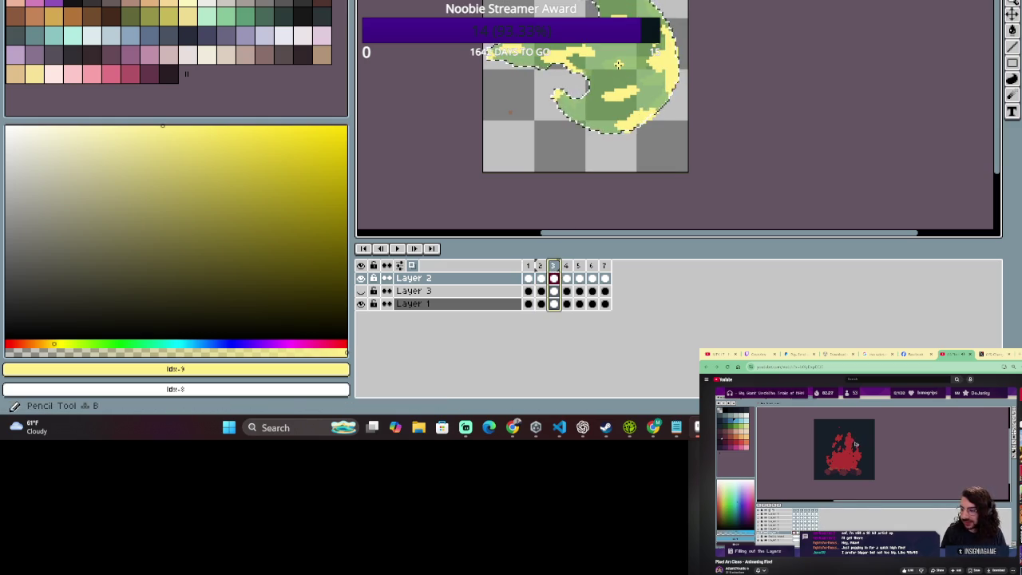
pyautogui.press('e')
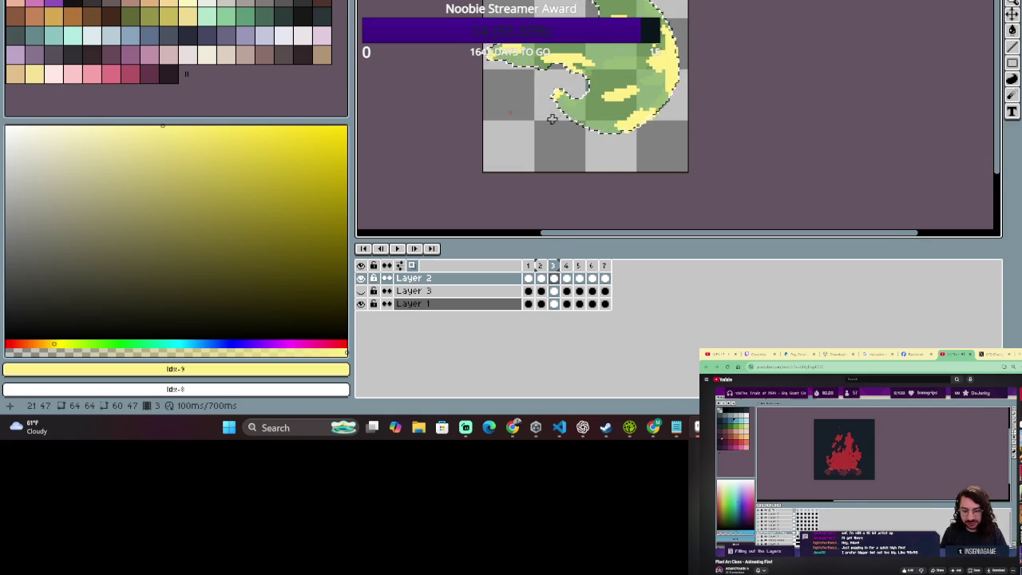
pyautogui.scroll(-3, 552, 118)
pyautogui.scroll(3, 551, 107)
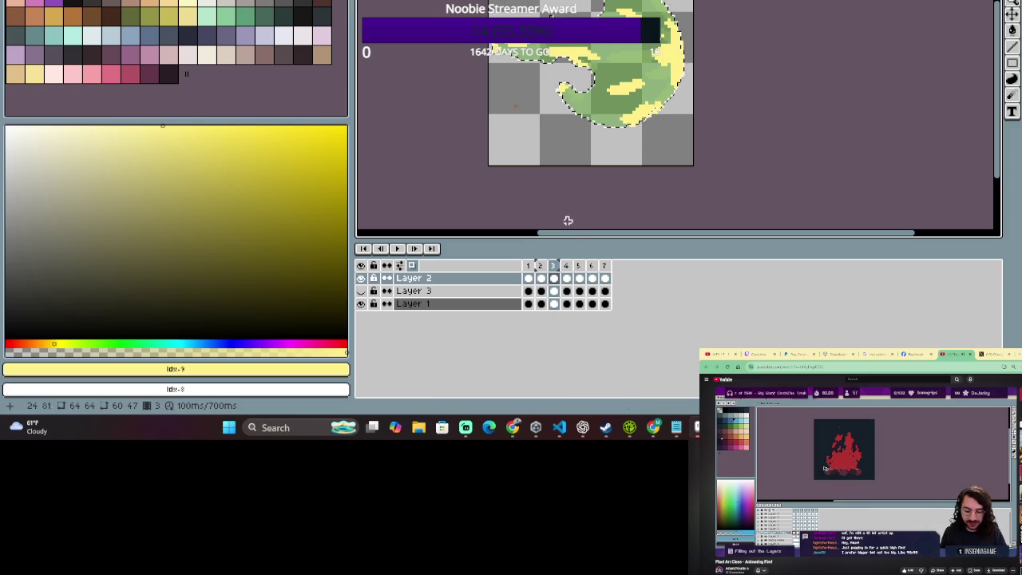
# Flip between frames 2 and 3 to compare the reworked highlights, ending on frame 3.
pyautogui.moveTo(553, 270); pyautogui.dragTo(541, 269)
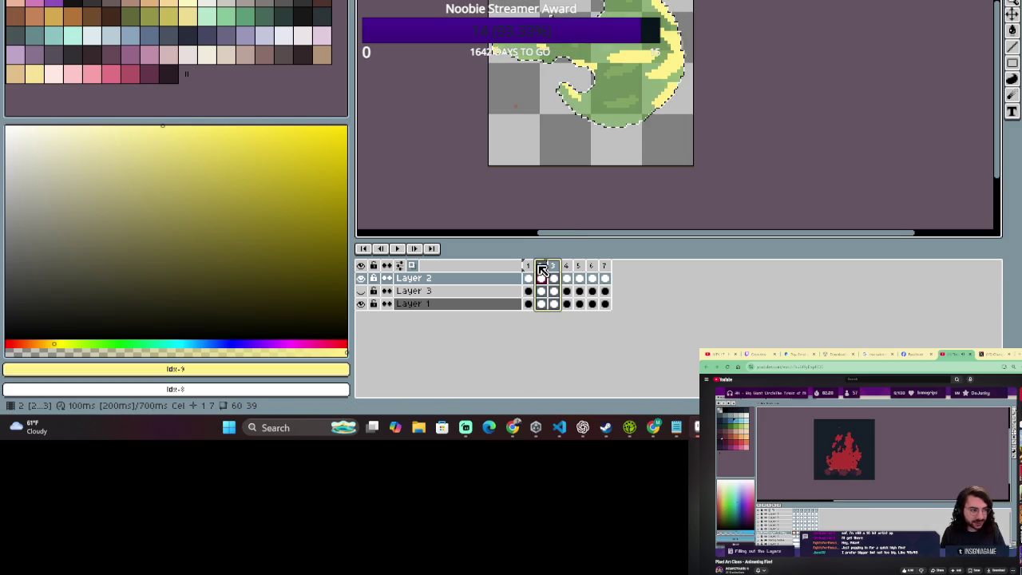
pyautogui.click(553, 268)
pyautogui.click(541, 268)
pyautogui.click(559, 268)
pyautogui.moveTo(558, 268); pyautogui.dragTo(546, 264)
pyautogui.click(558, 269)
pyautogui.click(557, 268)
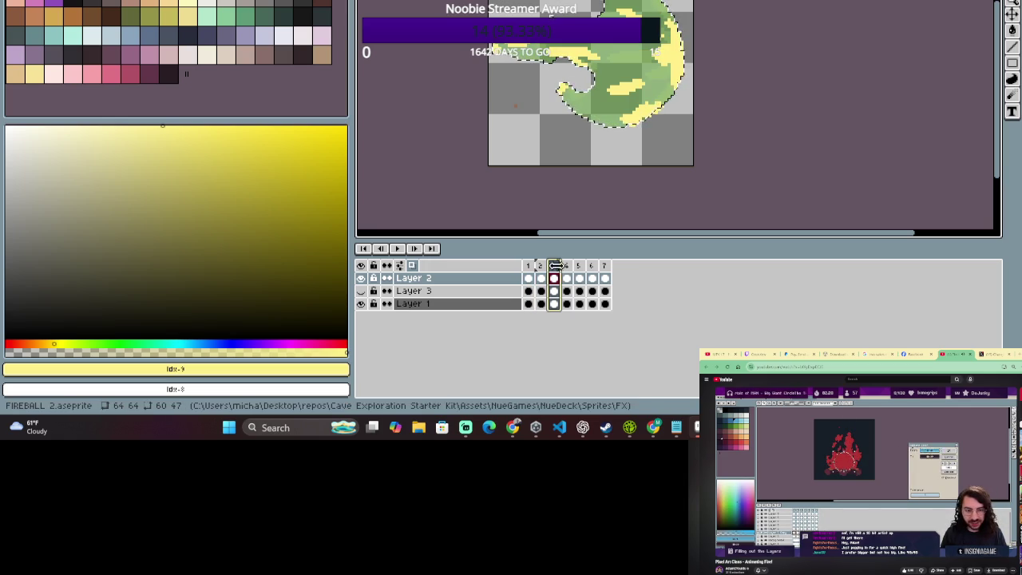
# Move to frame 4 and paint a yellow streak along the fireball's curling left arm.
pyautogui.moveTo(556, 271); pyautogui.dragTo(566, 271)
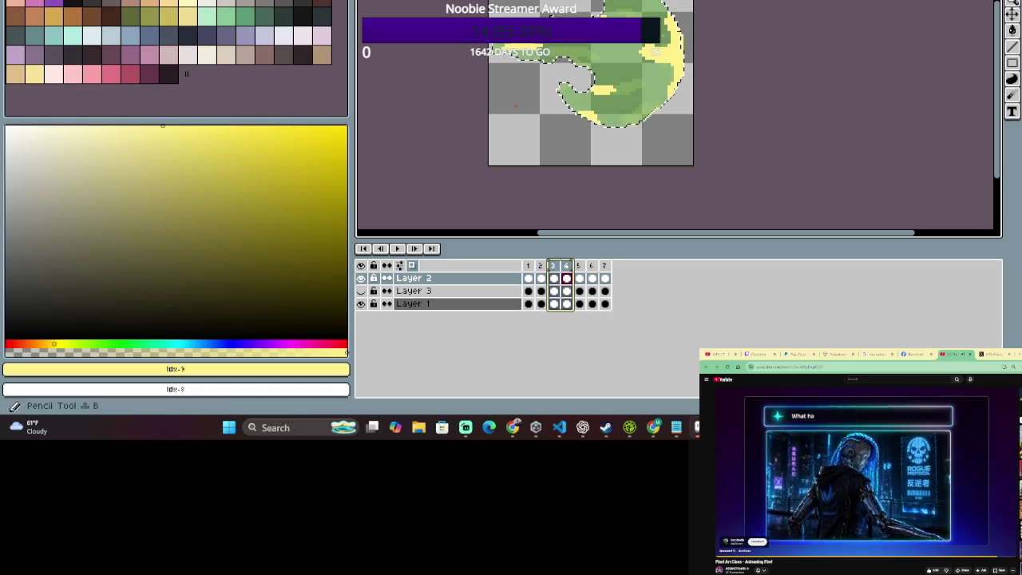
pyautogui.click(558, 17)
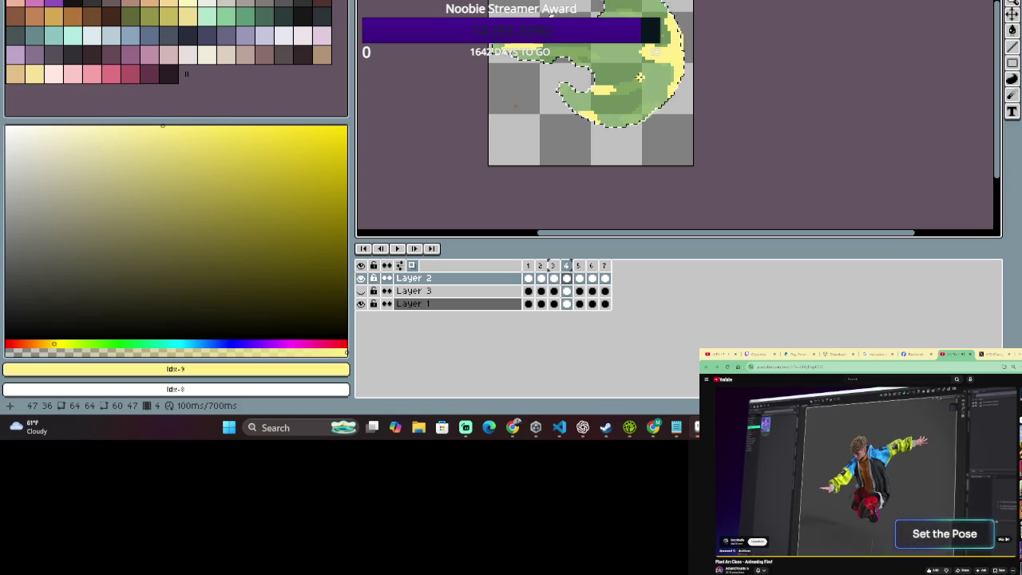
pyautogui.press('e')
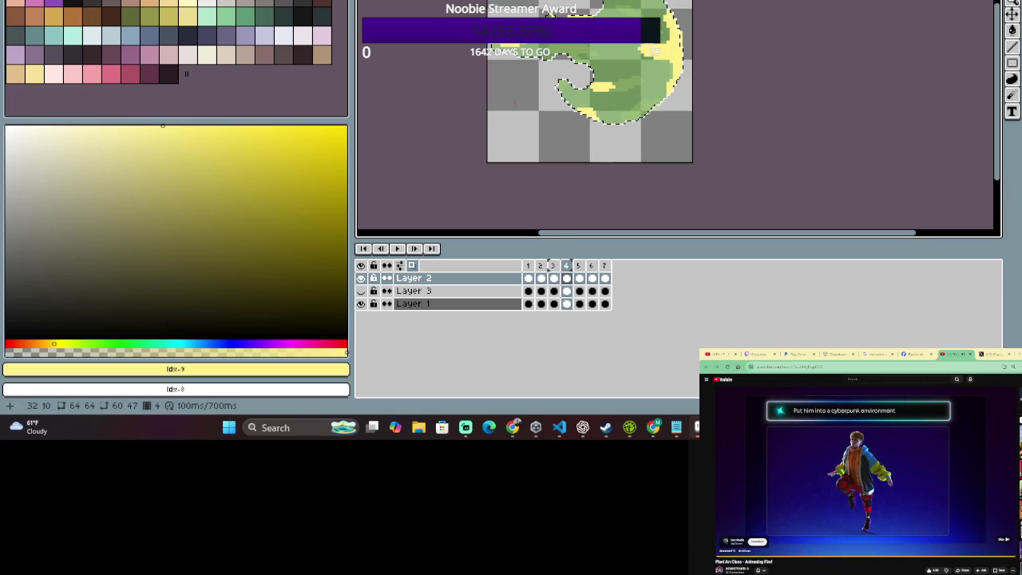
pyautogui.scroll(2, 597, 148)
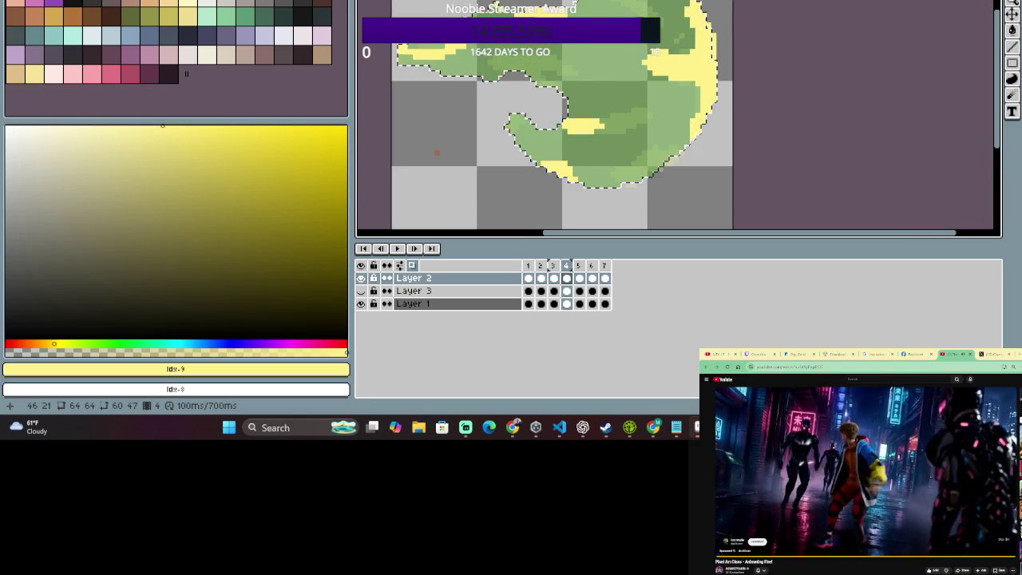
pyautogui.press('b')
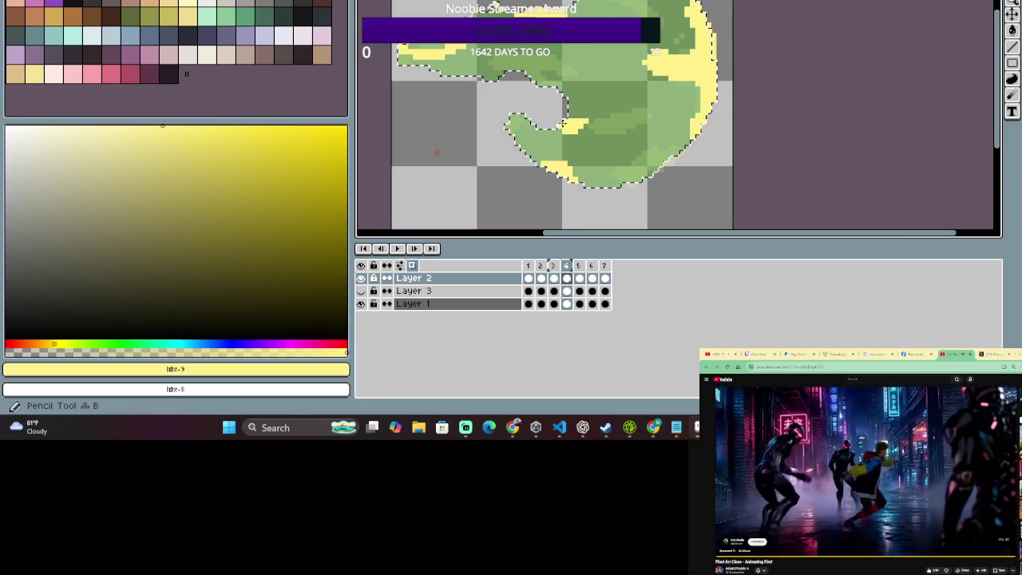
pyautogui.press('e')
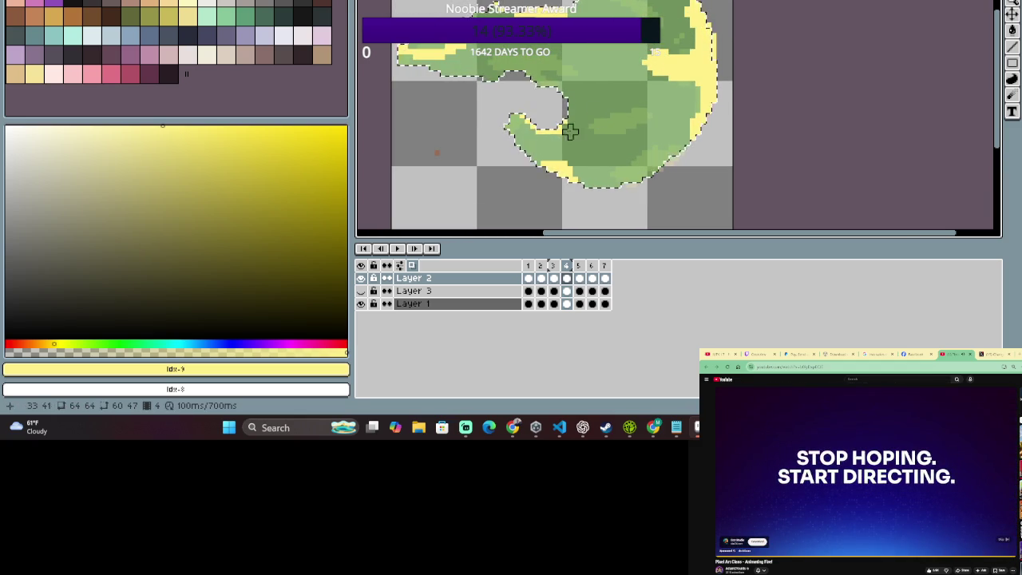
pyautogui.press('b')
pyautogui.press('e')
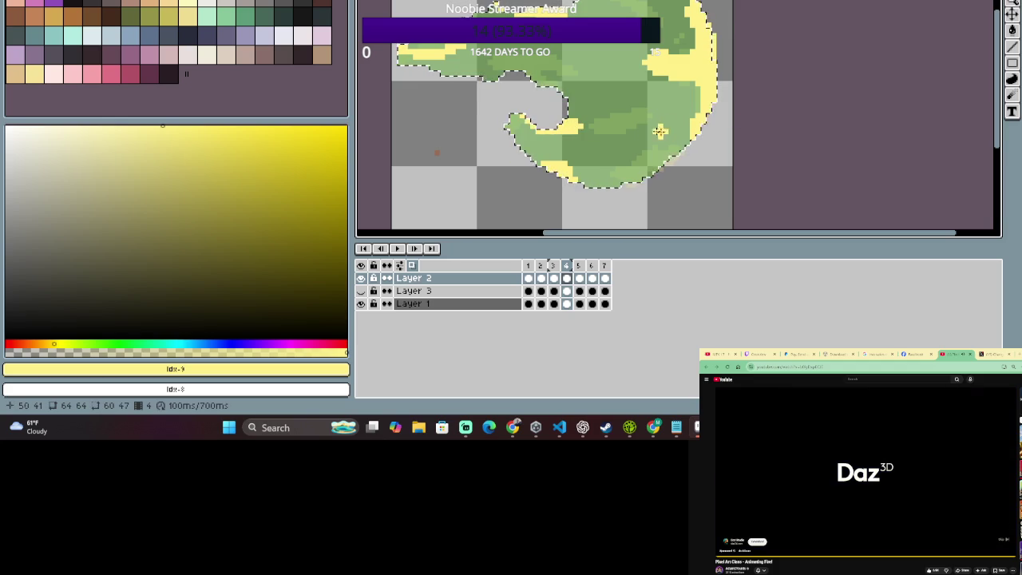
pyautogui.moveTo(602, 126); pyautogui.dragTo(573, 129)
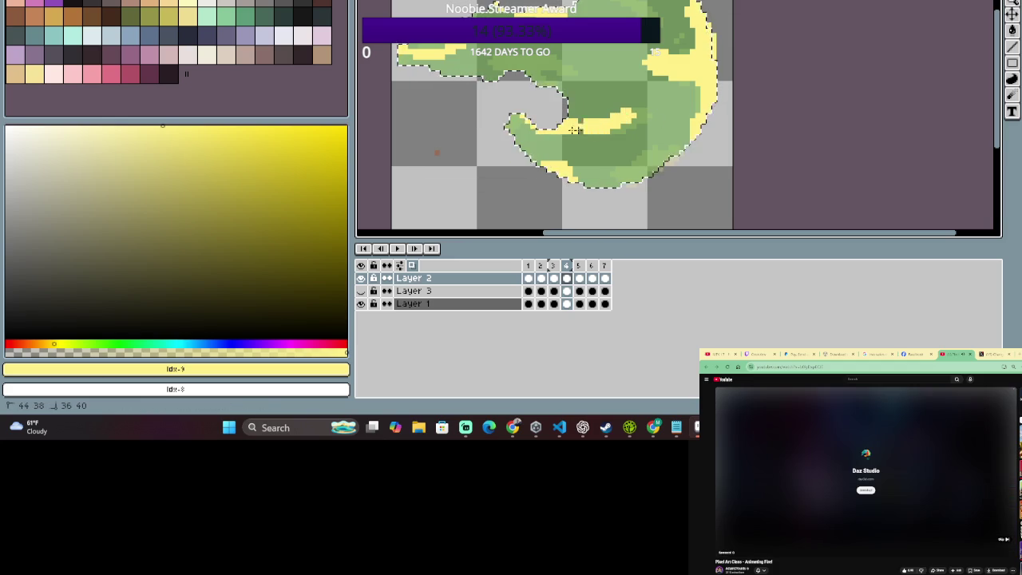
# Magic-wand select the yellow highlight areas, then return from Layer 1 to Layer 2.
pyautogui.press('w')
pyautogui.click(495, 126)
pyautogui.press('v')
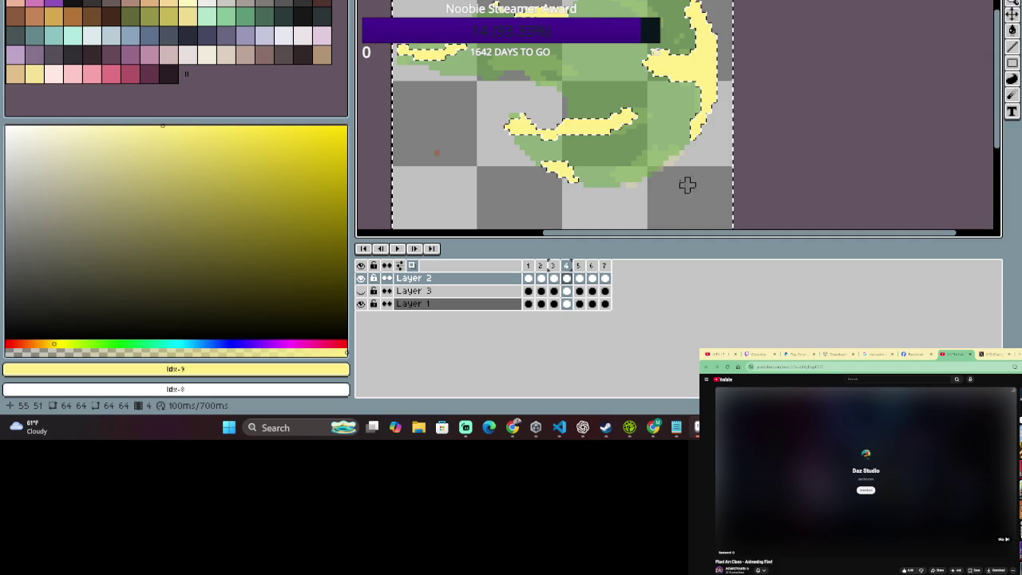
pyautogui.hotkey('ctrl', 'd')
pyautogui.hotkey('ctrl', 'z')
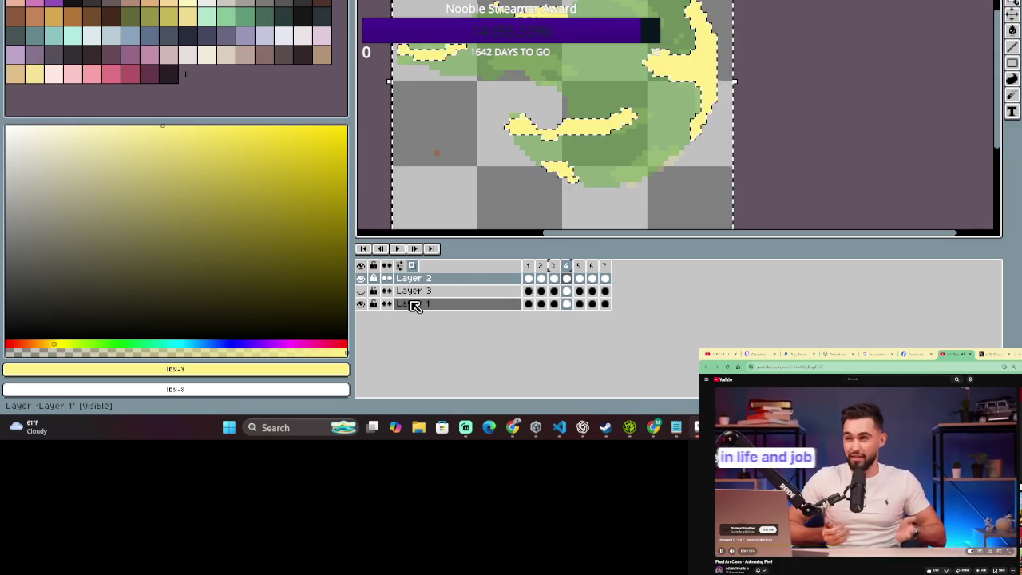
pyautogui.click(429, 305)
pyautogui.click(443, 279)
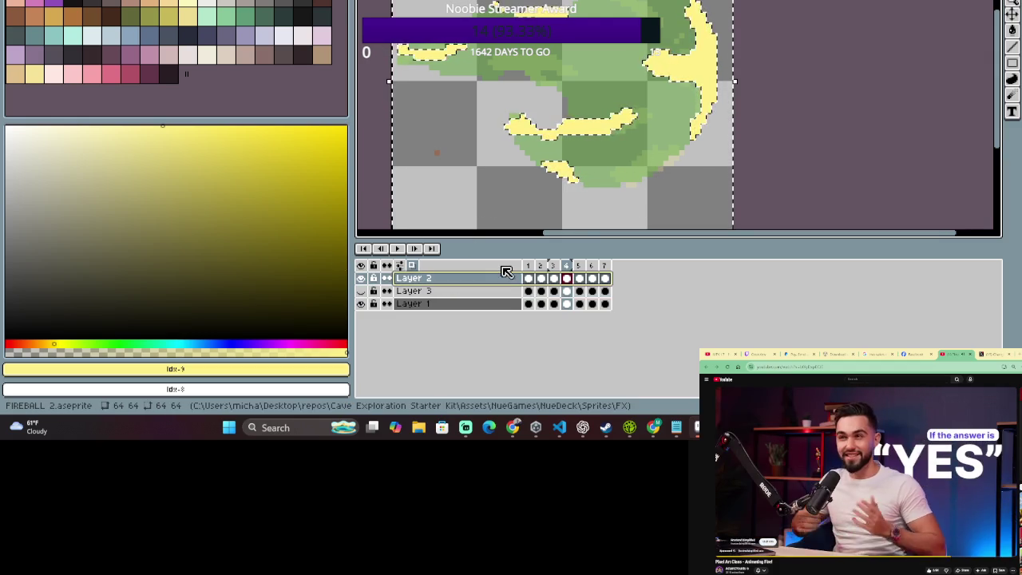